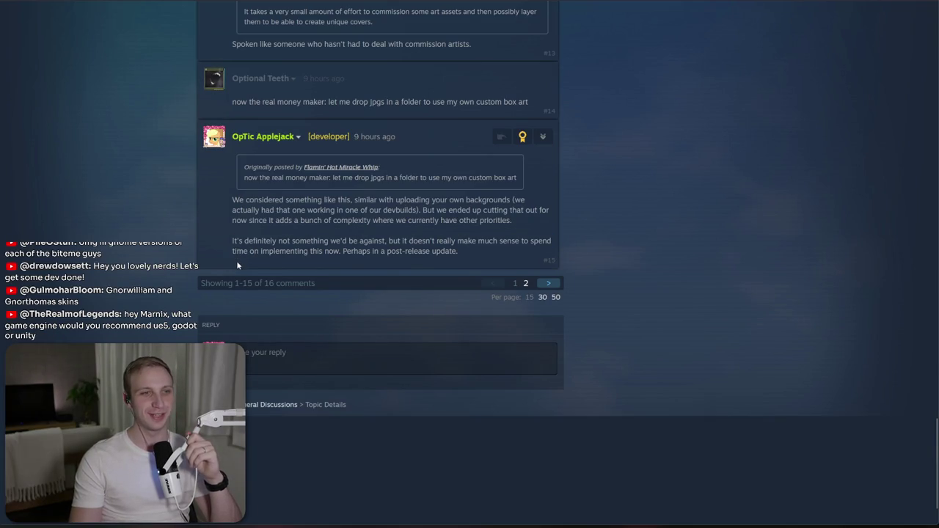
- Read the developer's reply and the twenty-dollar-bill follow-up, then return to the Supporter Pack store page
triple_click(236, 237)
click(308, 260)
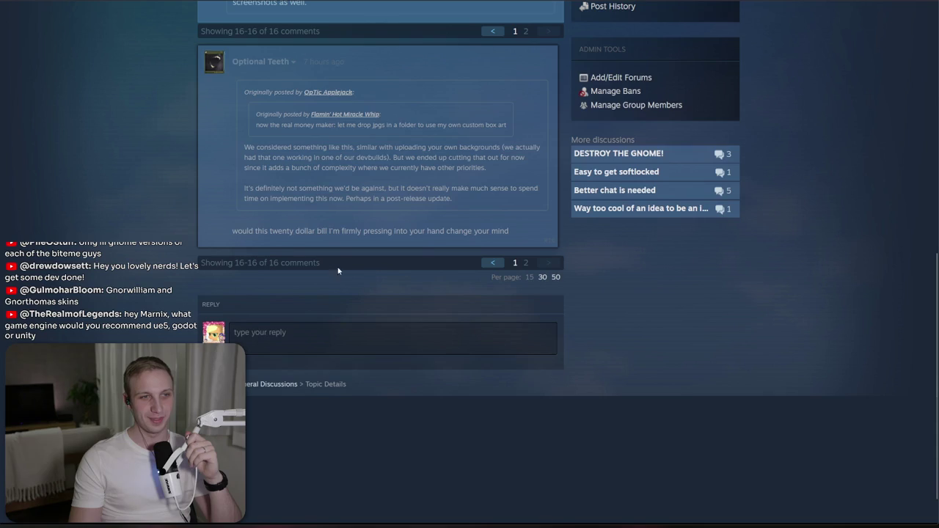
drag(232, 233, 377, 245)
click(375, 246)
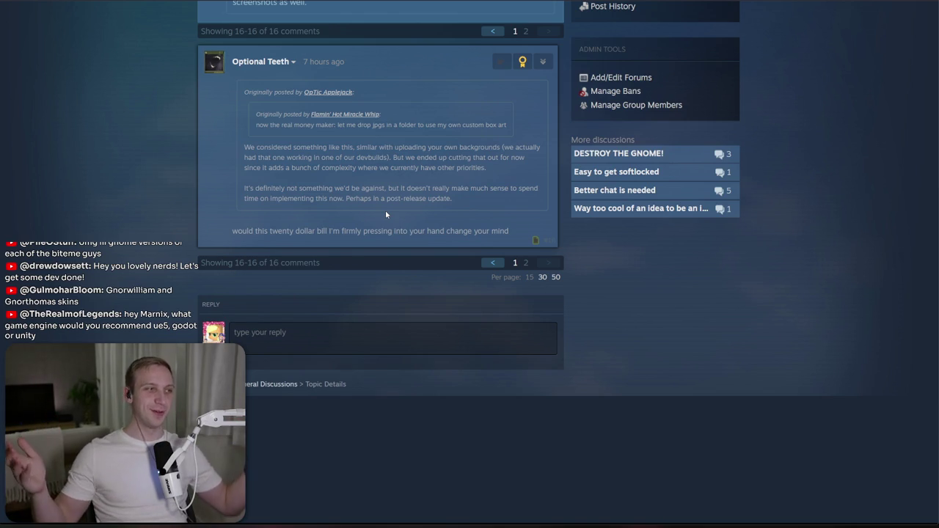
key(alt+Left)
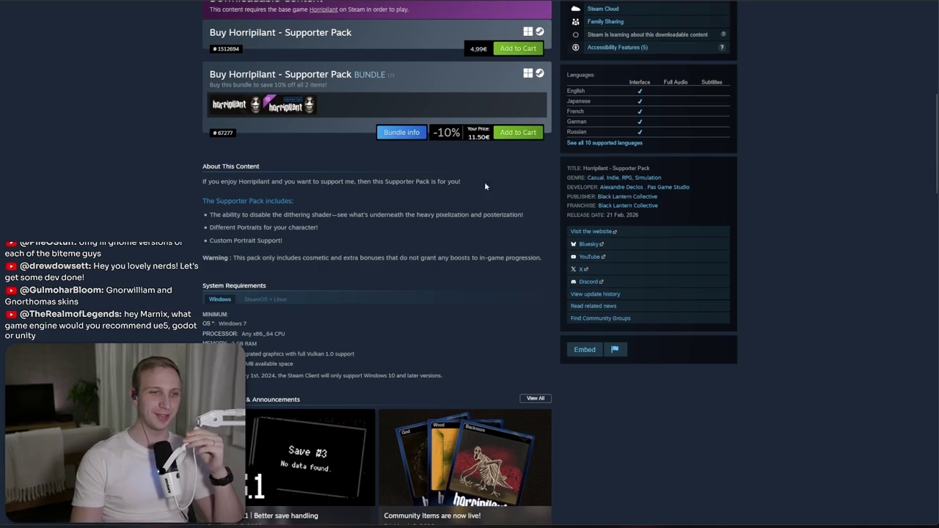
- Highlight the Horripilant Supporter Pack feature bullets to read them
mouse_move(421, 231)
mouse_down()
mouse_move(426, 237)
mouse_move(429, 205)
mouse_up()
click(427, 241)
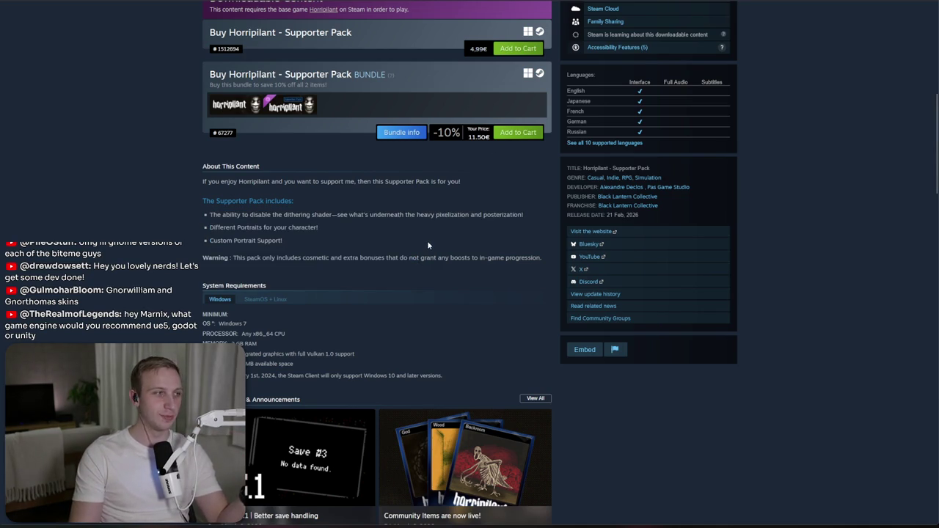
drag(427, 244, 434, 196)
click(435, 195)
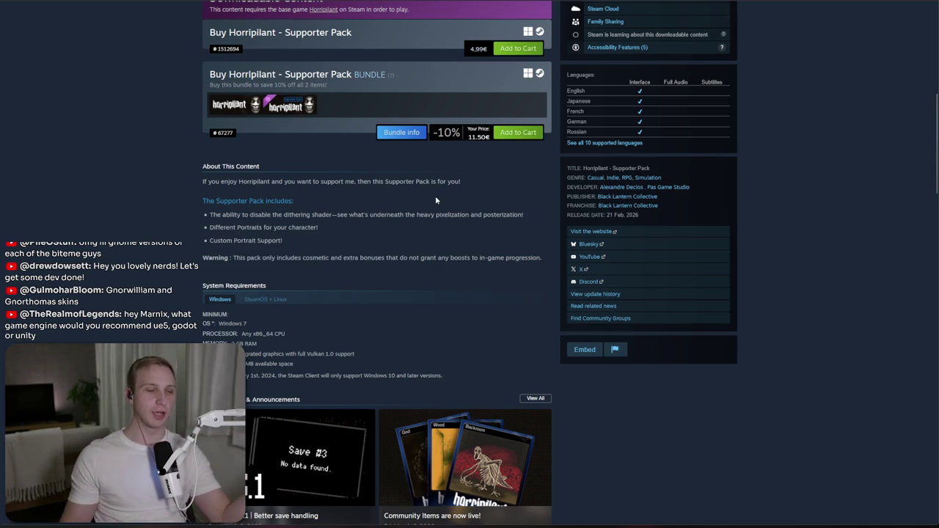
drag(435, 195, 425, 224)
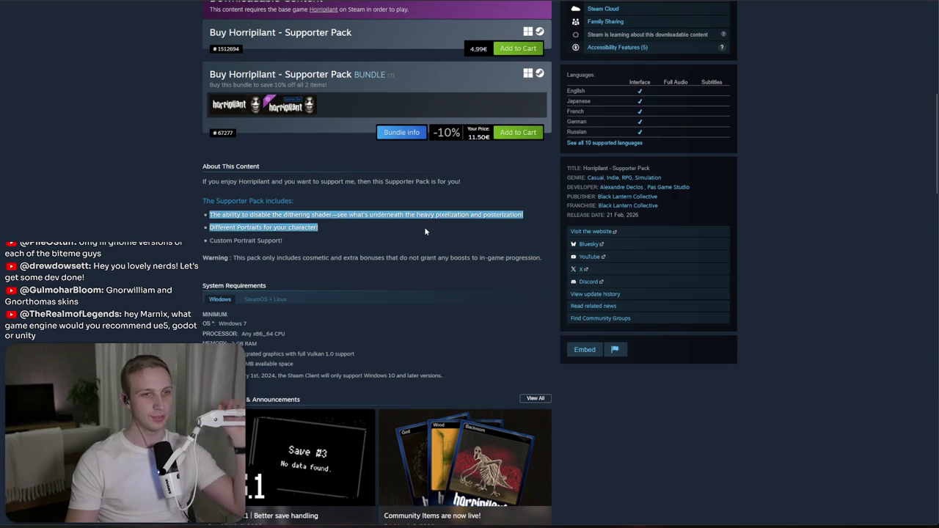
click(425, 225)
- Read the SteamDB price-seen line, then recheck the first feature bullet
scroll(408, 219, up, 3)
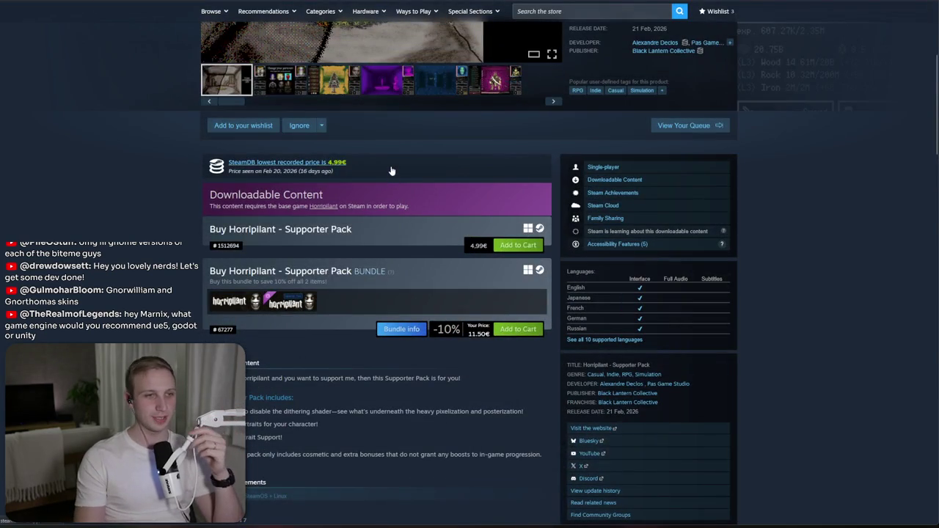
triple_click(393, 170)
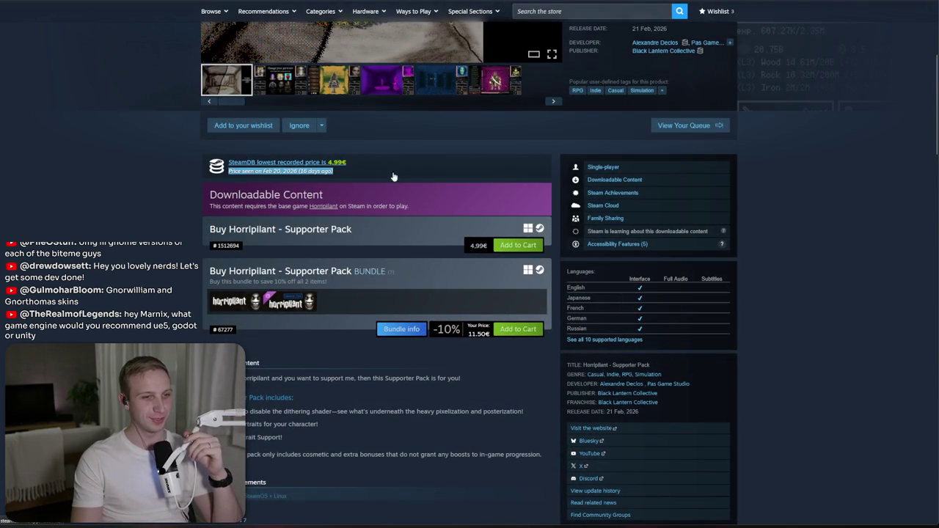
click(390, 187)
scroll(390, 187, down, 3)
triple_click(354, 214)
click(370, 238)
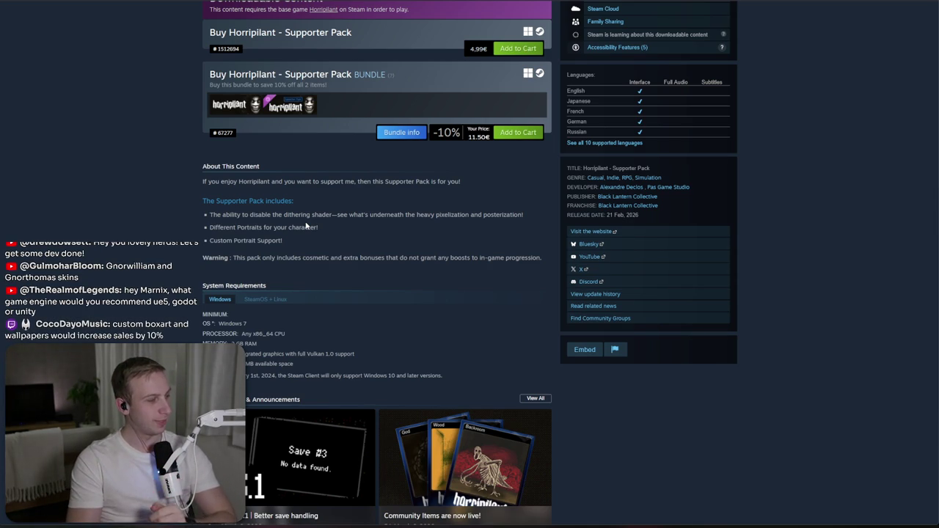
- Go back to the discussion thread, return to the store page, and switch to File Explorer
key(alt+Left)
key(alt+Right)
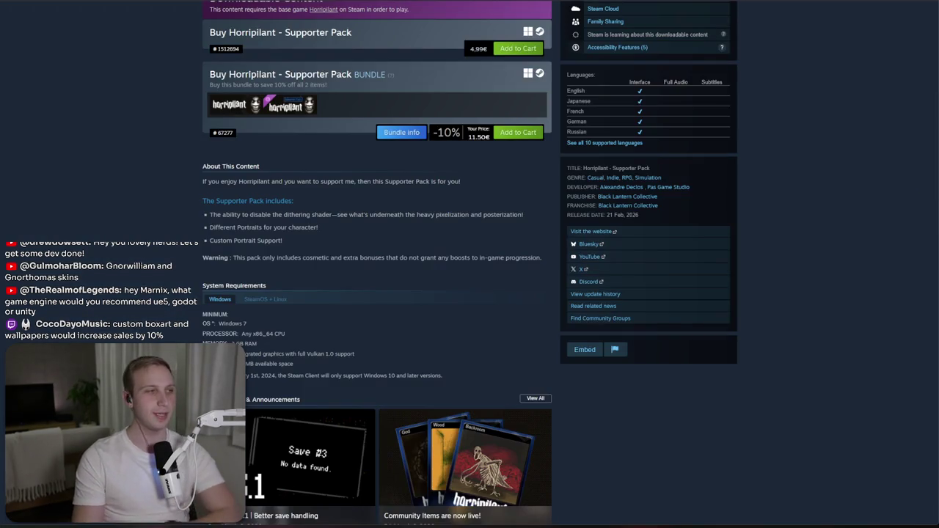
key(alt+Tab)
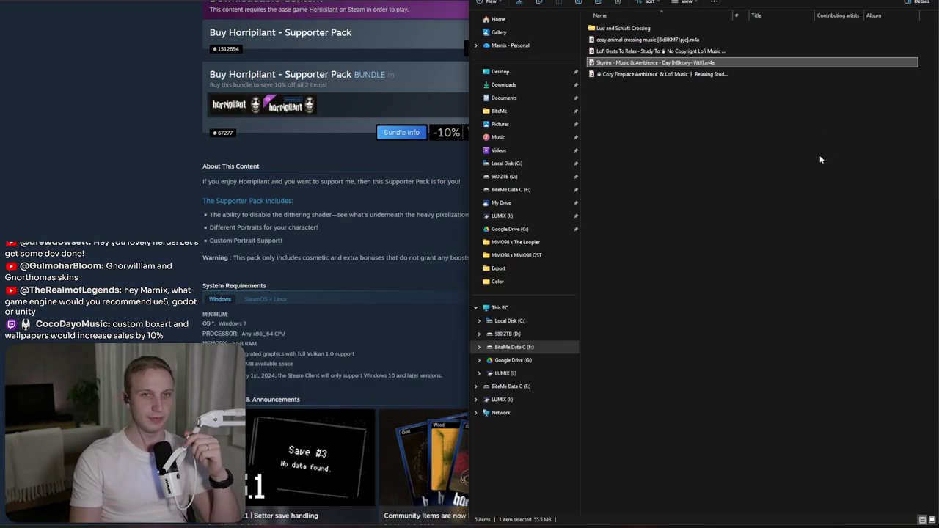
- Open the gamebox images folder on the 980 2TB (D:) drive and open Gamebox.psd
click(821, 151)
click(534, 175)
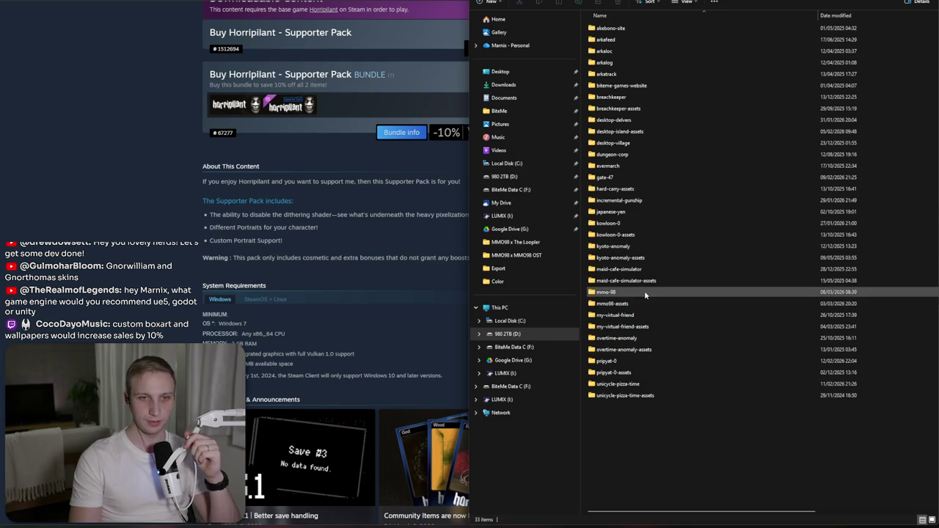
double_click(646, 303)
double_click(617, 51)
double_click(651, 35)
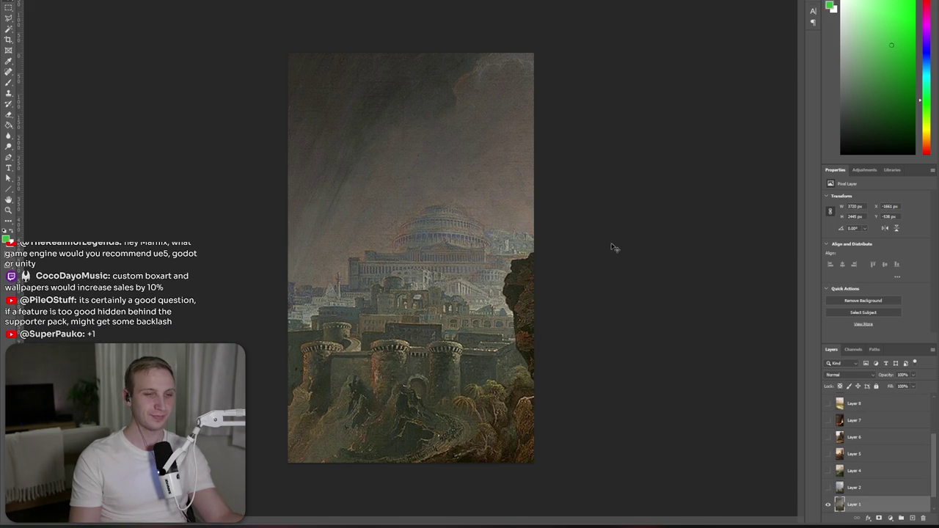
- Close the image editor, select gamebox_1, 2, 3, 9 and 10, and switch to Unity
key(ctrl+q)
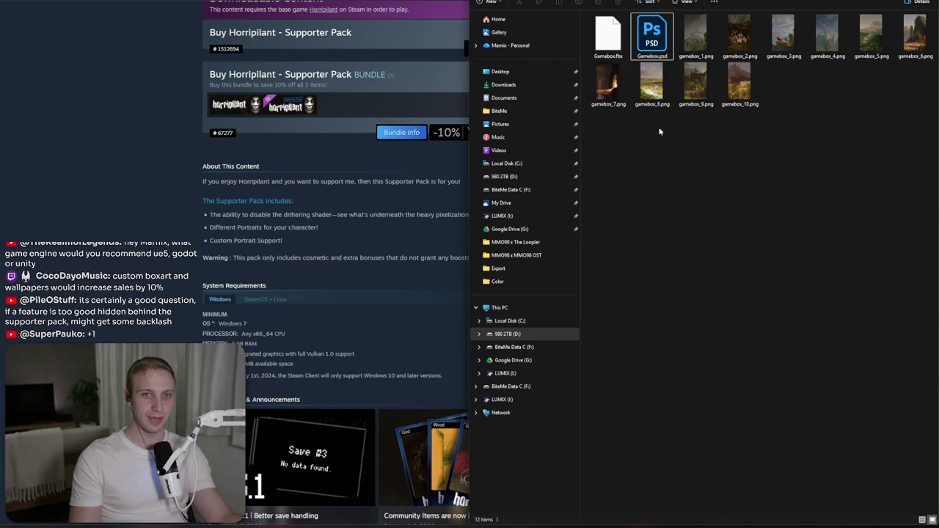
mouse_move(712, 140)
mouse_down()
mouse_move(706, 92)
mouse_move(786, 22)
mouse_up()
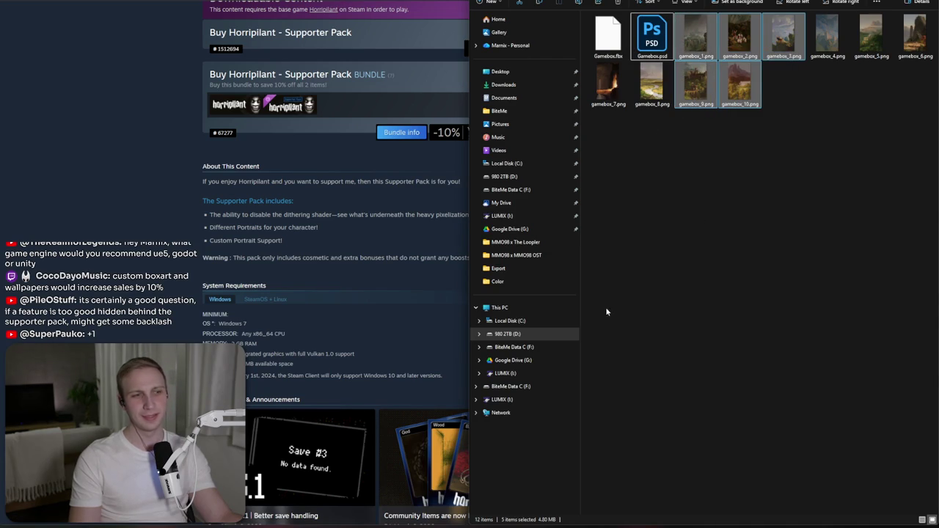
key(alt+Tab)
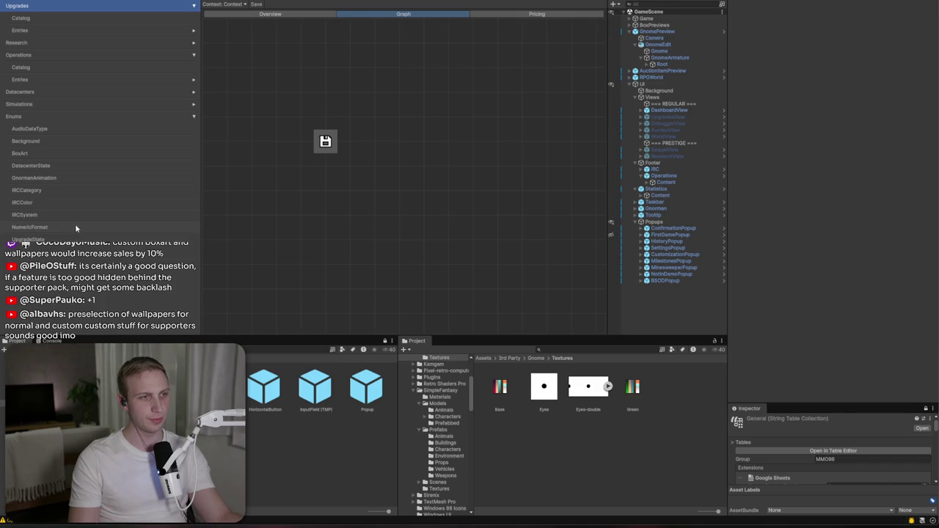
- Show the Background enum entries, then the BoxArt entries gamebox_1 to gamebox_10
click(50, 139)
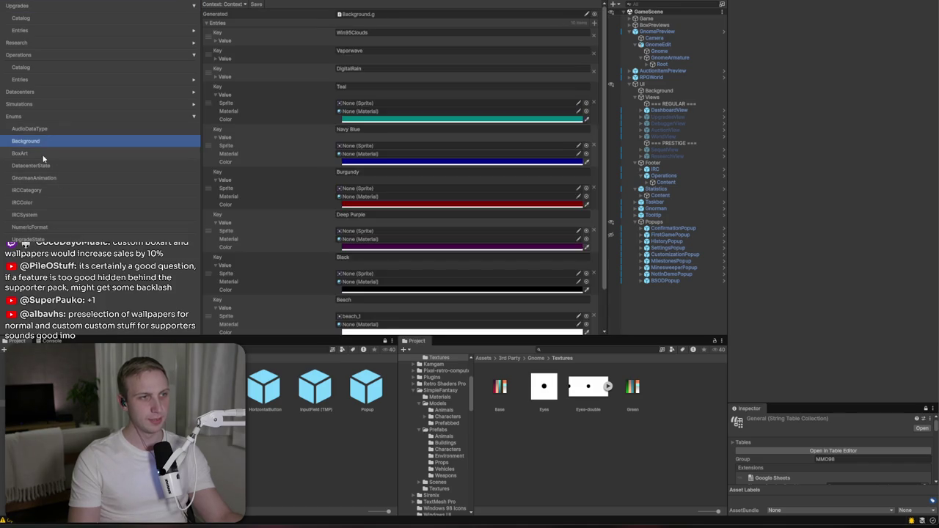
click(45, 152)
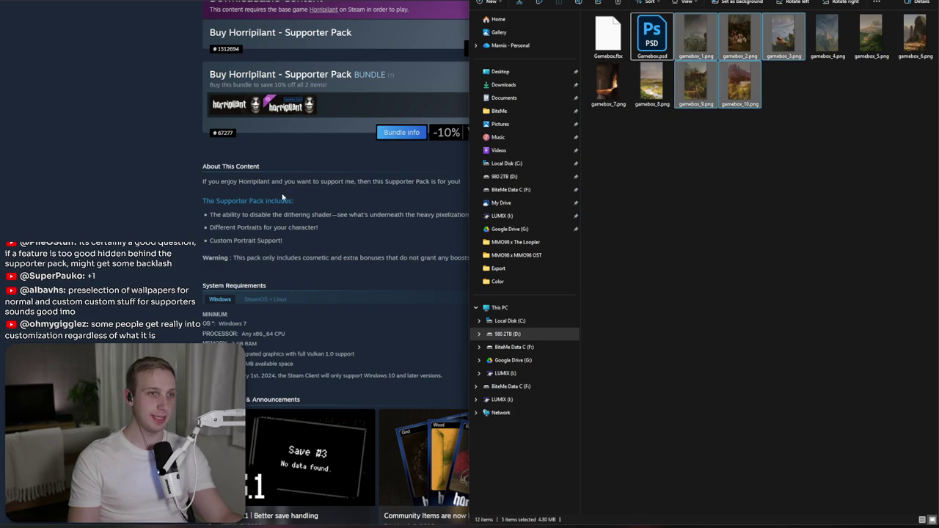
- Bring the Supporter Pack page forward and show its purple screenshot as the main media
click(283, 196)
scroll(300, 212, up, 6)
scroll(305, 230, up, 1)
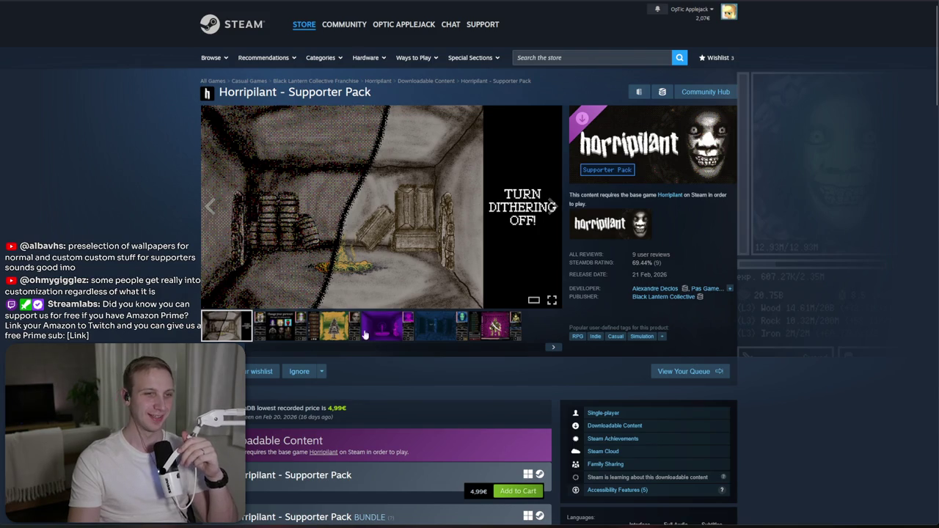
click(407, 334)
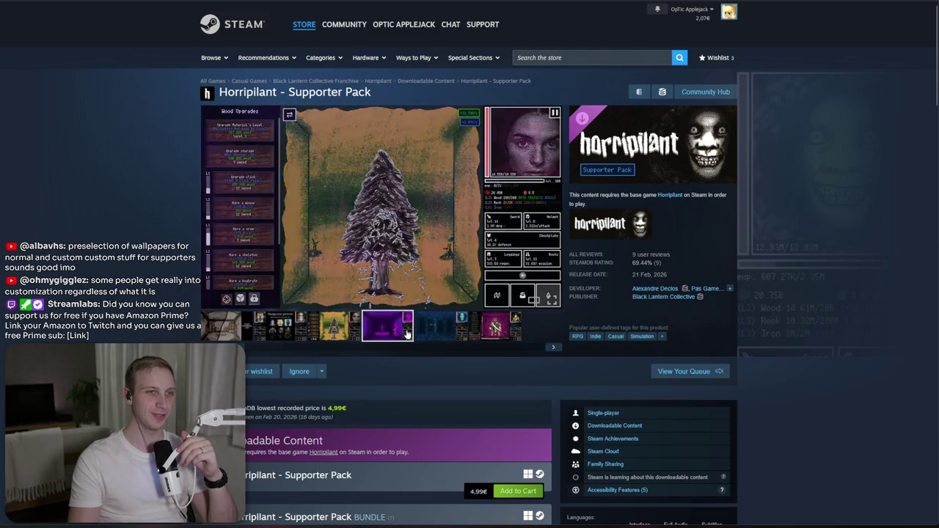
- Scroll the Supporter Pack page, then put the cursor in the store search box
scroll(350, 340, down, 2)
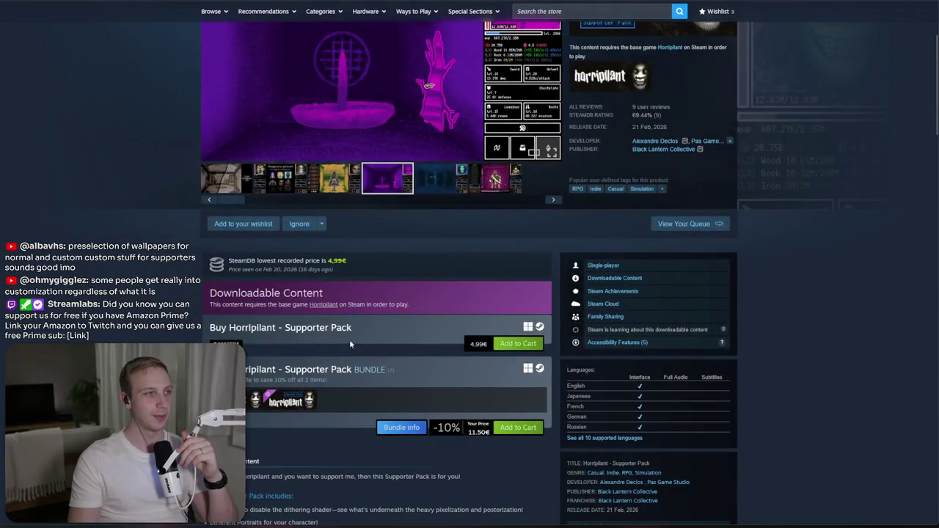
scroll(350, 340, down, 1)
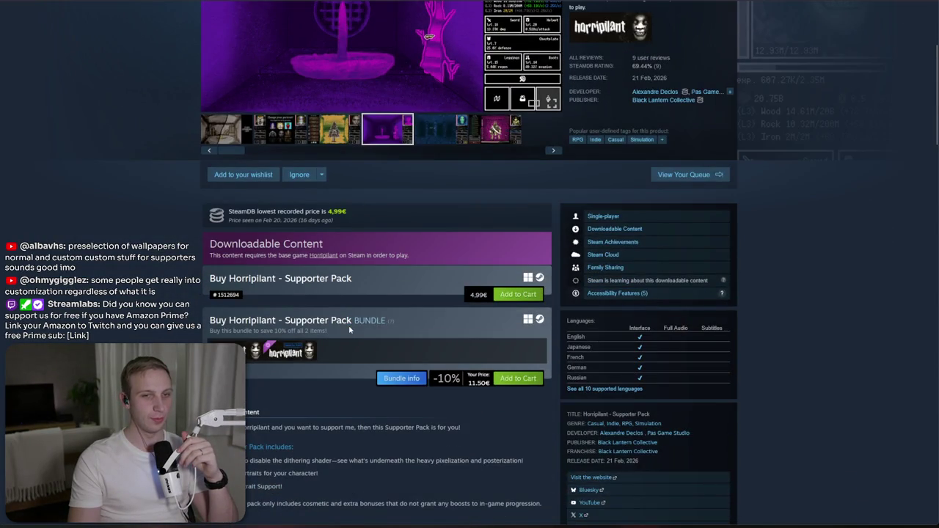
scroll(349, 319, up, 4)
click(560, 58)
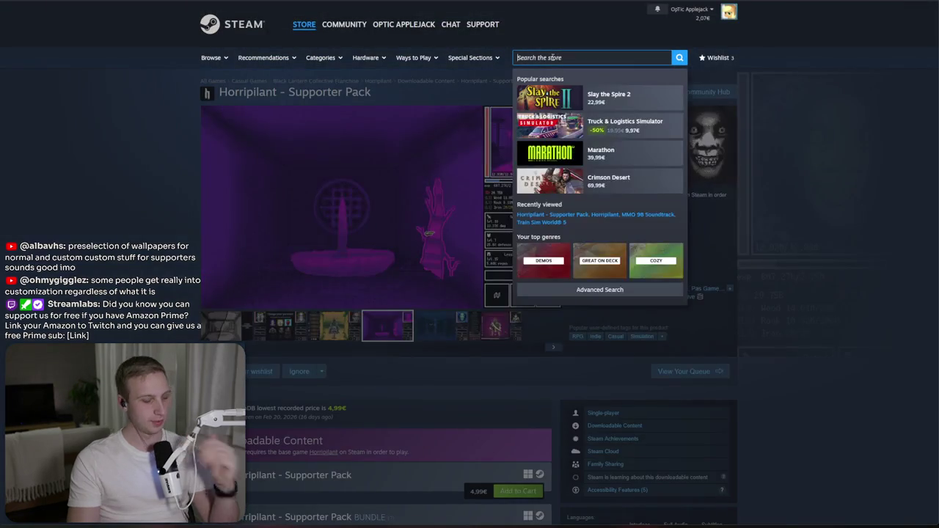
- Search 'paddle pa', open Paddle Paddle Paddle, and open the Paddle Royale Pack from its bundles
text(paddle pa)
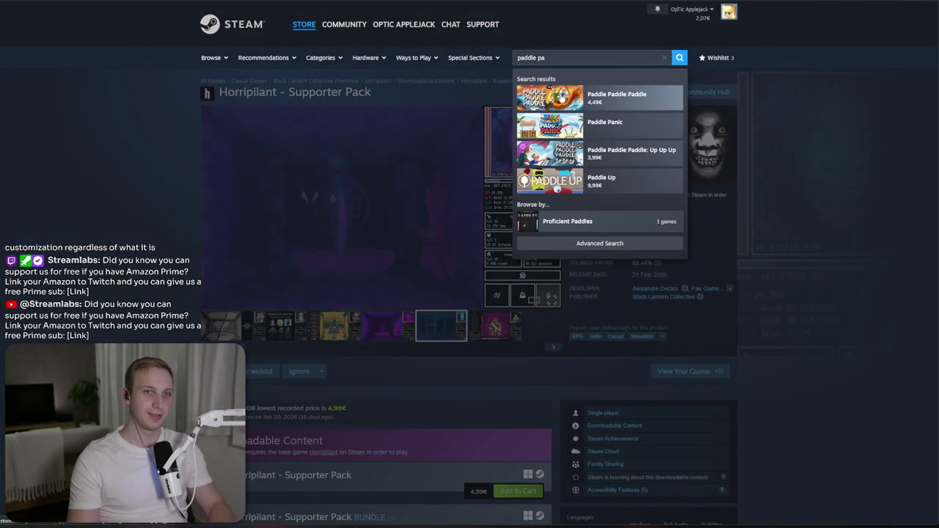
click(615, 103)
scroll(352, 303, down, 4)
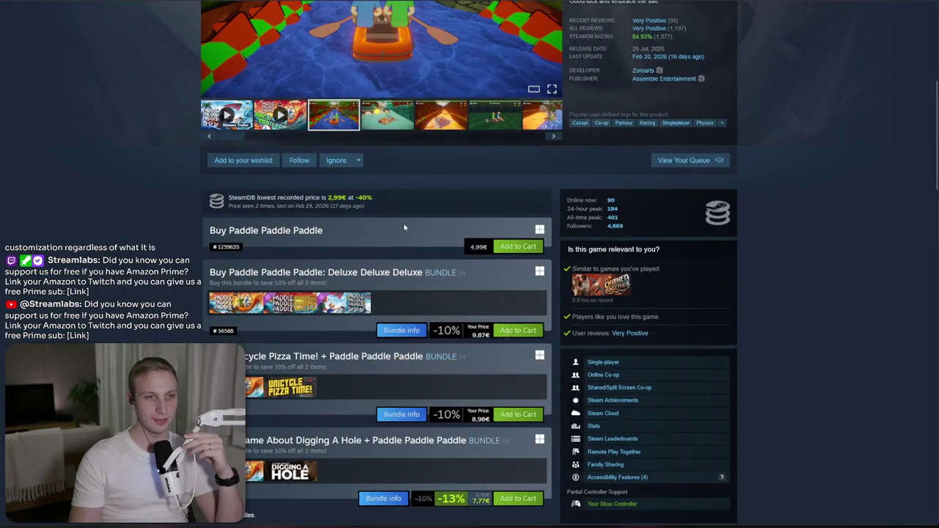
scroll(258, 242, down, 2)
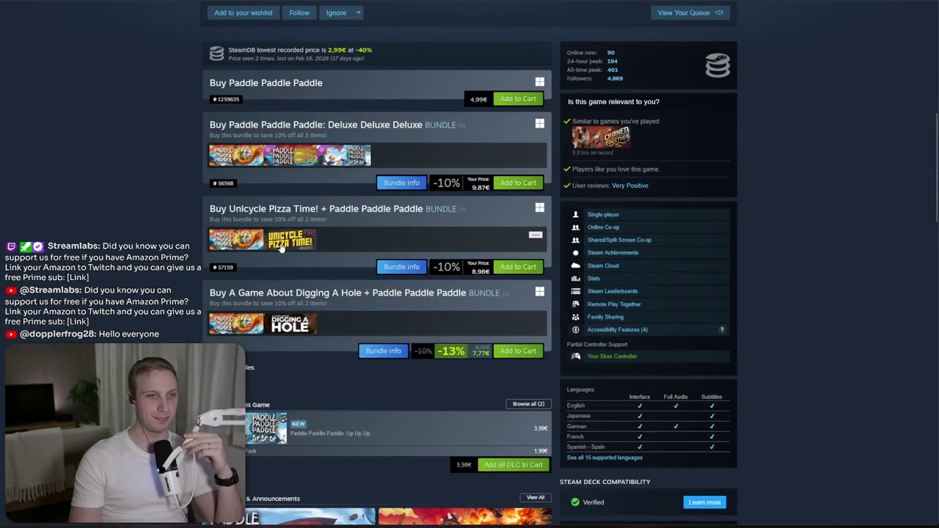
mouse_move(287, 248)
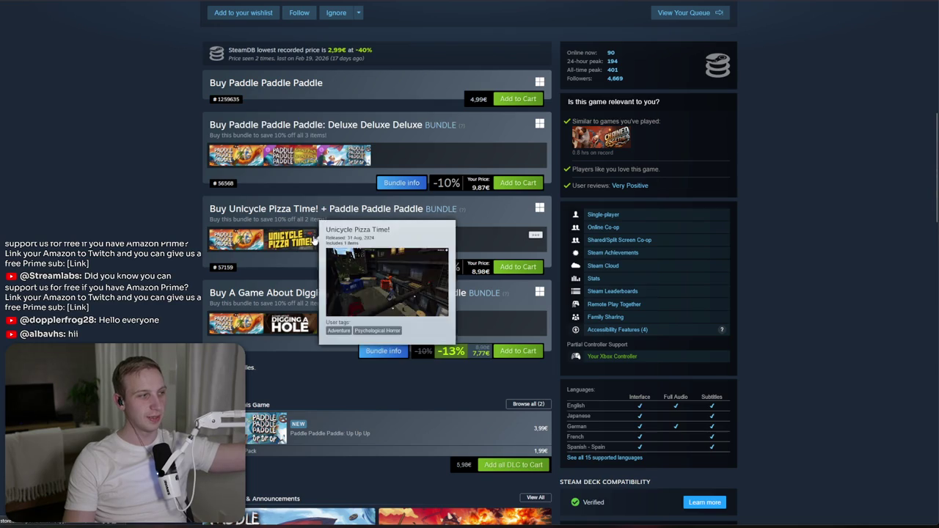
mouse_move(299, 163)
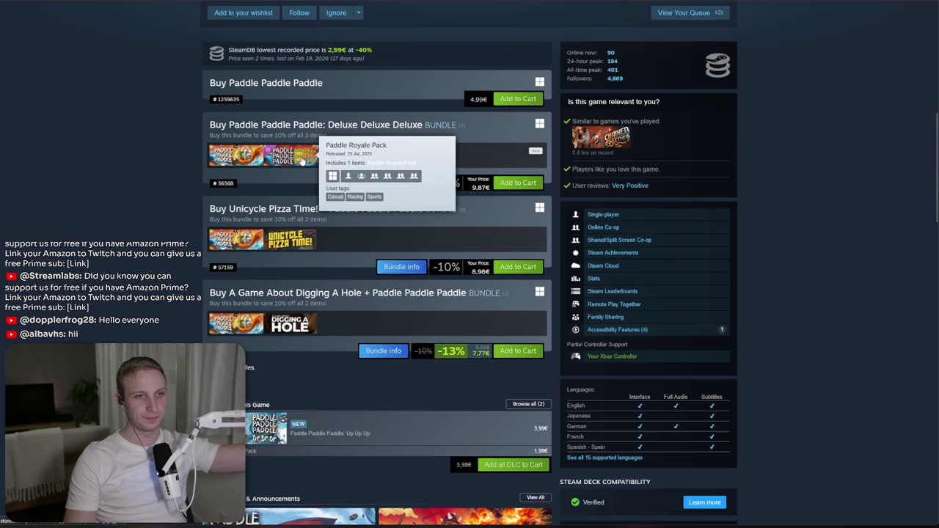
click(299, 163)
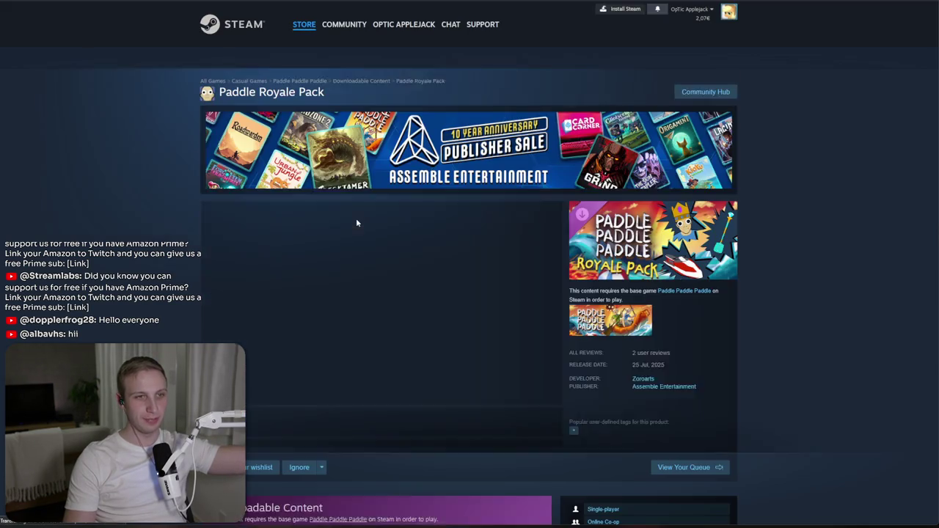
- Read the Paddle Royale Pack description, highlighting the iced-out paddle line
scroll(427, 253, down, 7)
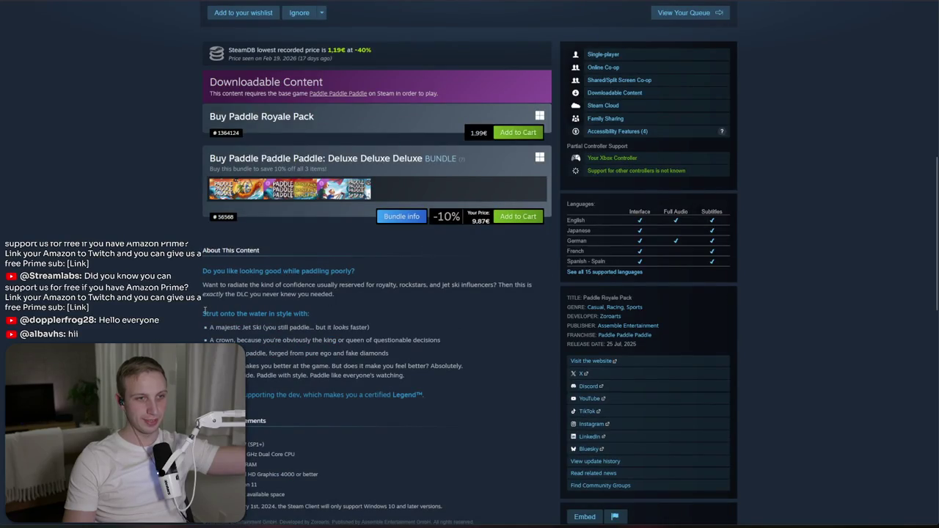
scroll(208, 302, down, 1)
mouse_move(210, 229)
mouse_down()
mouse_move(214, 242)
mouse_move(377, 239)
mouse_move(383, 218)
mouse_up()
click(386, 236)
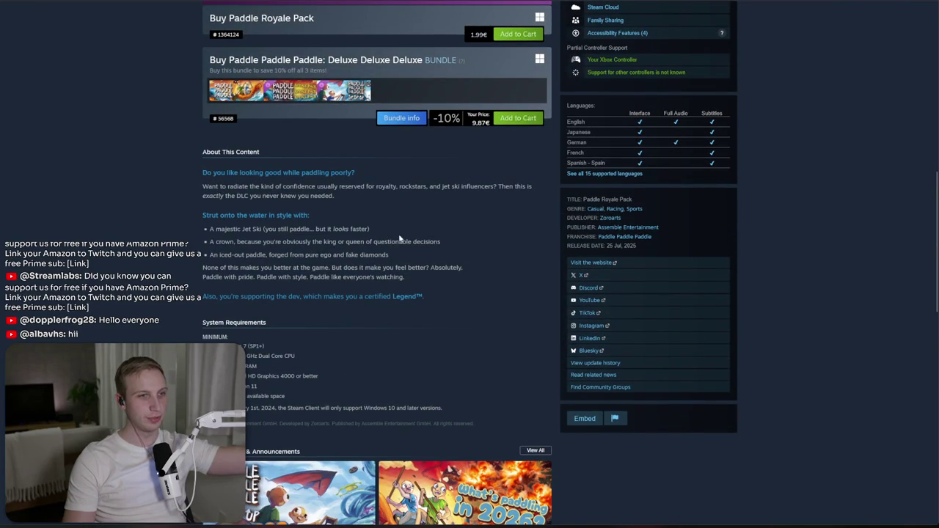
triple_click(444, 260)
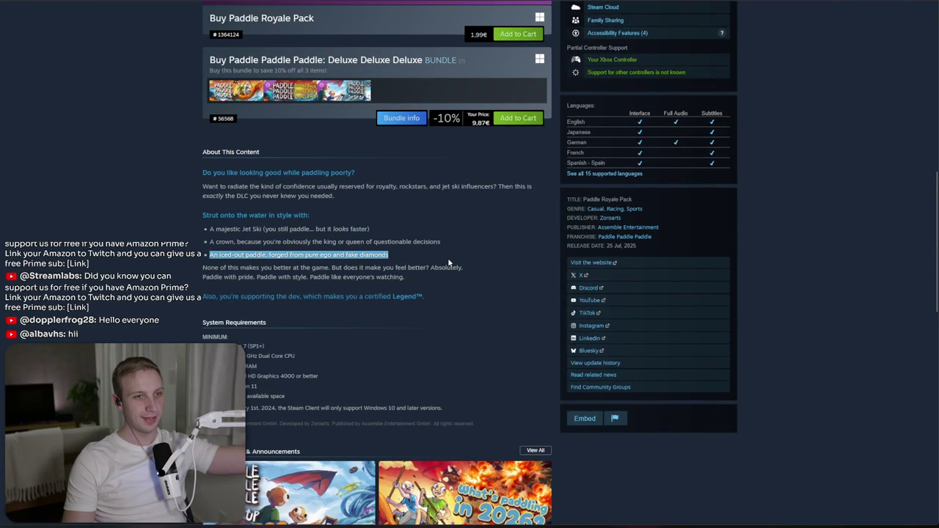
- Select the paddling-with-pride line and the full description paragraph
scroll(451, 268, up, 3)
scroll(455, 279, up, 2)
scroll(455, 282, up, 2)
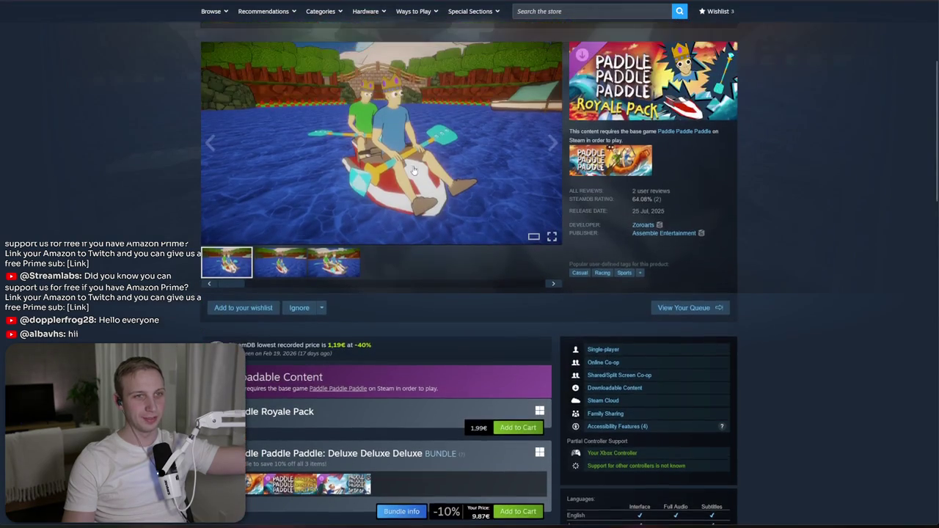
scroll(408, 171, down, 8)
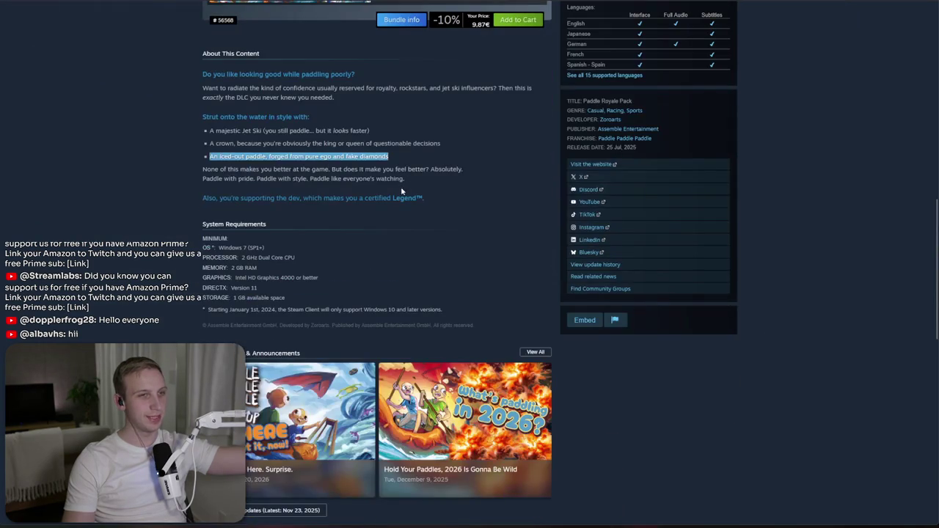
triple_click(404, 180)
triple_click(432, 184)
triple_click(432, 184)
click(432, 184)
- Bring the jet-ski screenshot with two crowned paddlers into the main media view
scroll(433, 192, up, 3)
scroll(444, 242, up, 5)
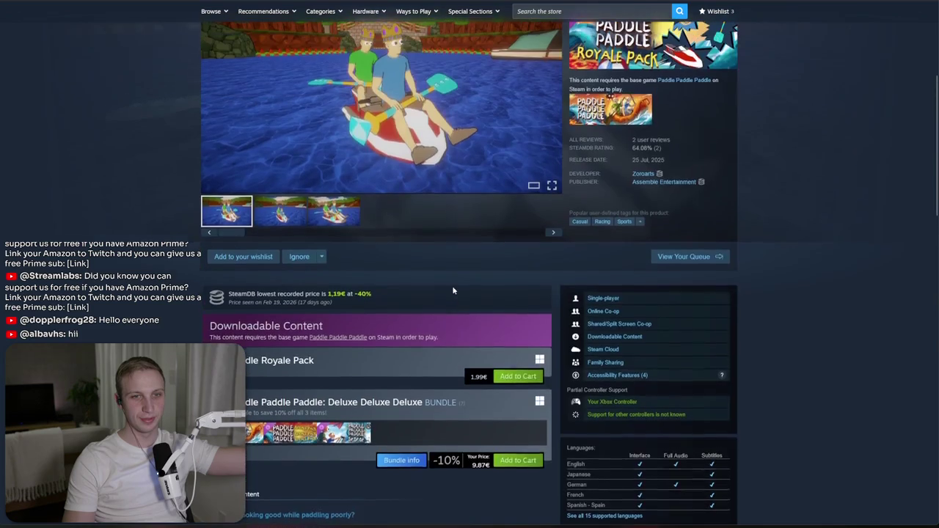
drag(340, 375, 216, 362)
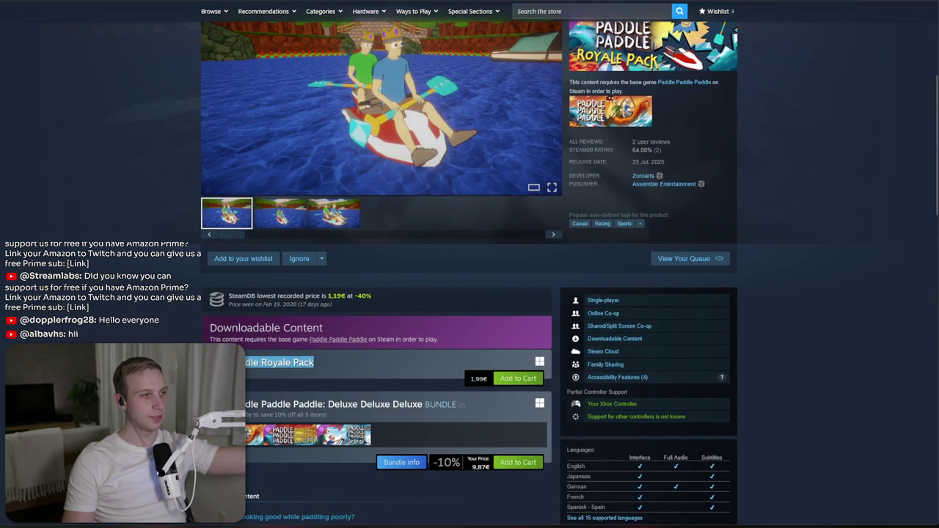
scroll(216, 363, down, 3)
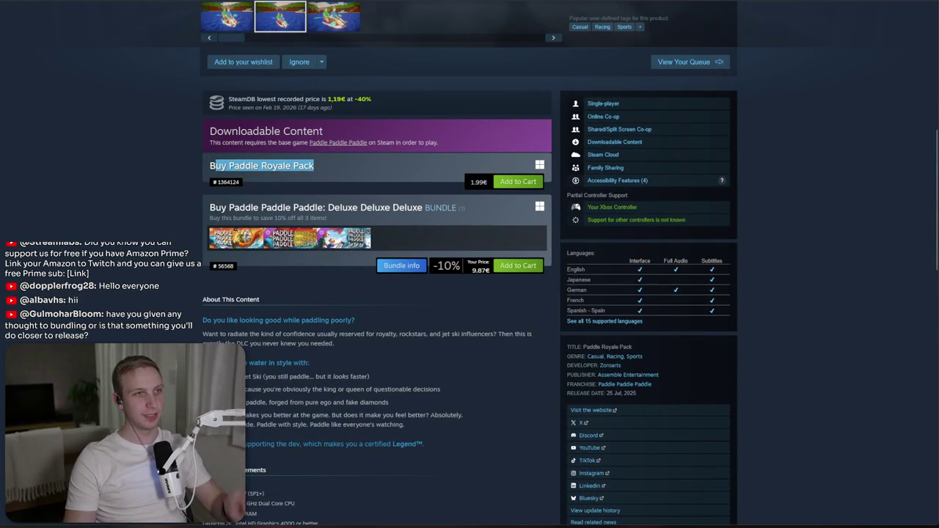
scroll(370, 209, up, 5)
scroll(53, 5, up, 1)
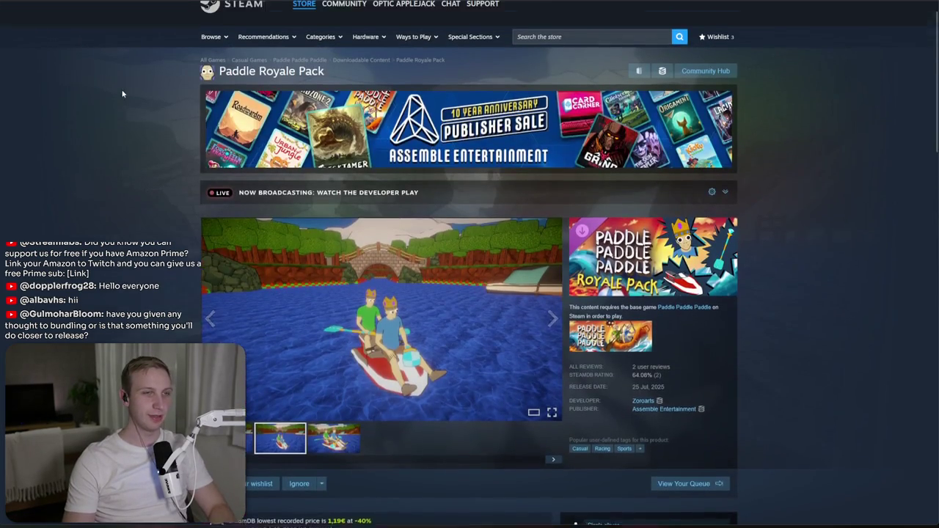
- Open the Steamworks dashboard and review MMO 98's release progress, packages and bundles
mouse_move(44, 23)
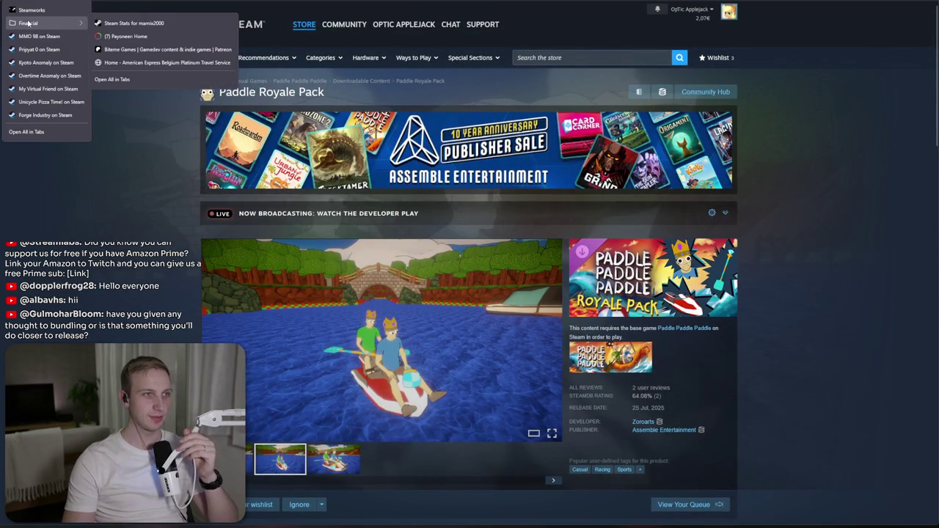
click(140, 55)
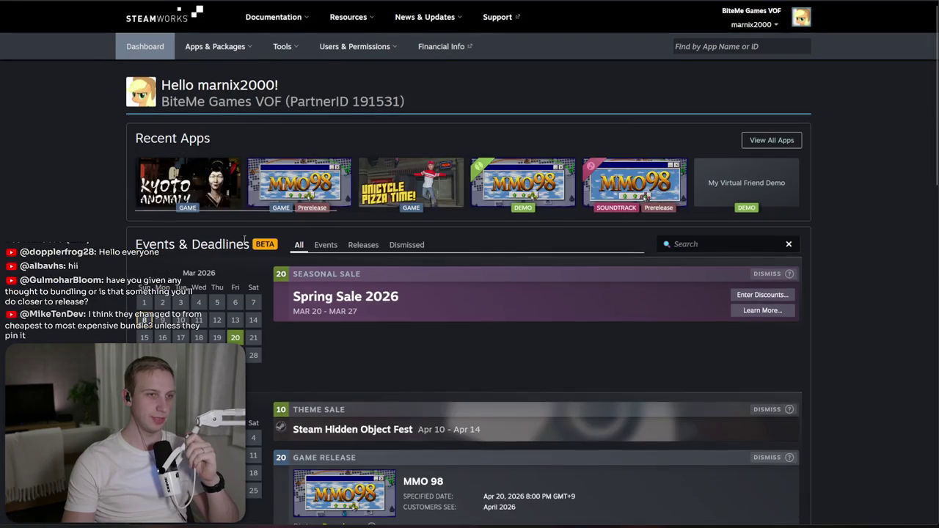
mouse_move(191, 55)
scroll(576, 147, down, 3)
scroll(484, 190, up, 3)
click(333, 188)
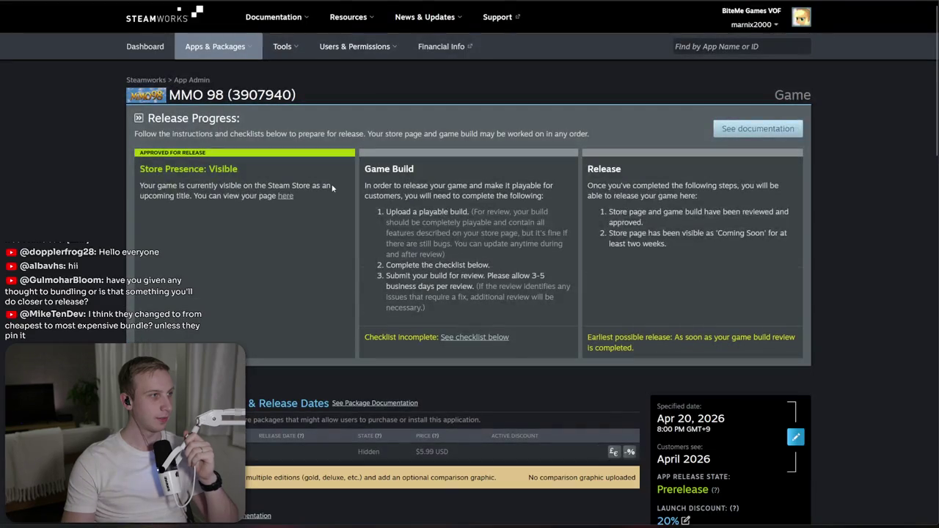
scroll(420, 232, down, 4)
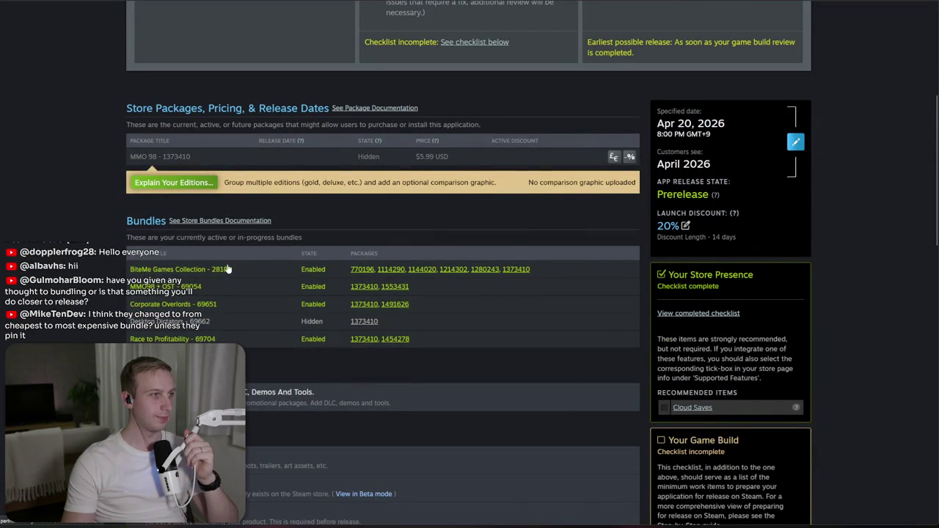
scroll(226, 269, down, 2)
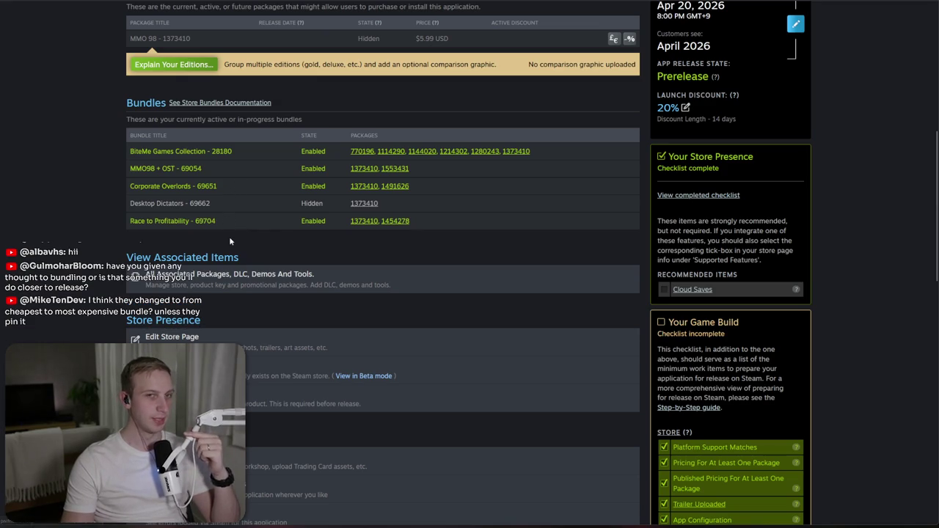
scroll(332, 154, up, 10)
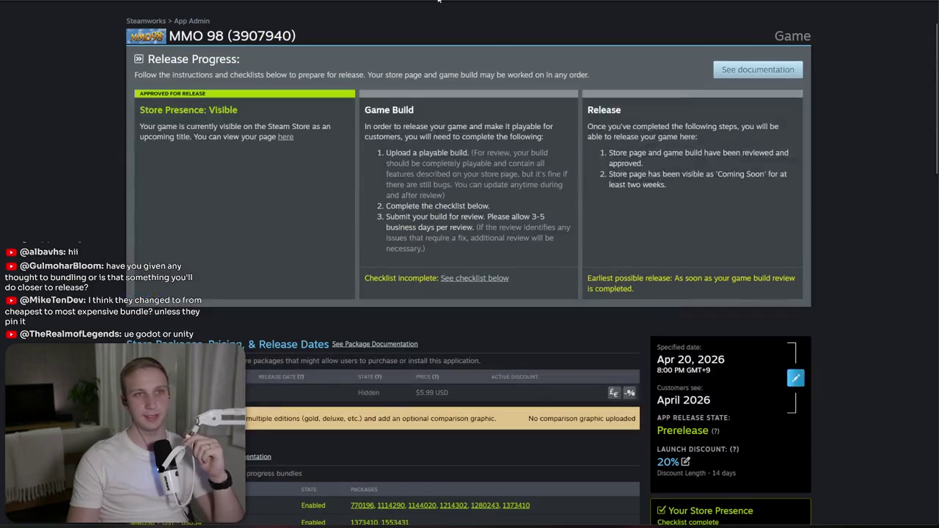
- Switch to the MMO 98 discussion tab, then go to the Steam Store front page search box
key(ctrl+Tab)
scroll(543, 36, up, 10)
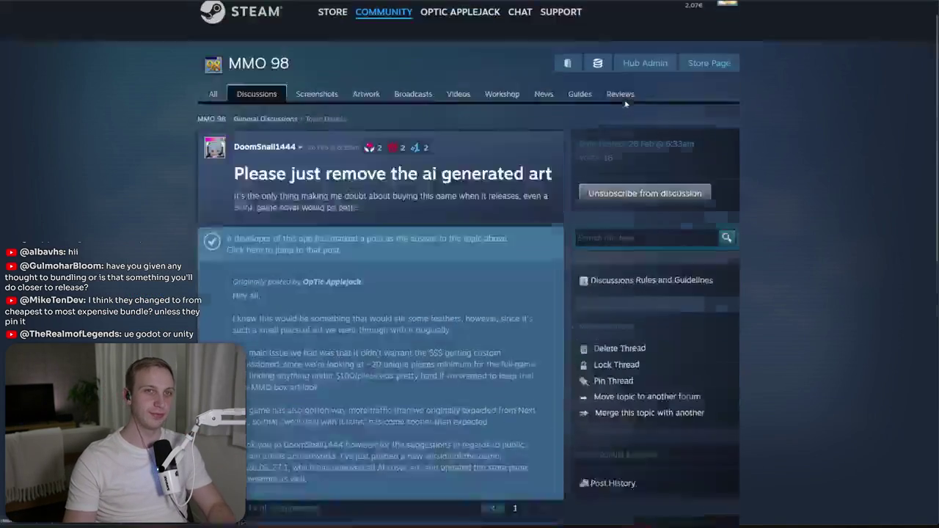
click(332, 31)
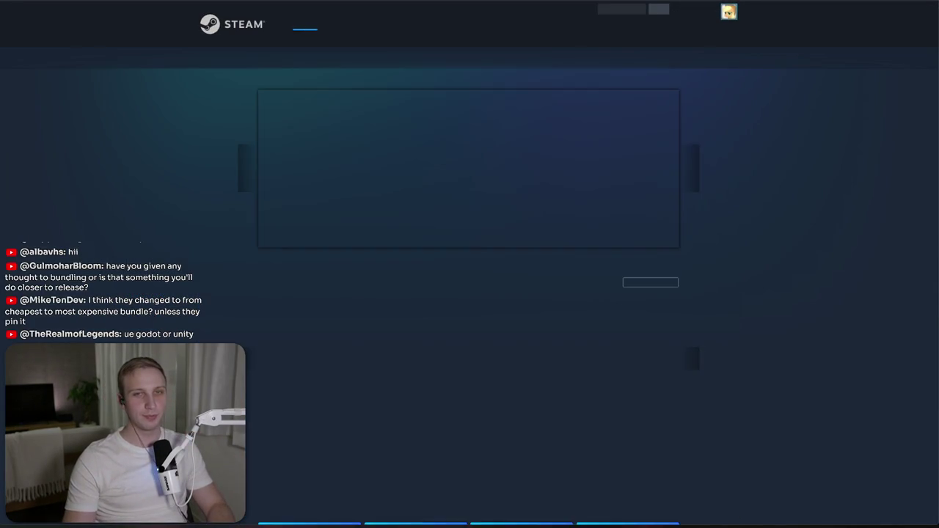
click(587, 57)
- Search for 'void m', open the Void Miner page, and open its full bundle list
text(voiid mine)
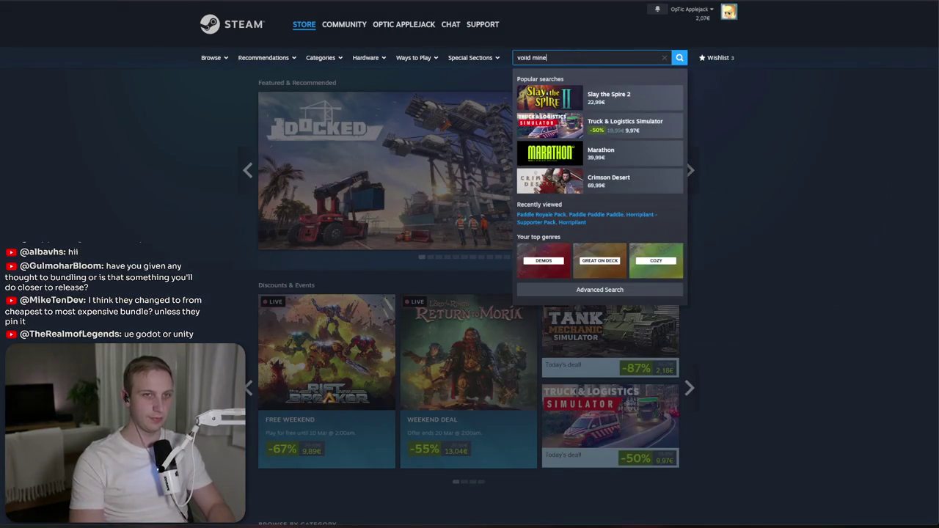
key(ctrl+a)
text(d m)
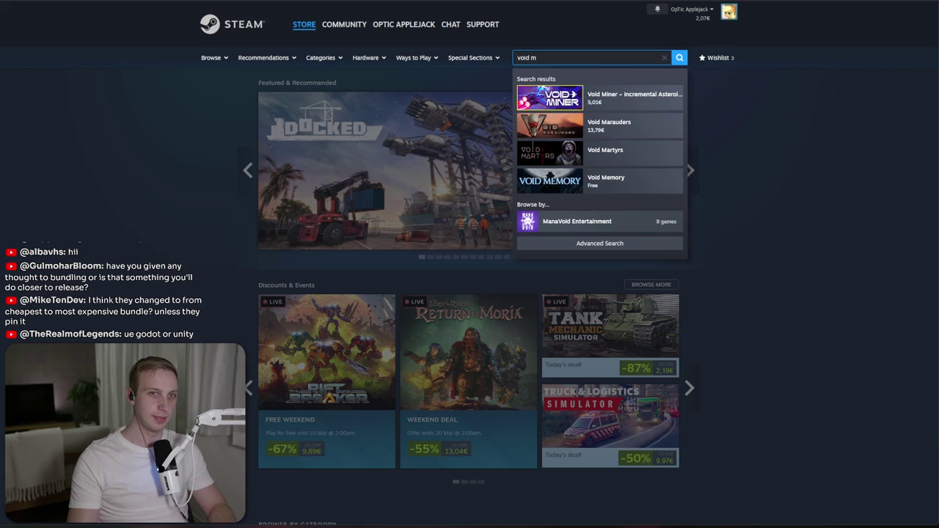
click(613, 95)
scroll(502, 146, down, 5)
scroll(295, 213, down, 4)
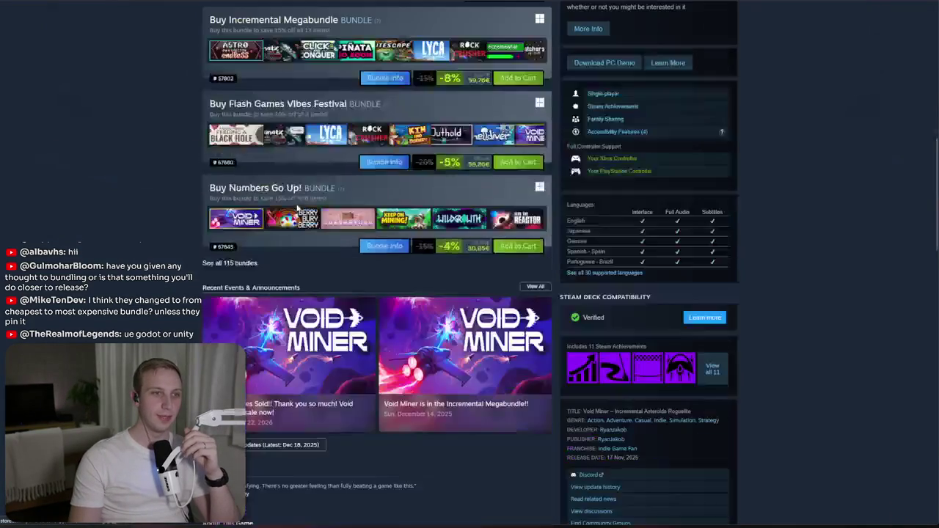
click(283, 261)
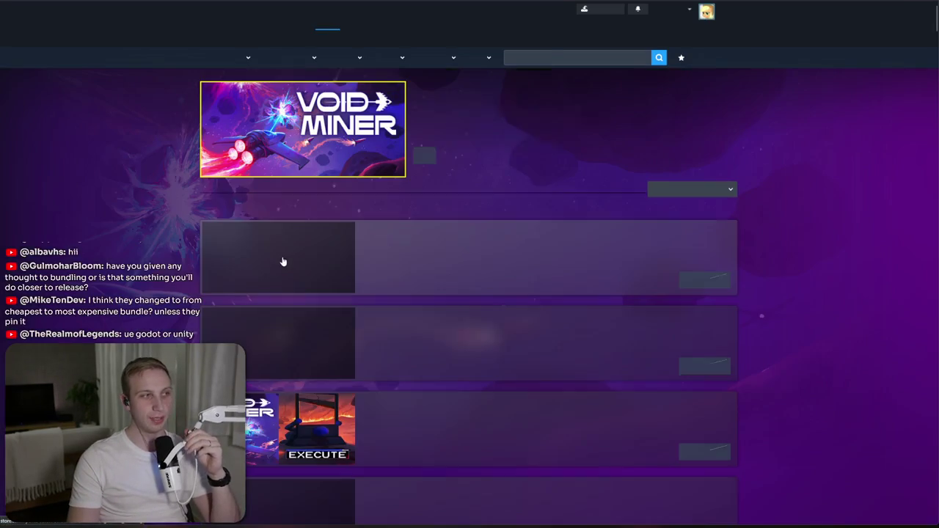
- Scroll down the Void Miner bundle list to the Neuroshima Hex and Nomad Idle bundles
scroll(286, 253, down, 4)
scroll(286, 253, down, 2)
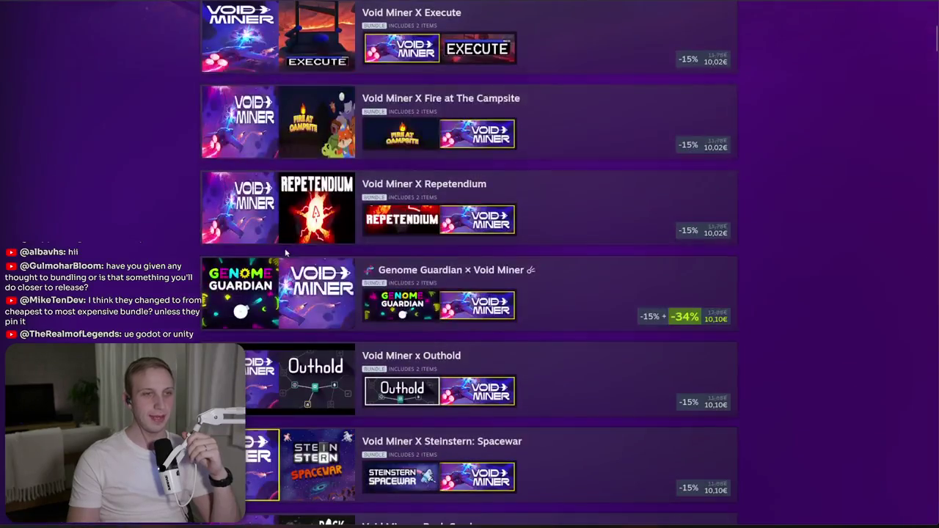
scroll(788, 212, down, 3)
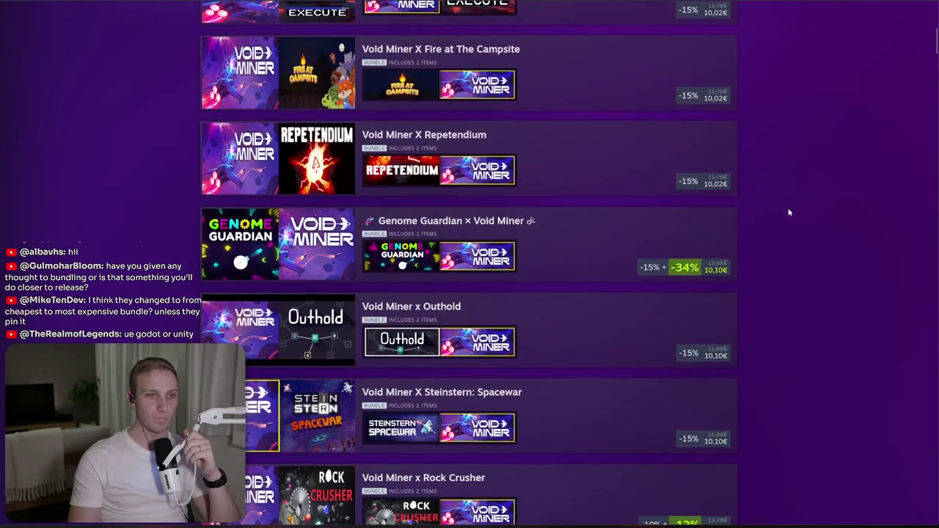
scroll(789, 212, down, 3)
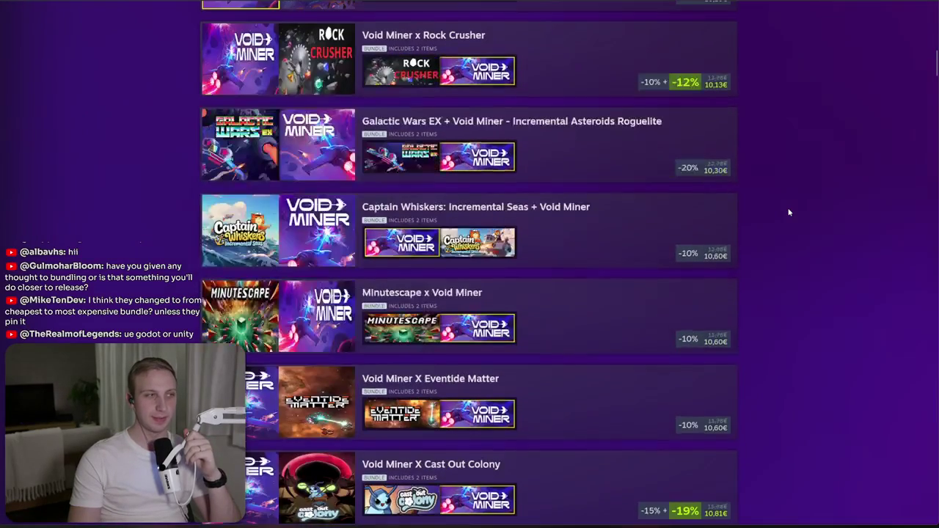
scroll(788, 212, down, 1)
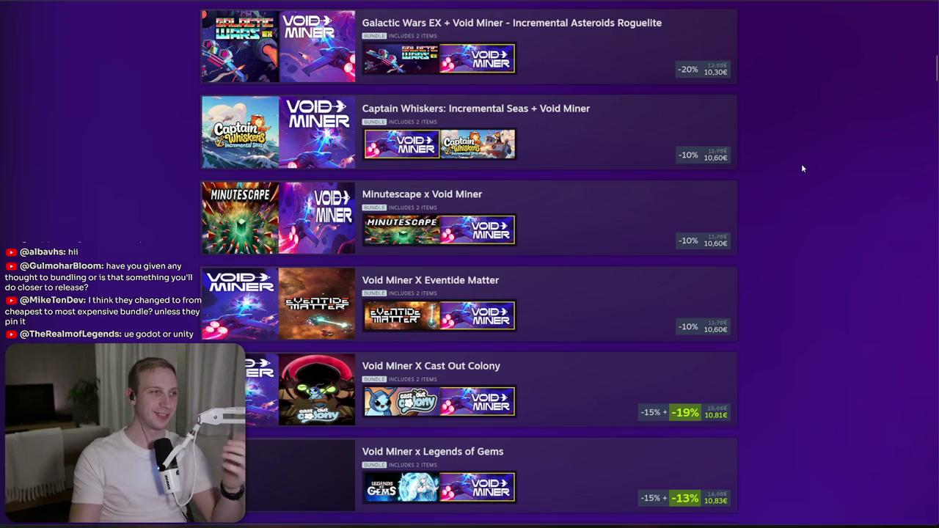
scroll(675, 228, down, 3)
scroll(575, 264, down, 3)
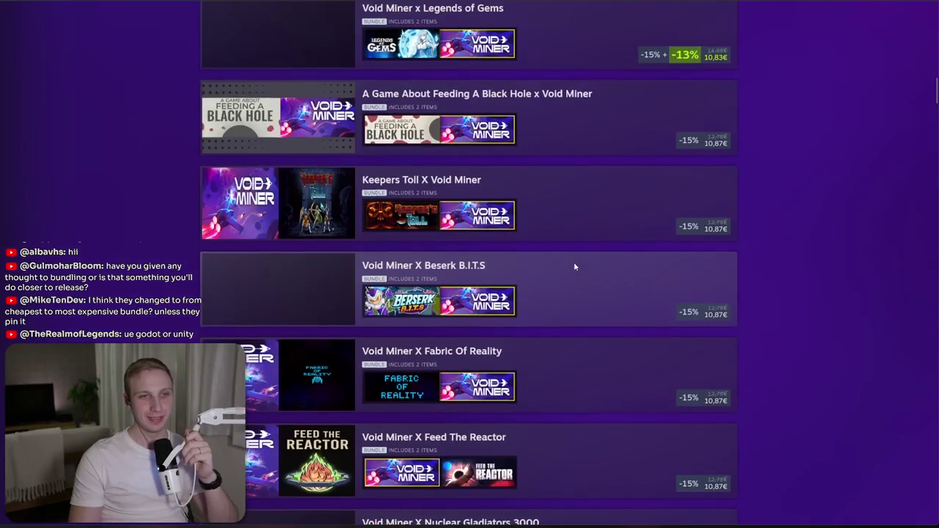
scroll(569, 261, down, 6)
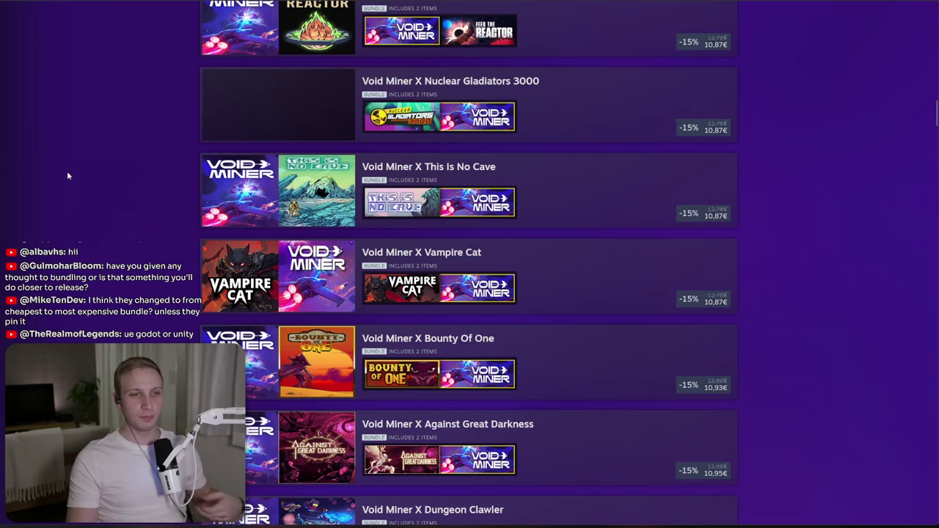
scroll(110, 185, down, 4)
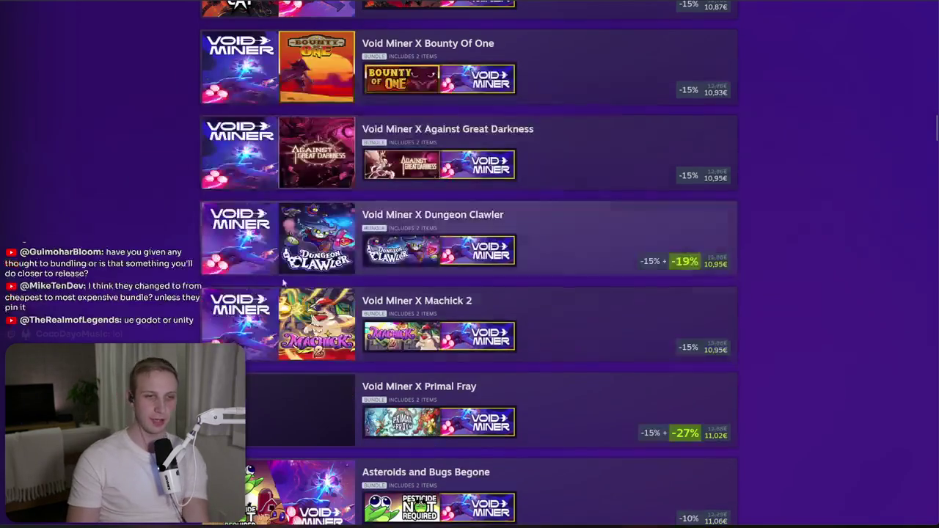
scroll(243, 76, down, 3)
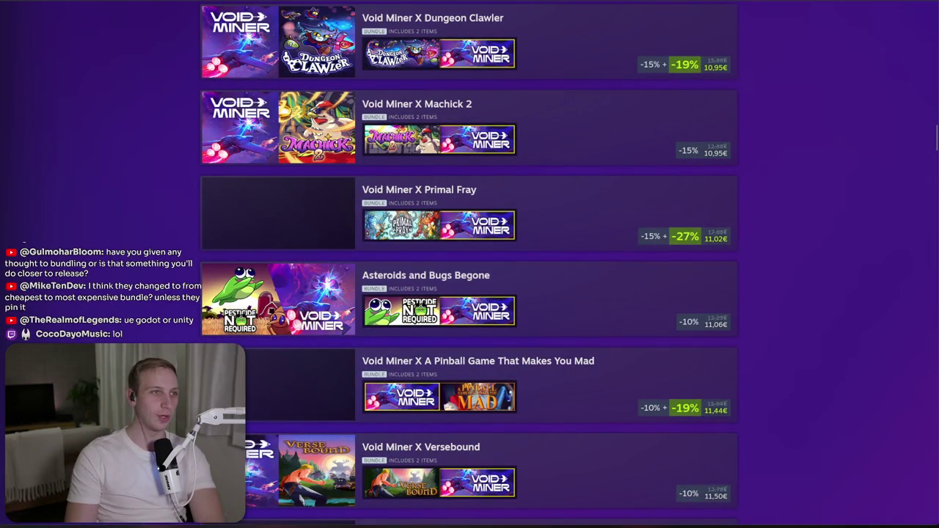
scroll(102, 56, down, 3)
scroll(110, 81, down, 3)
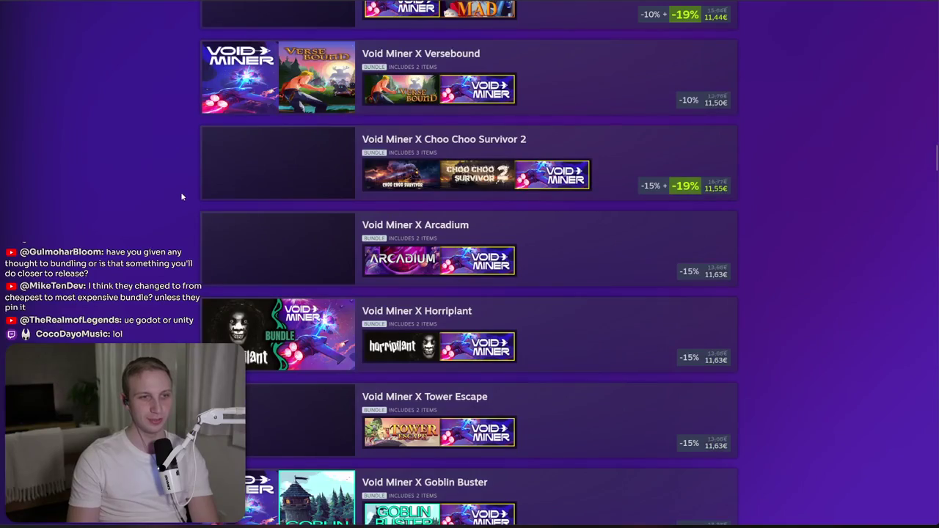
scroll(180, 197, down, 2)
scroll(179, 198, down, 1)
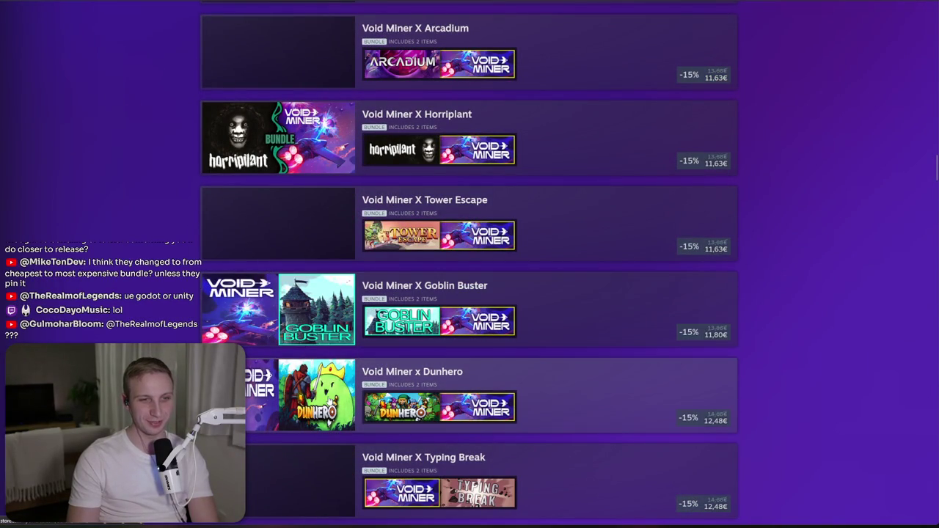
scroll(326, 391, down, 3)
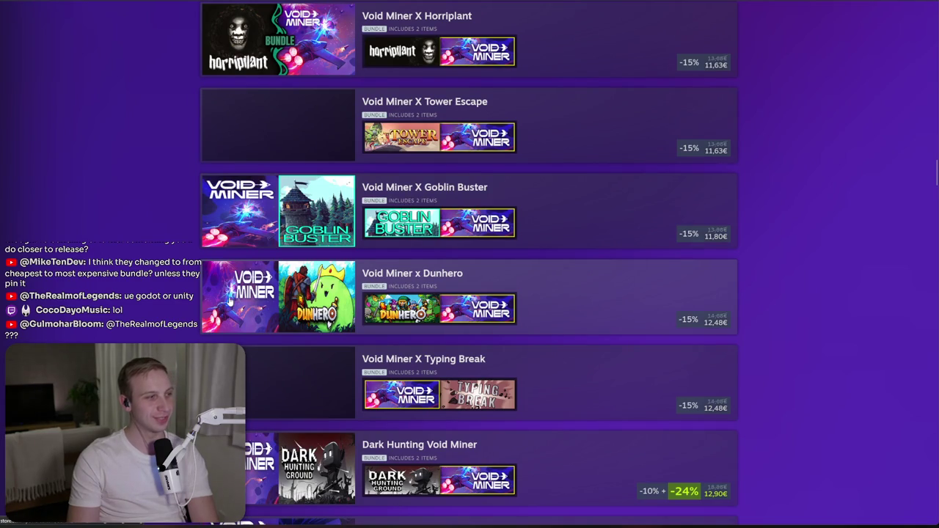
scroll(228, 301, down, 9)
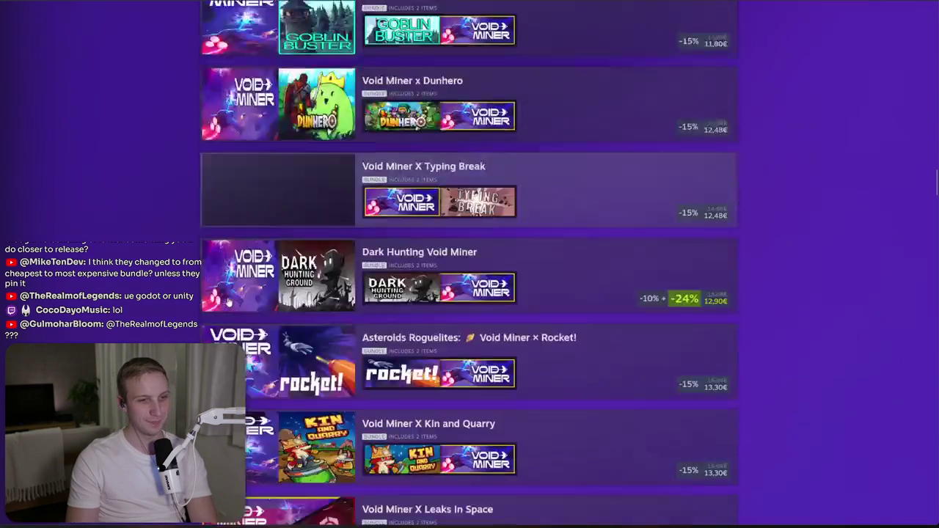
scroll(336, 260, down, 3)
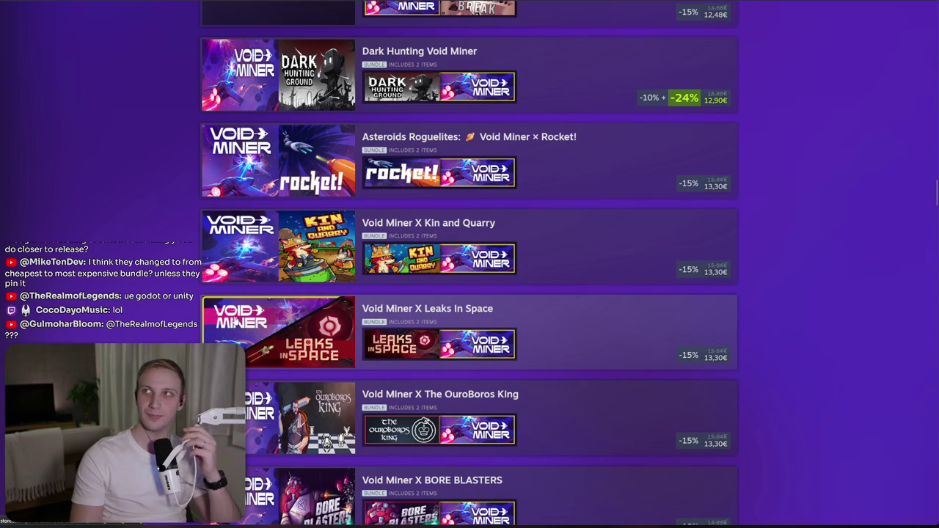
scroll(220, 323, down, 5)
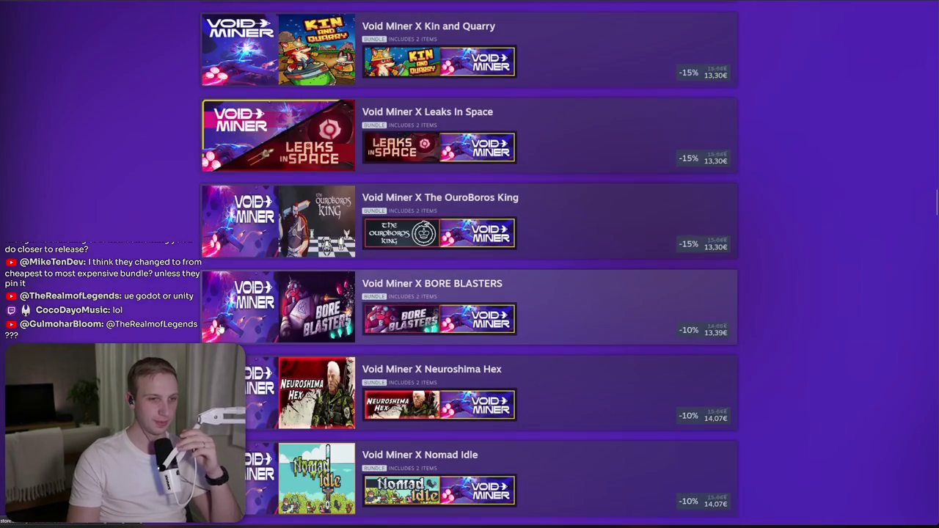
scroll(220, 329, down, 4)
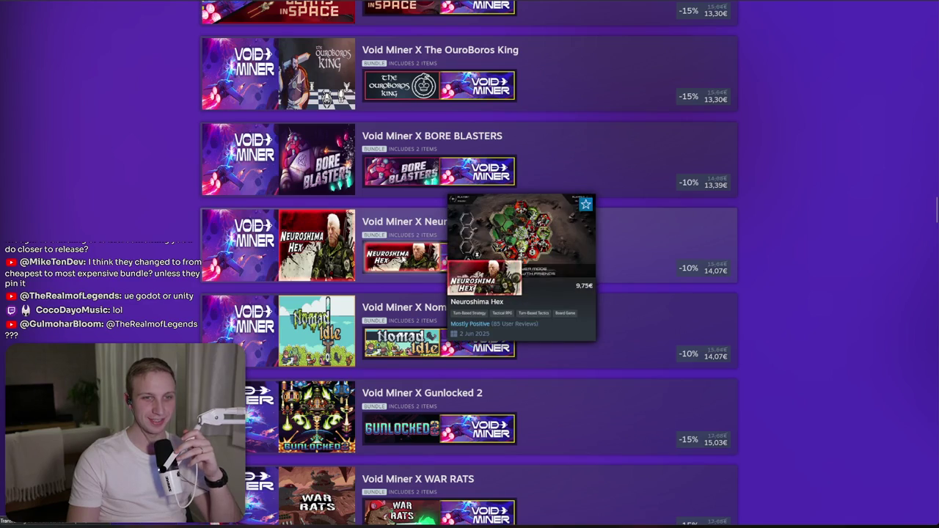
- Open the Neuroshima Hex store page and view its screenshots through the fifth
click(402, 255)
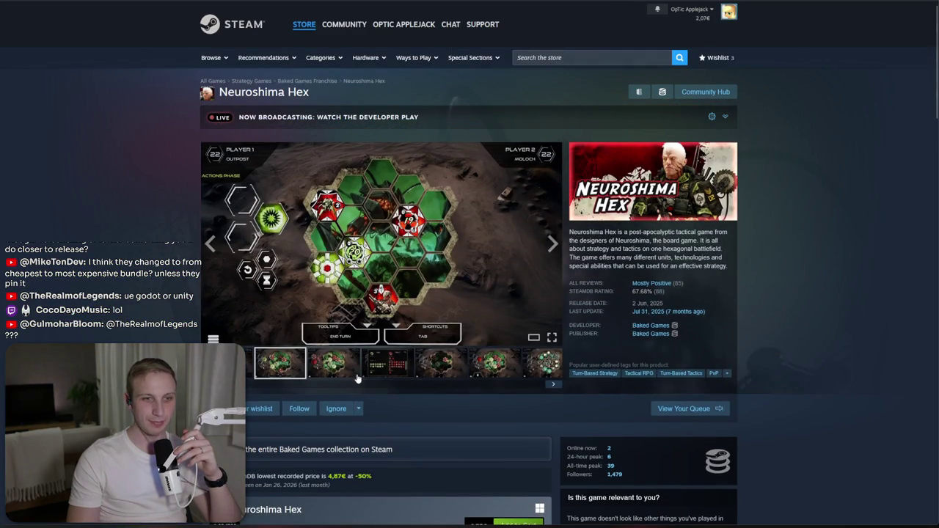
click(334, 367)
click(387, 367)
click(440, 366)
click(502, 369)
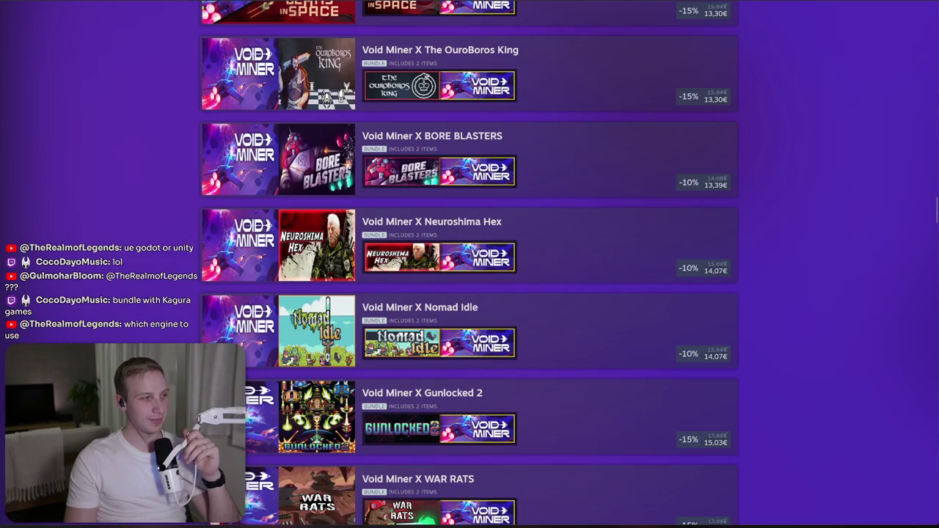
- Return to the top of the Void Miner page and start a new store search
scroll(469, 264, down, 5)
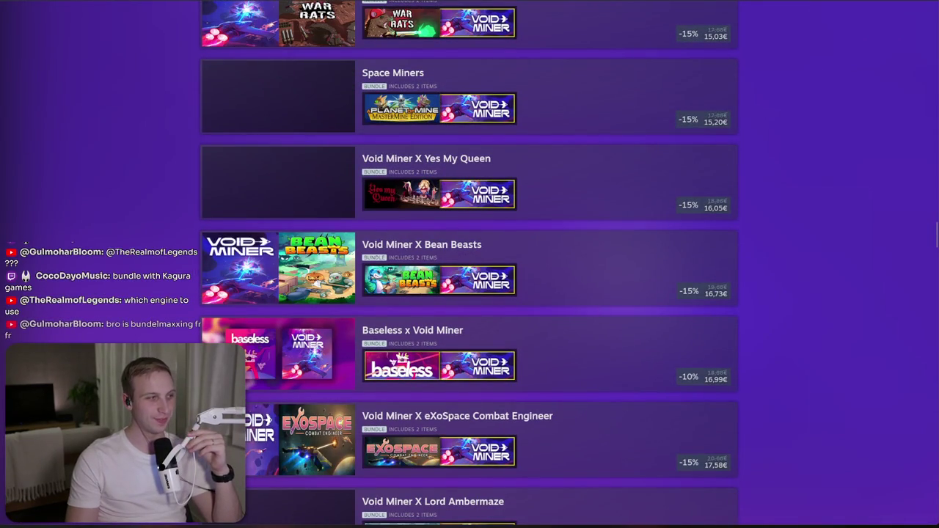
scroll(469, 264, down, 3)
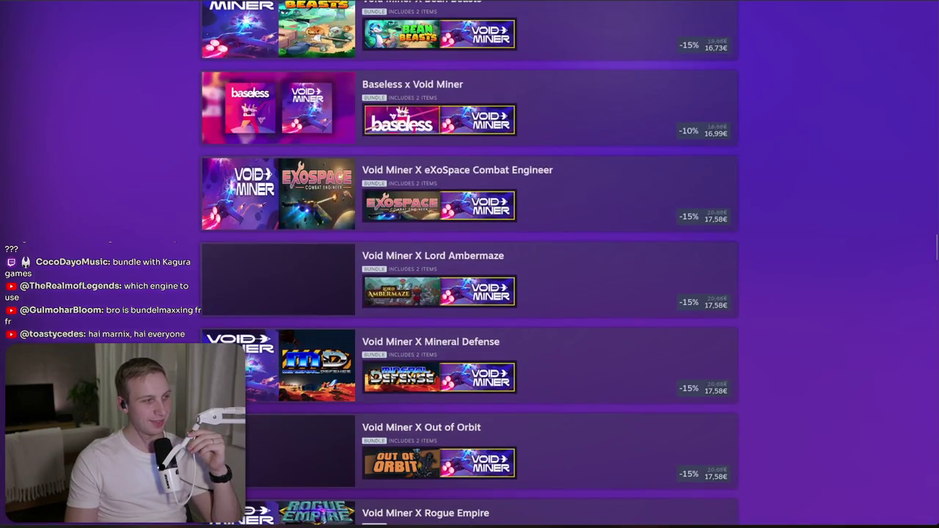
scroll(469, 264, down, 15)
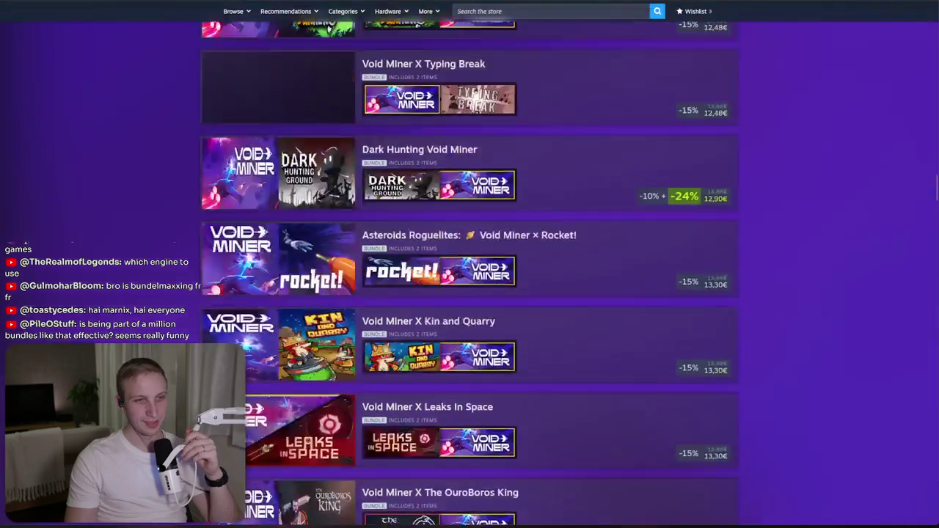
key(Home)
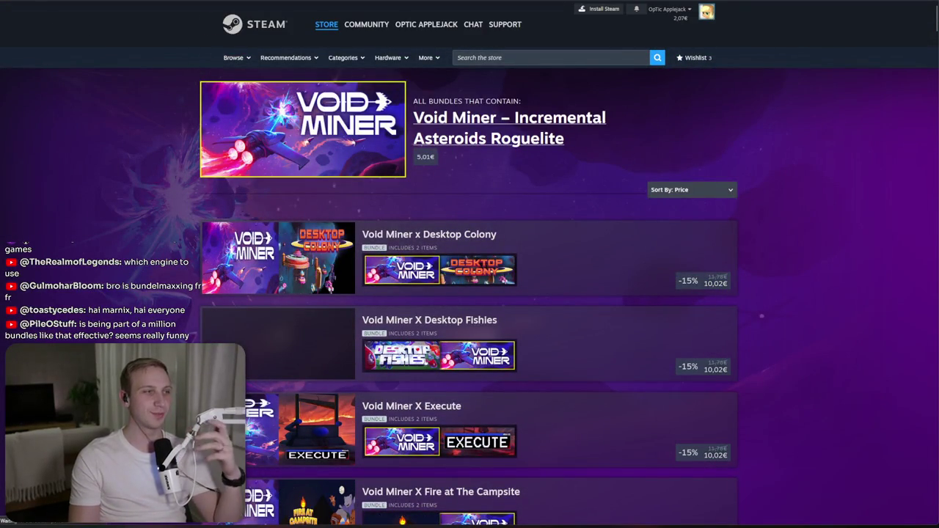
key(alt+Left)
scroll(292, 206, down, 2)
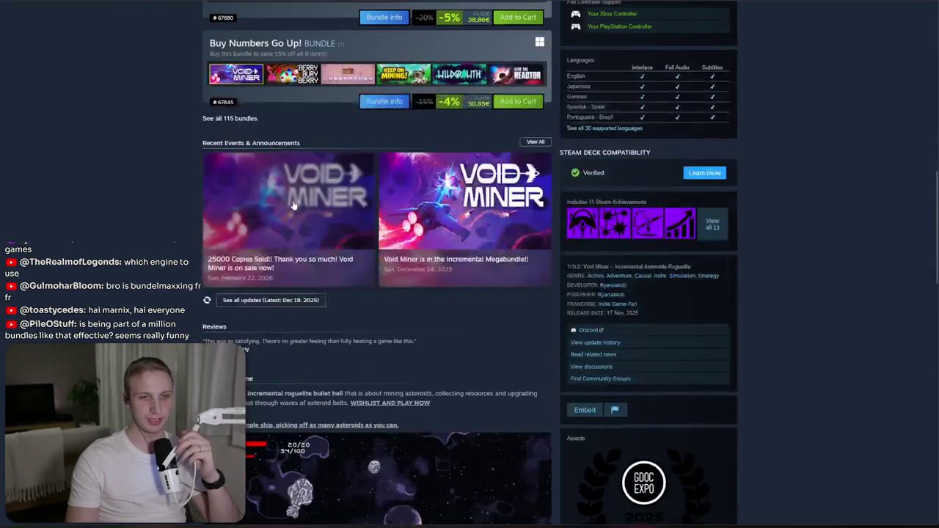
key(Home)
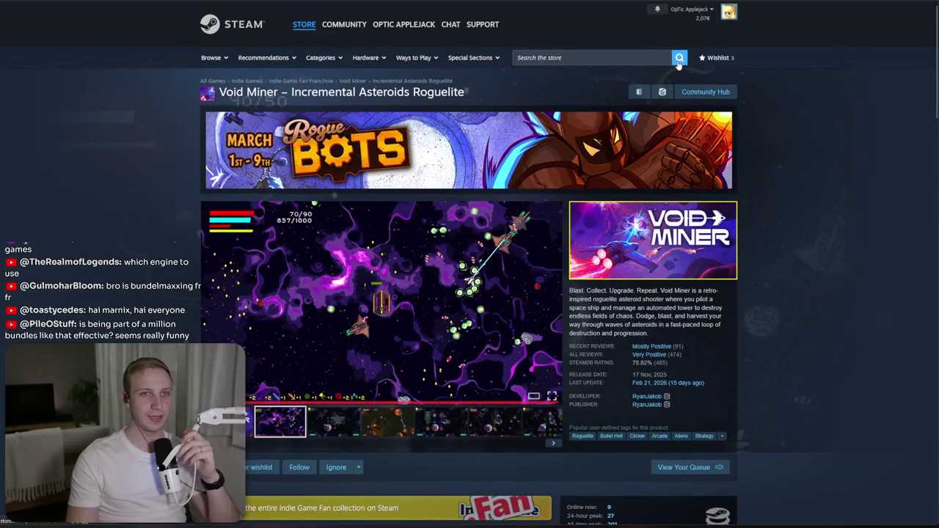
click(640, 58)
- Search the store for 'execute' and open the Execute guillotine clicker game page
text(exec)
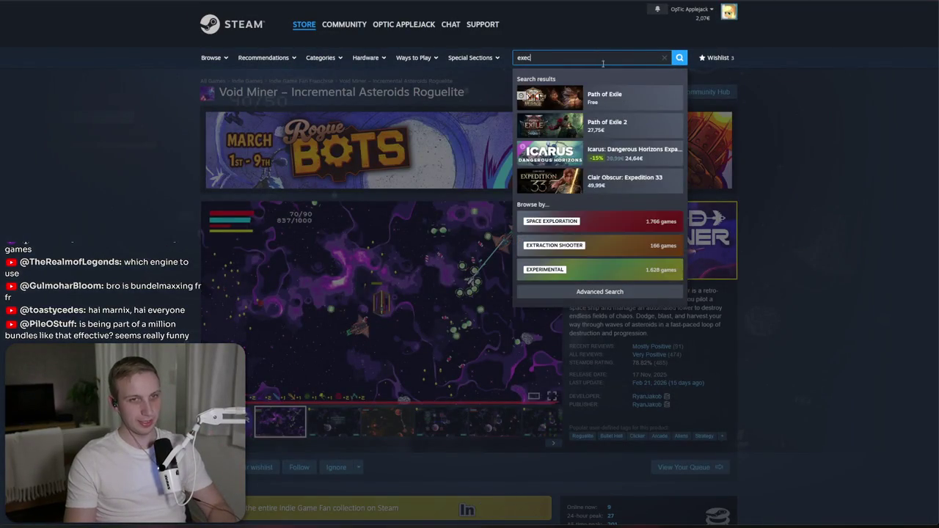
text(ute)
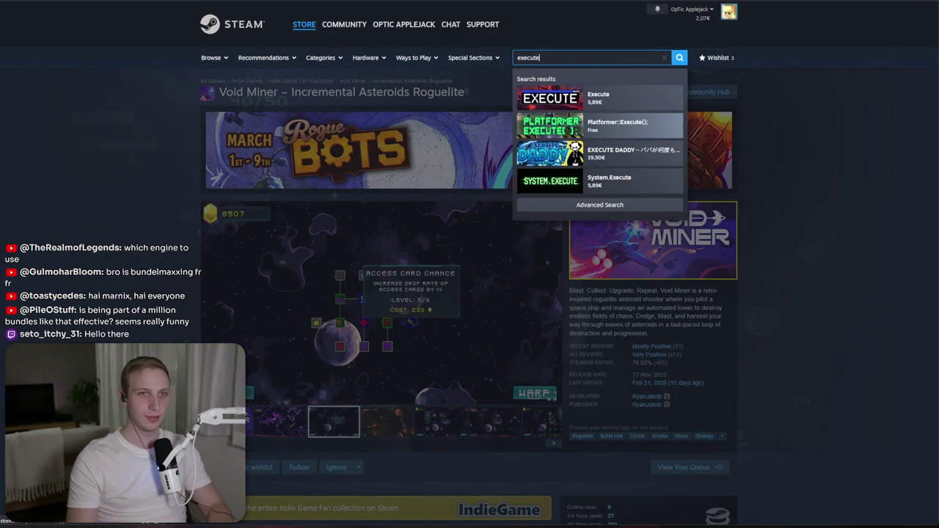
click(635, 96)
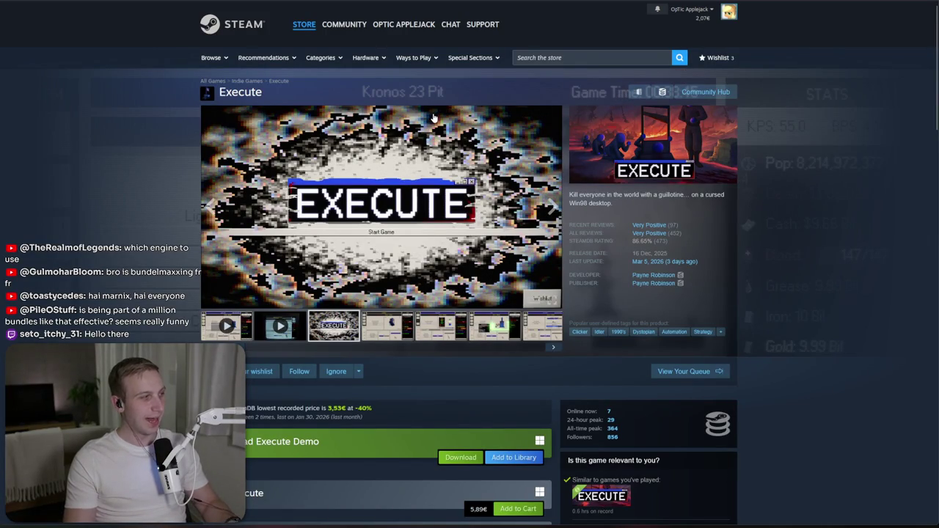
click(602, 62)
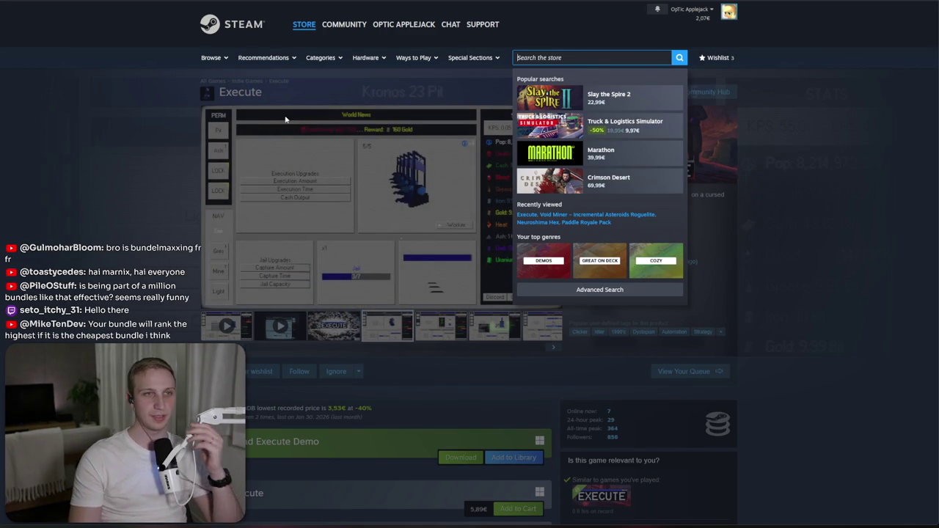
key(Escape)
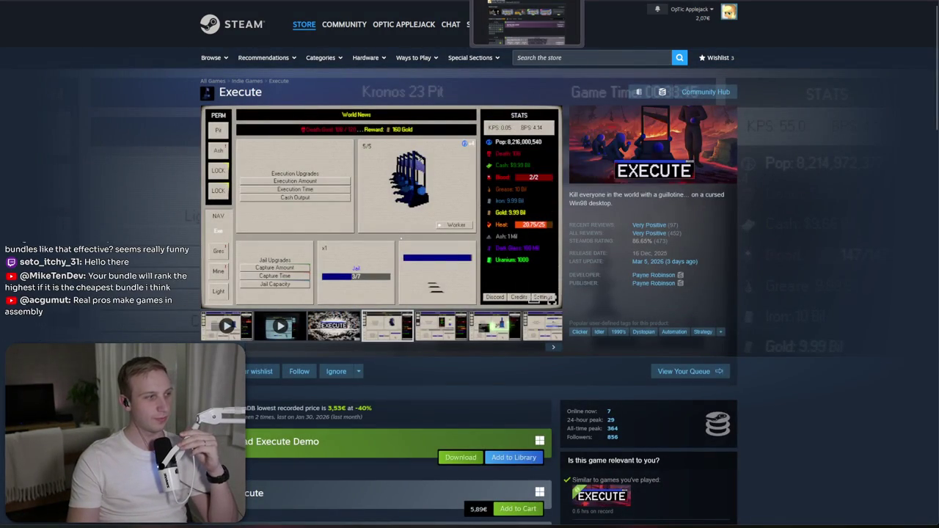
click(590, 57)
- Search the store for 'paddle' and open the Paddle Paddle Paddle page
text(paaddle)
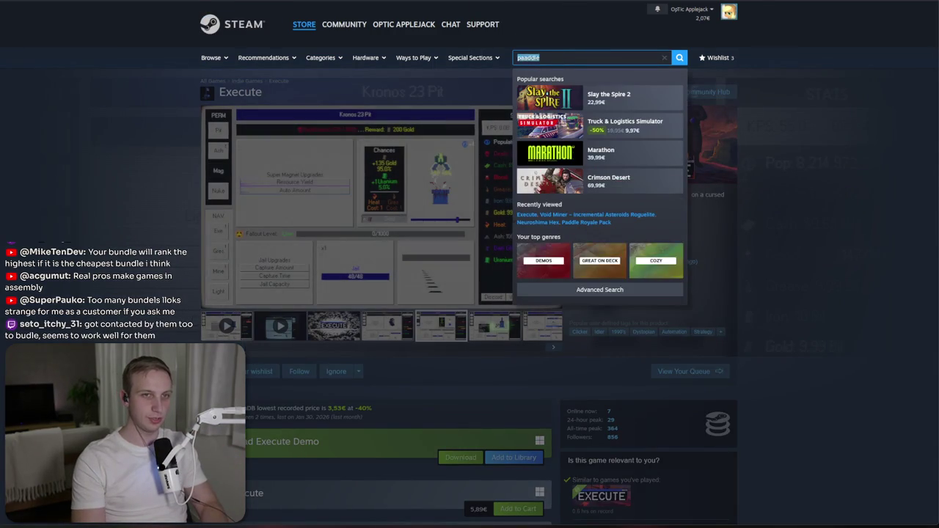
key(BackSpace)
key(BackSpace)
key(BackSpace)
text(ddle)
click(653, 108)
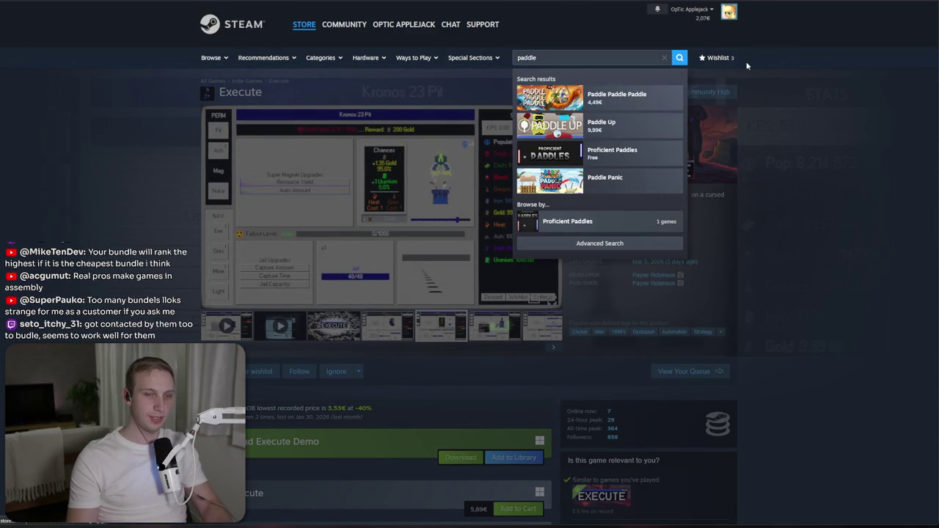
- Scroll to the DLC list and open the Paddle Royale Pack page
scroll(603, 205, down, 2)
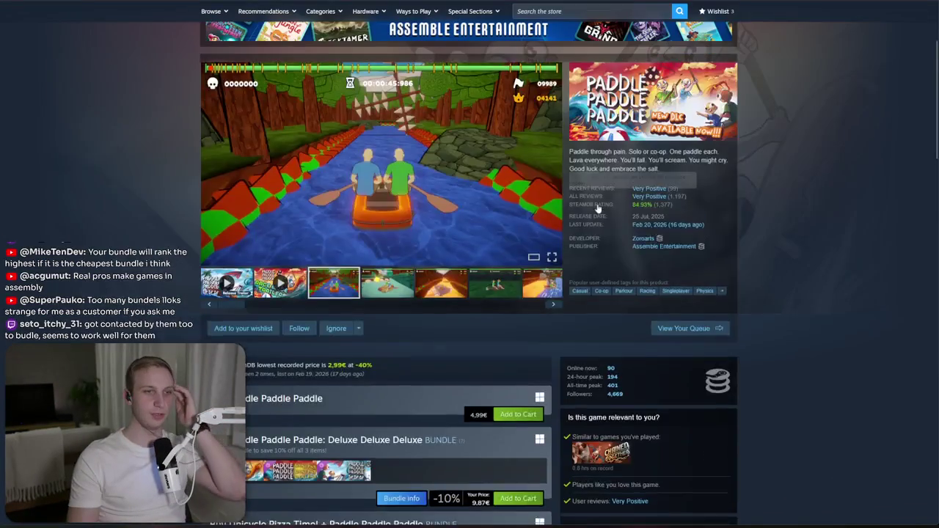
scroll(536, 246, down, 4)
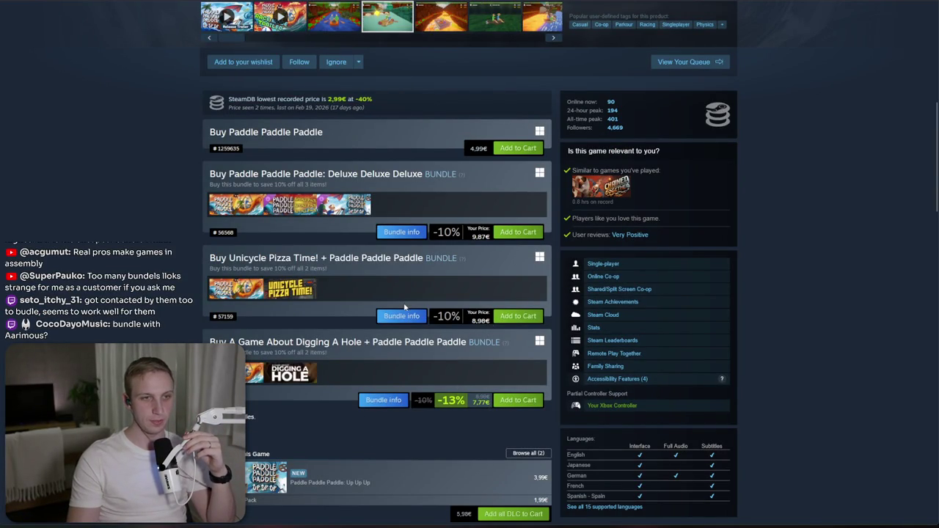
scroll(635, 67, down, 2)
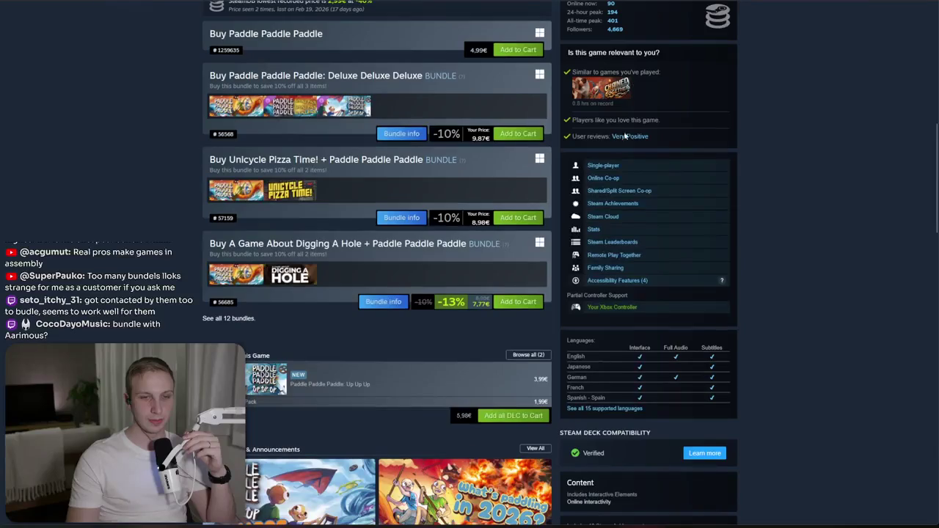
click(262, 406)
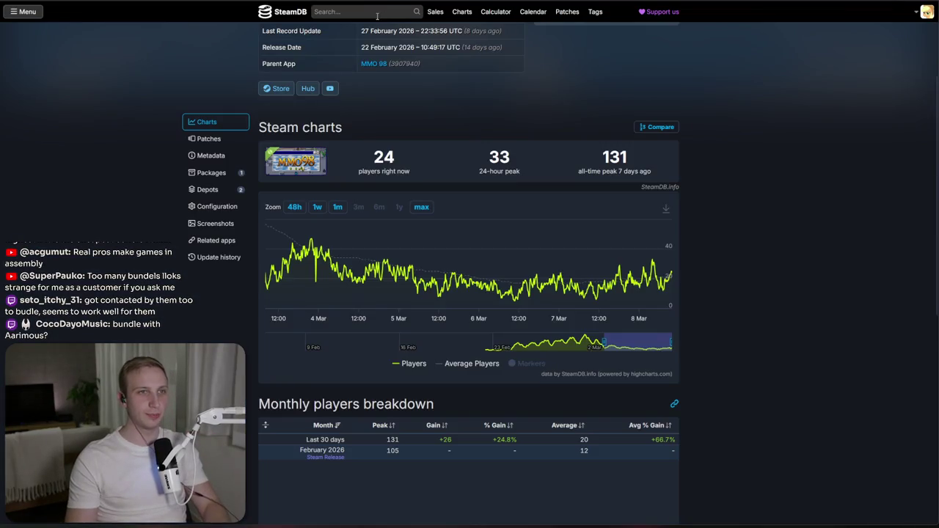
click(367, 11)
- Search SteamDB for 'paddle royale' and review the Paddle Royale Pack's price history
text(paddle royale)
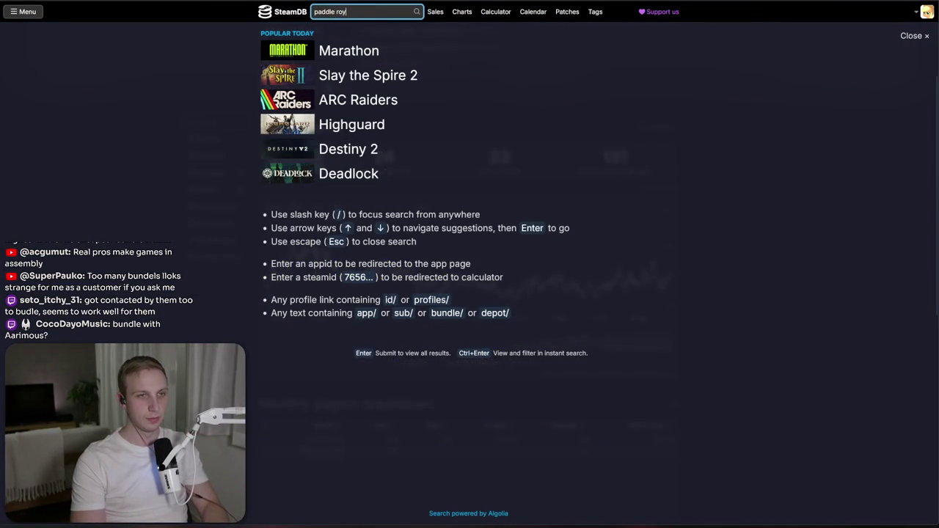
key(Return)
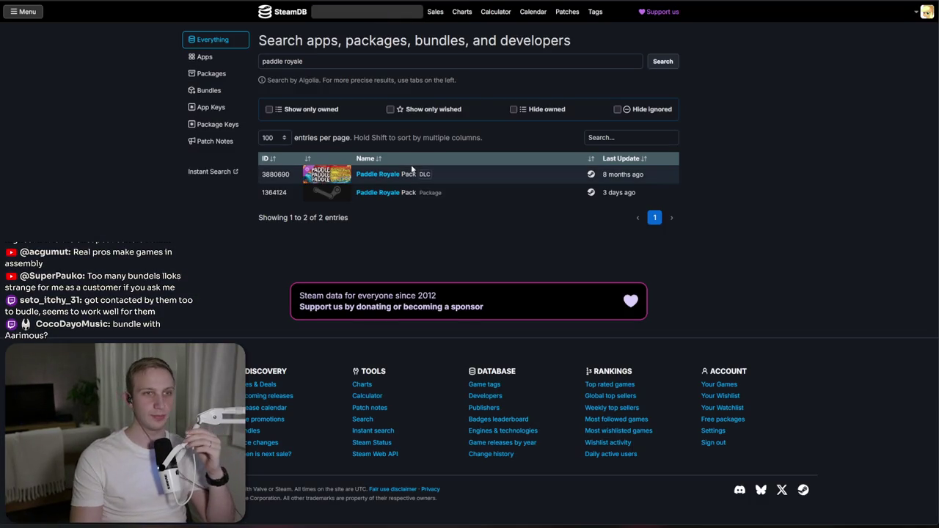
click(424, 172)
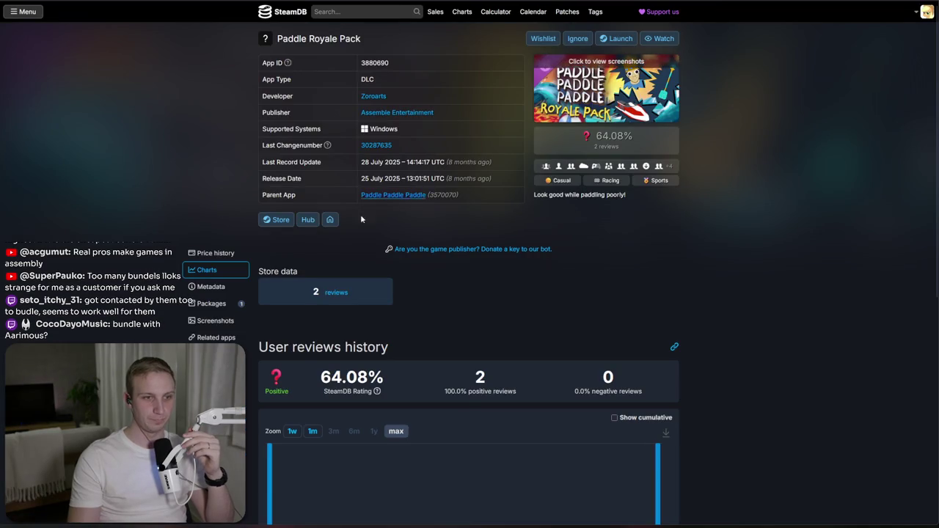
click(218, 252)
scroll(277, 352, down, 2)
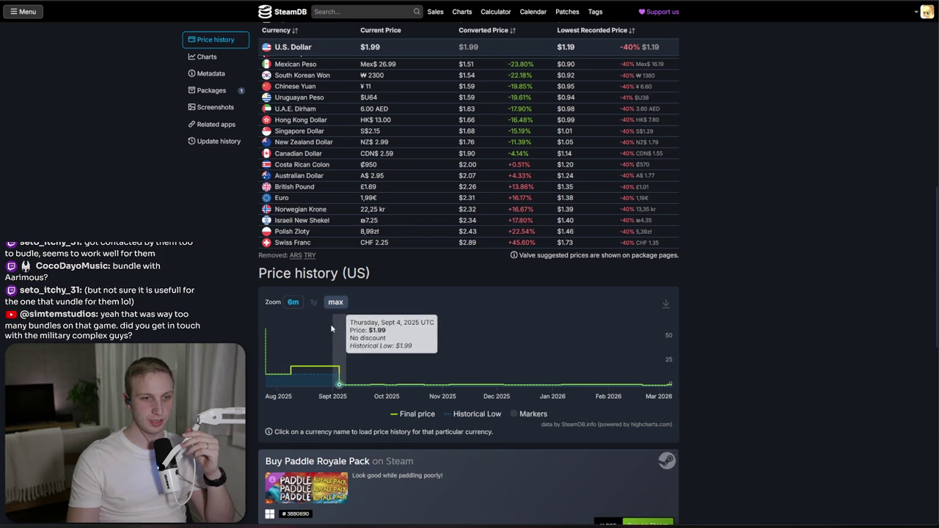
scroll(331, 328, down, 2)
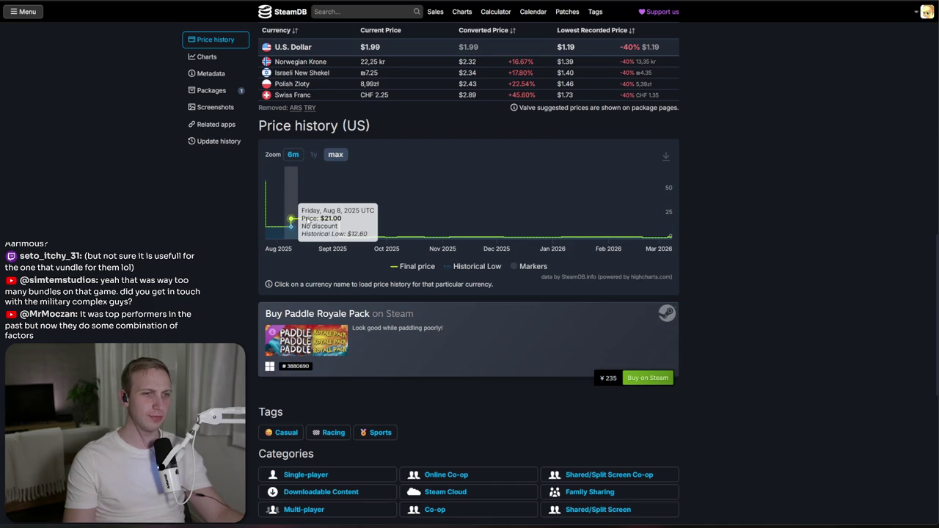
- Go to the parent game Paddle Paddle Paddle's related apps list on SteamDB
click(402, 15)
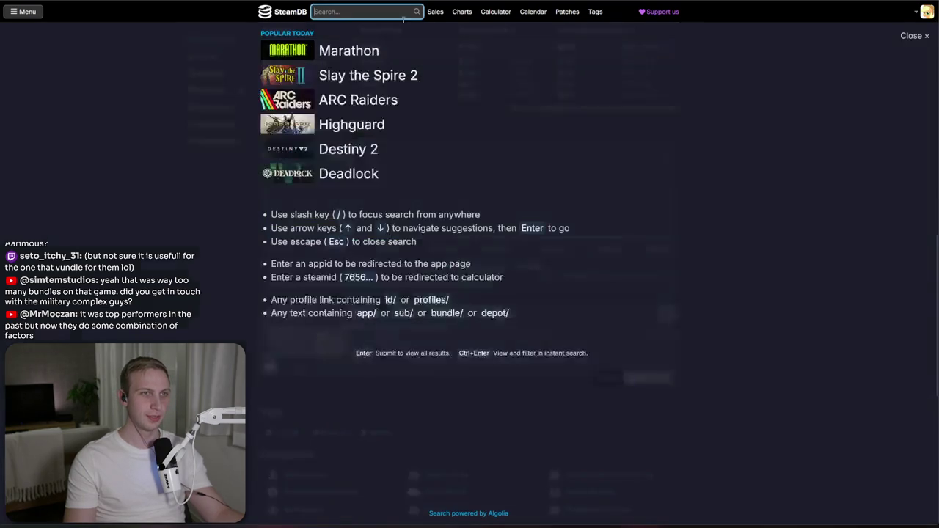
key(Escape)
click(226, 127)
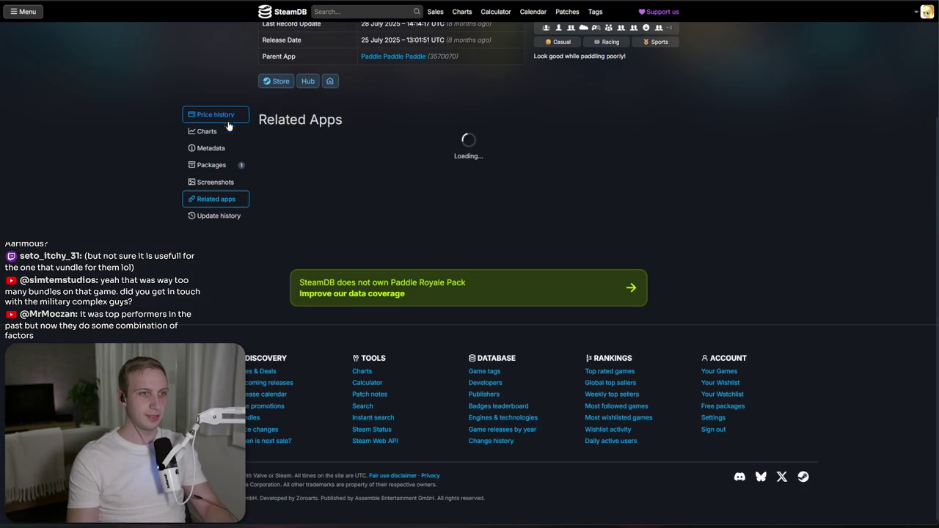
click(385, 160)
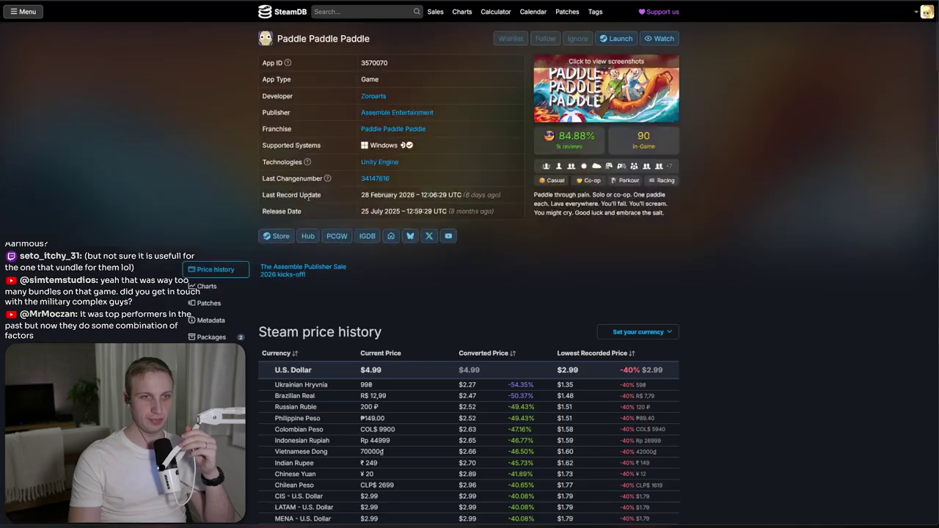
scroll(321, 195, down, 3)
click(227, 256)
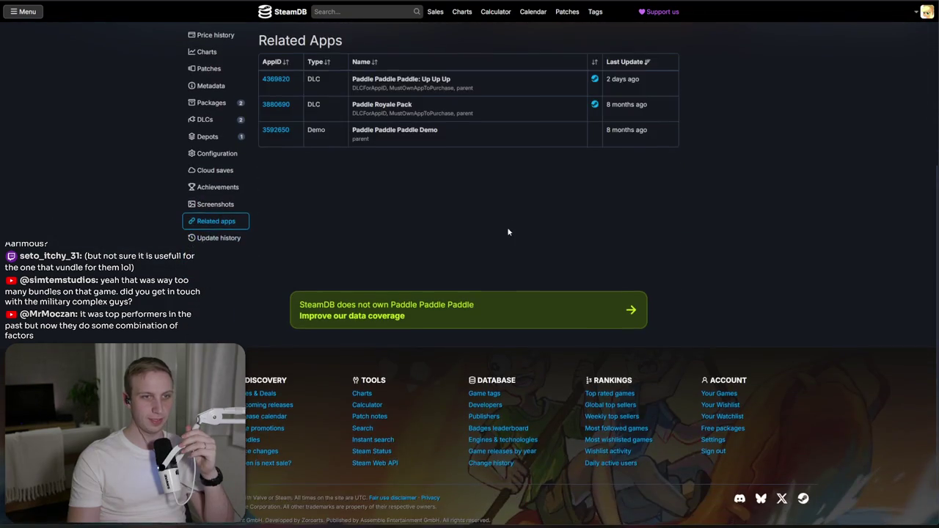
- Preview the cards for Paddle Paddle Paddle's two DLCs and its demo
mouse_move(418, 115)
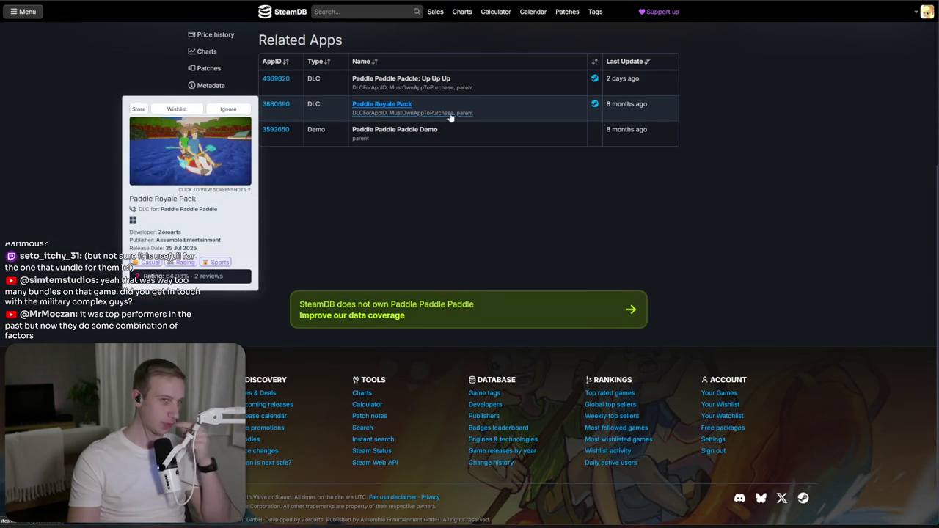
mouse_move(433, 130)
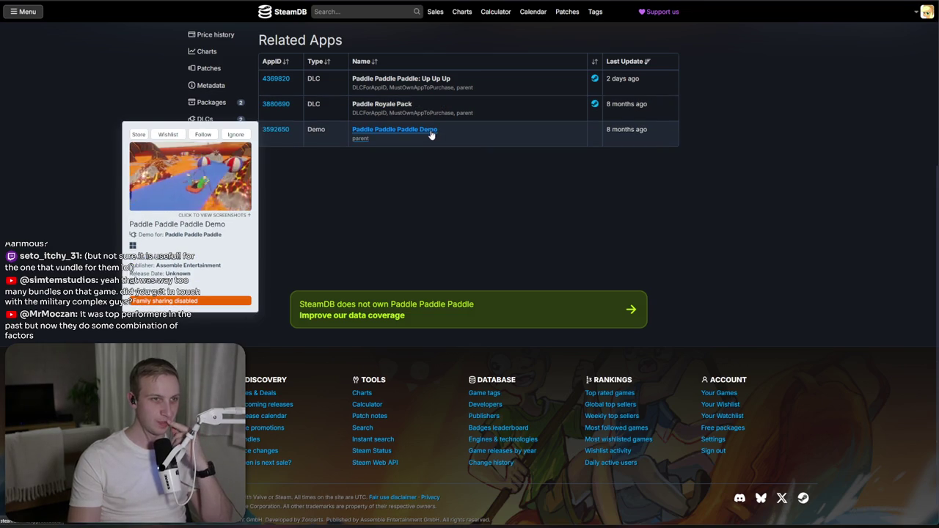
mouse_move(446, 103)
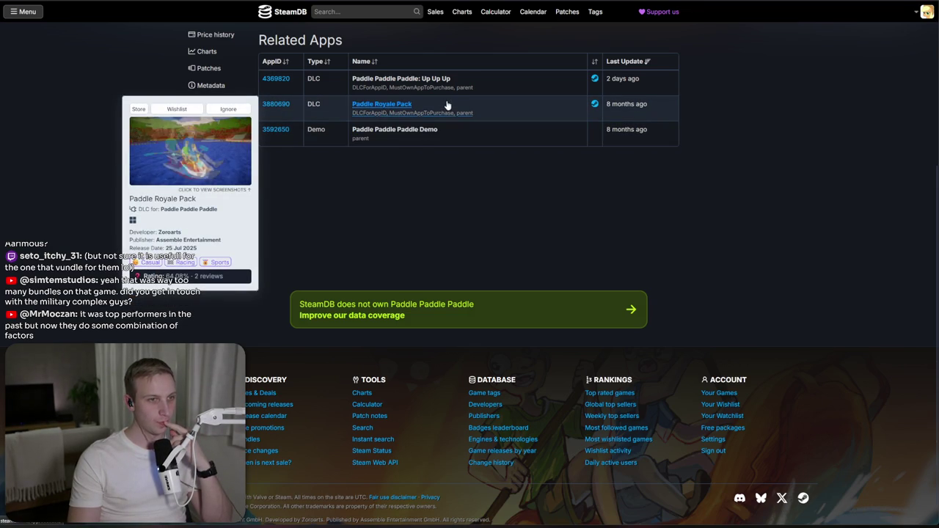
mouse_move(405, 138)
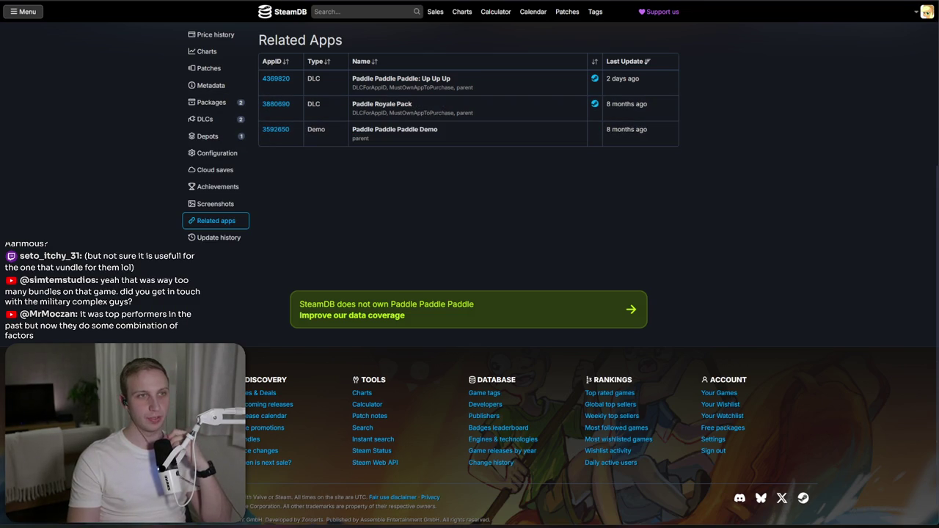
key(ctrl+Tab)
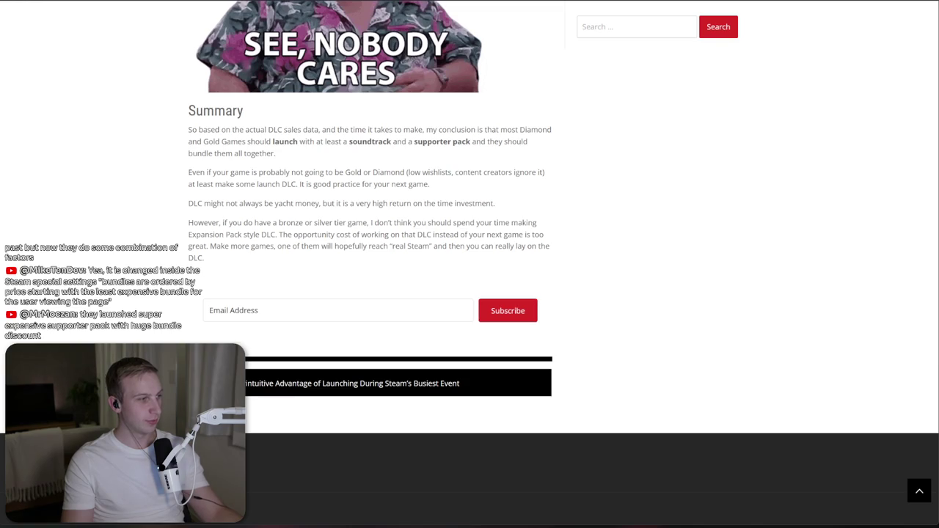
- Return to the blog's post list, then go to the Steamworks dashboard's Kyoto Anomaly app
key(alt+Left)
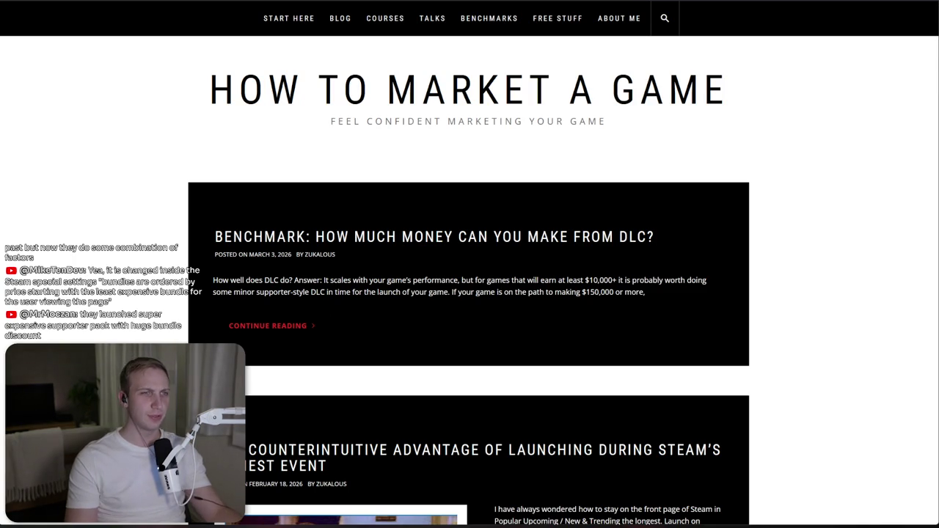
key(alt+Tab)
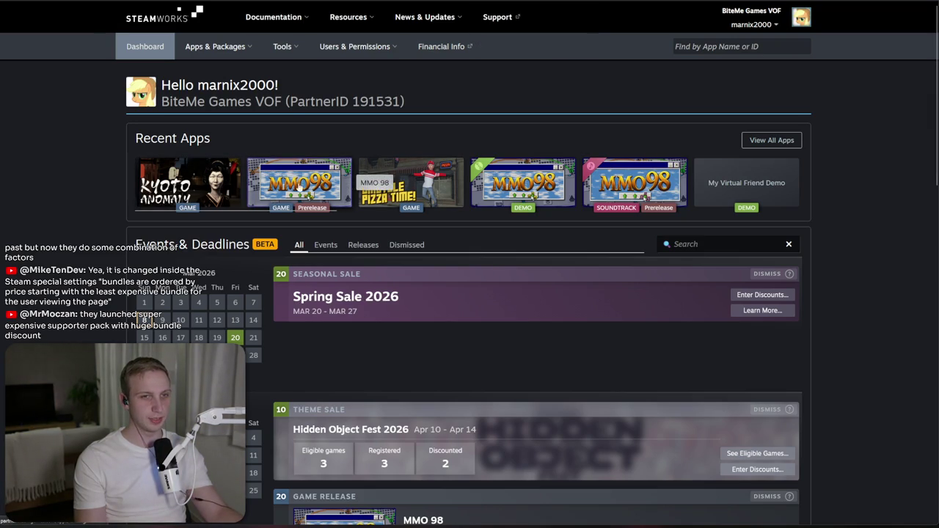
click(215, 193)
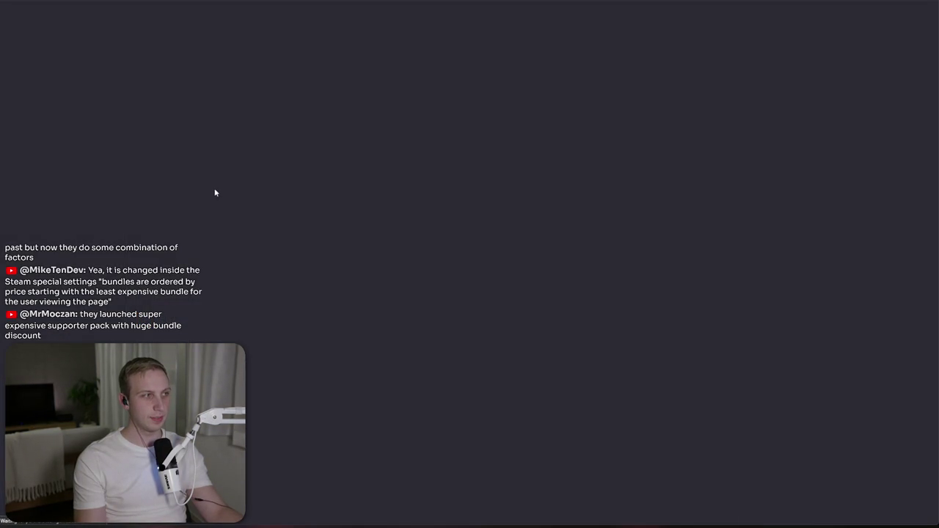
- Open Kyoto Anomaly's store page editor at the Special Settings tab
scroll(179, 320, down, 3)
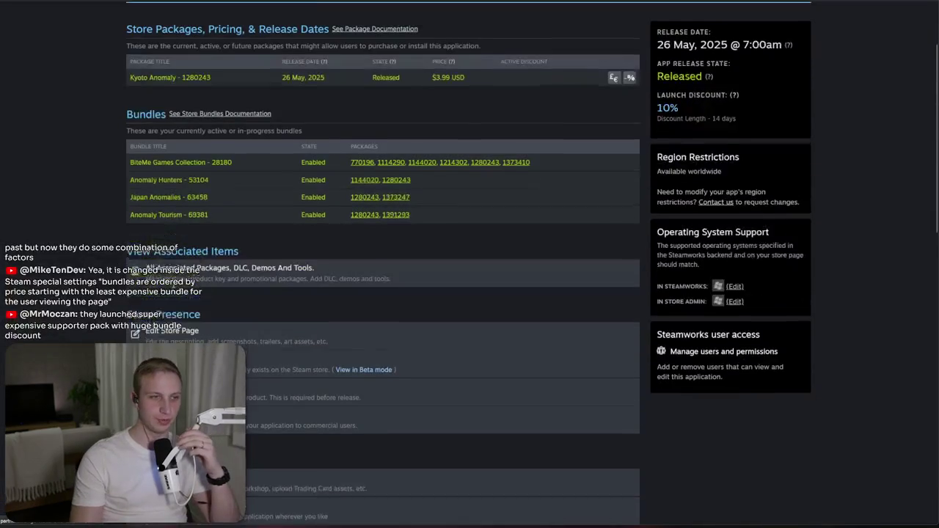
click(178, 321)
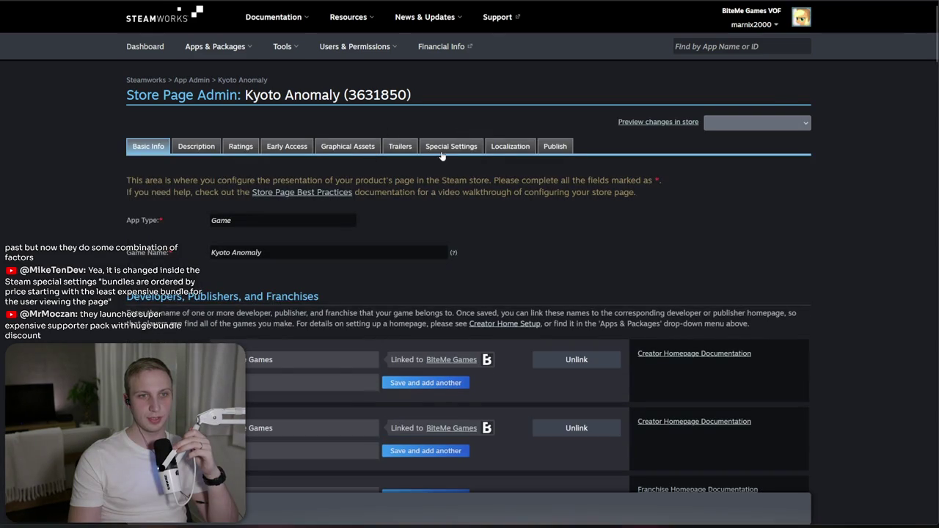
click(442, 146)
scroll(263, 198, down, 5)
scroll(264, 198, up, 4)
- Read the default bundle ordering and Pinned bundles explanations in the special settings
drag(138, 140, 263, 138)
mouse_move(349, 138)
mouse_down()
mouse_move(709, 137)
mouse_move(712, 151)
mouse_up()
click(710, 138)
click(712, 151)
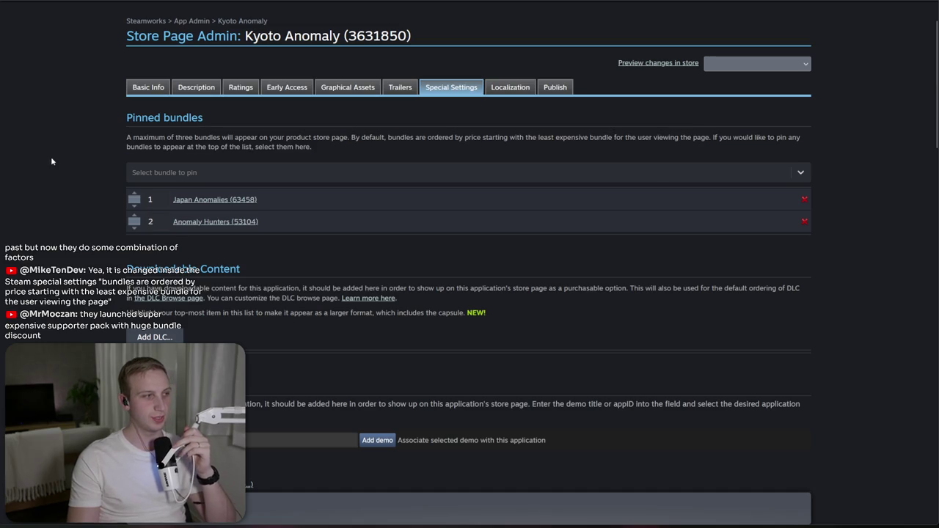
drag(376, 153, 390, 87)
click(378, 111)
click(376, 154)
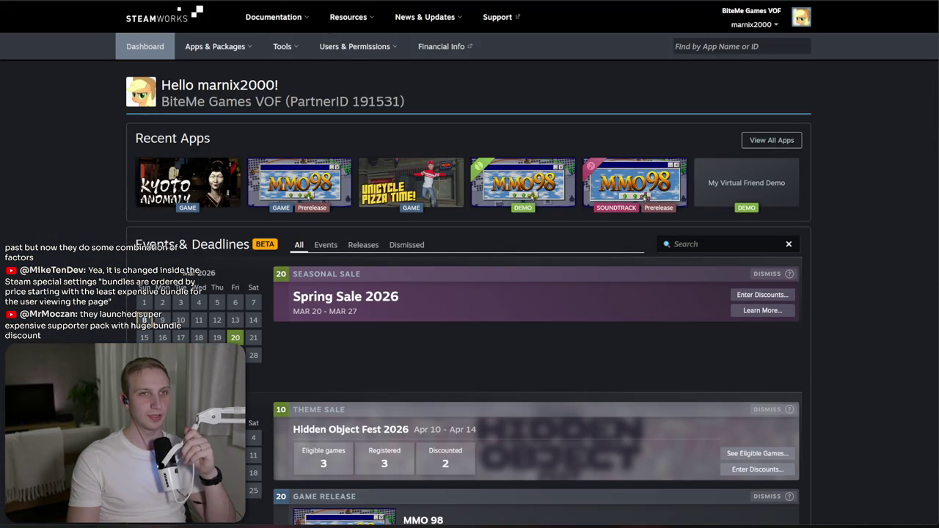
- Read the downloadable content paragraph further down the special settings
click(646, 196)
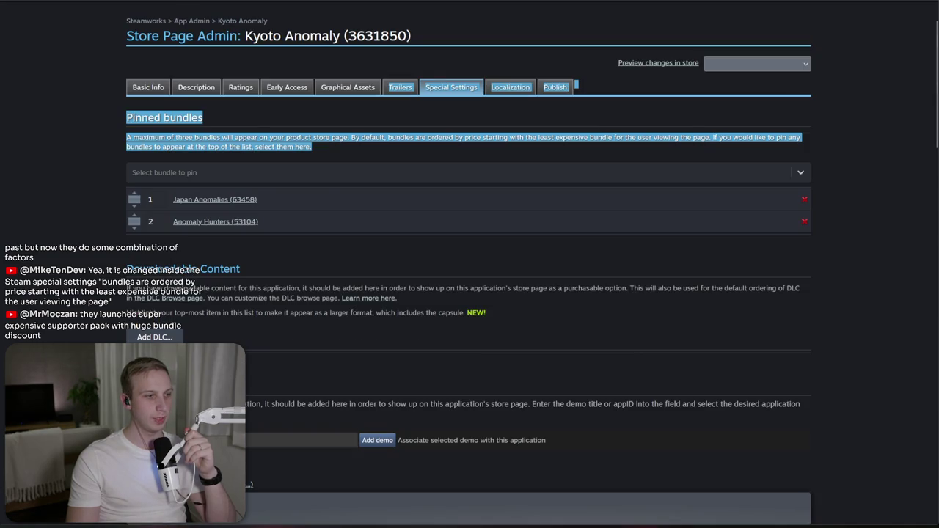
triple_click(340, 336)
click(340, 336)
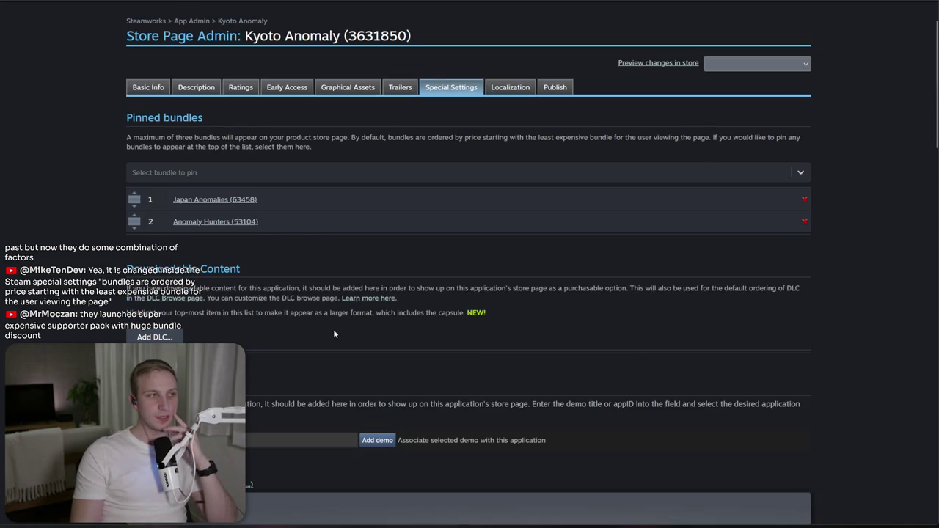
triple_click(495, 323)
click(494, 323)
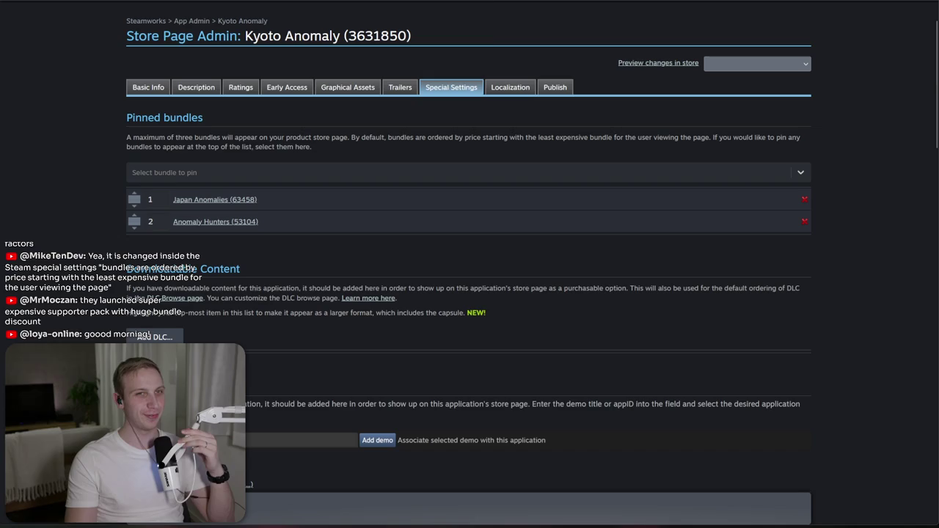
mouse_move(437, 0)
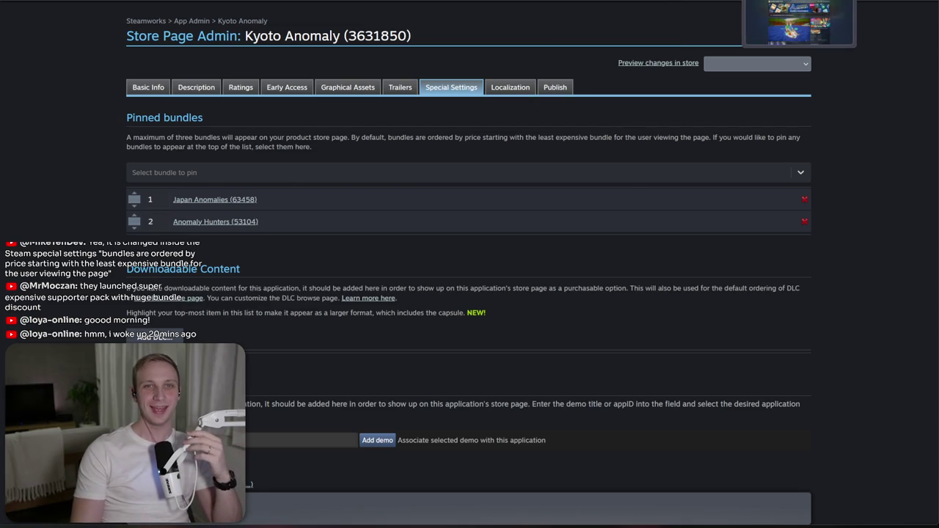
- Search the Steam store and open A Game About Feeding A Black Hole's page
click(799, 24)
click(587, 58)
text(bun)
text(a game about)
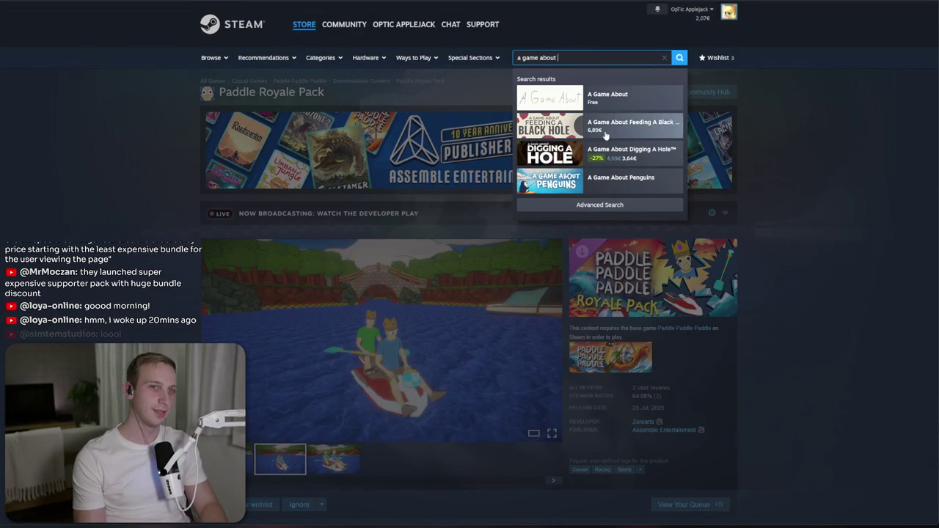
click(630, 124)
- Browse the price-sorted list of every bundle containing the game
scroll(134, 339, down, 5)
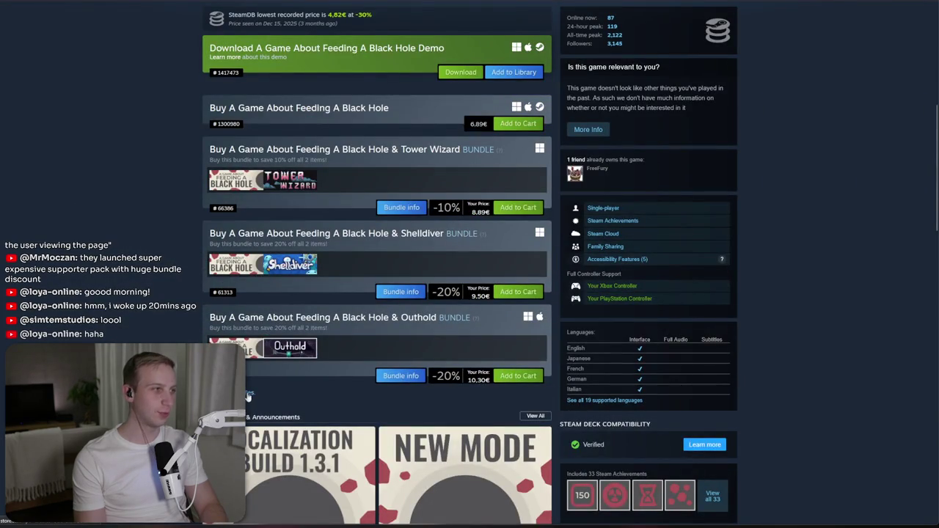
click(249, 393)
scroll(283, 371, down, 5)
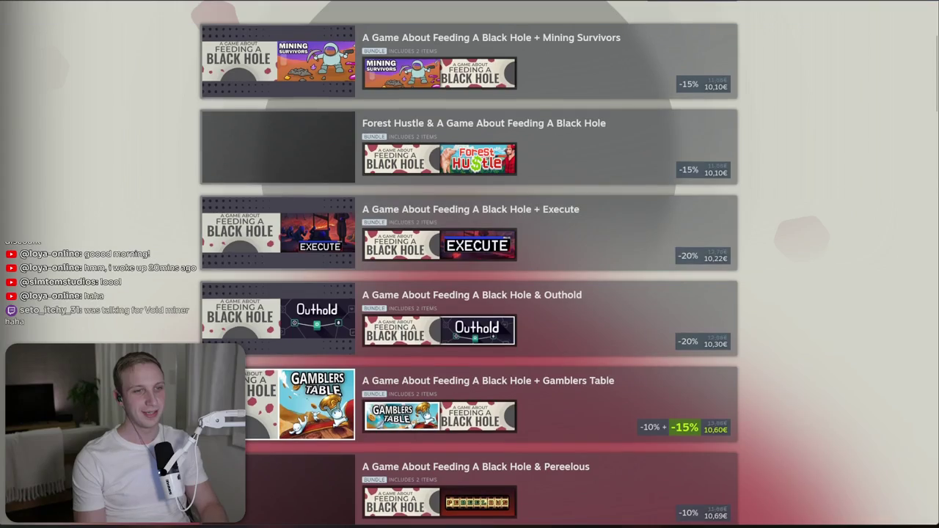
scroll(178, 319, down, 4)
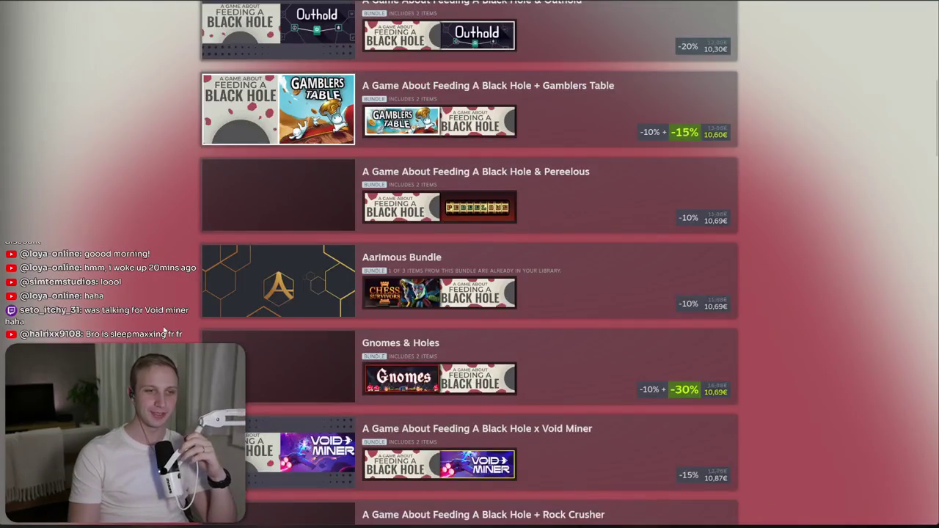
scroll(164, 332, down, 4)
scroll(159, 335, down, 2)
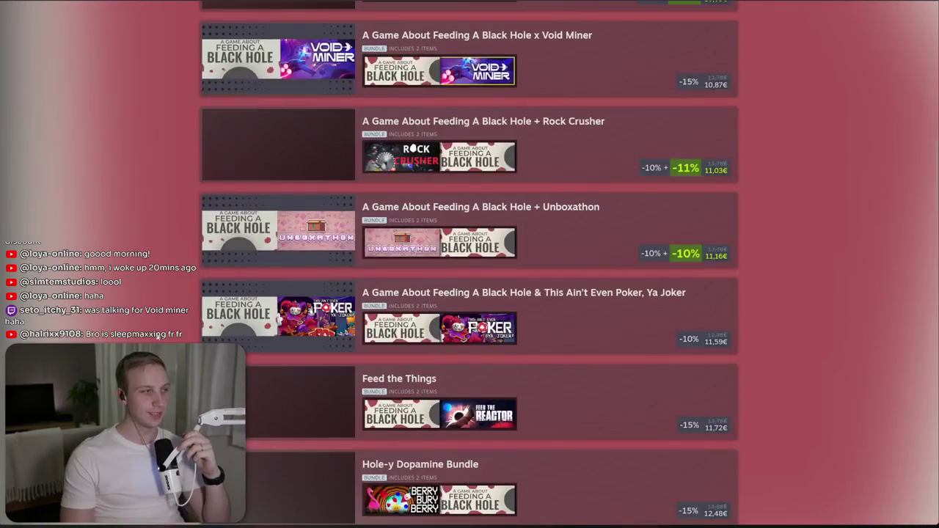
scroll(305, 339, down, 5)
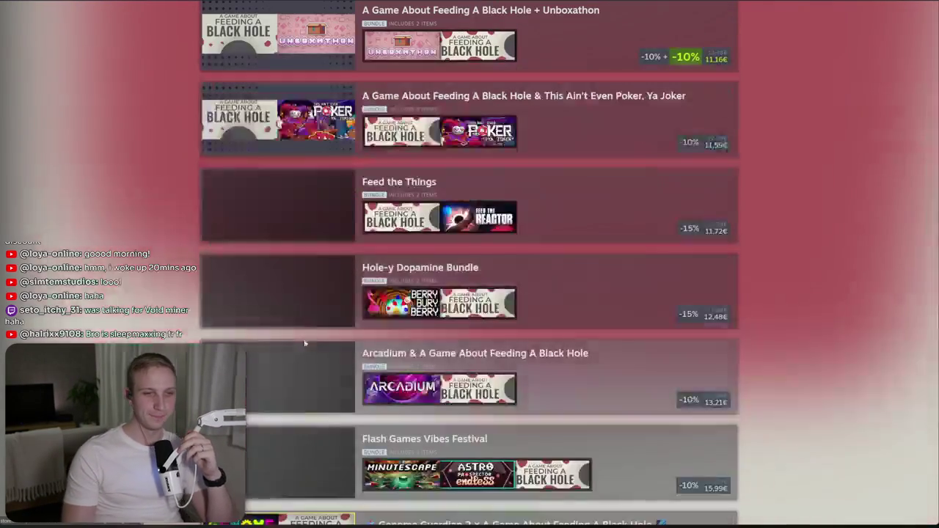
scroll(306, 335, down, 8)
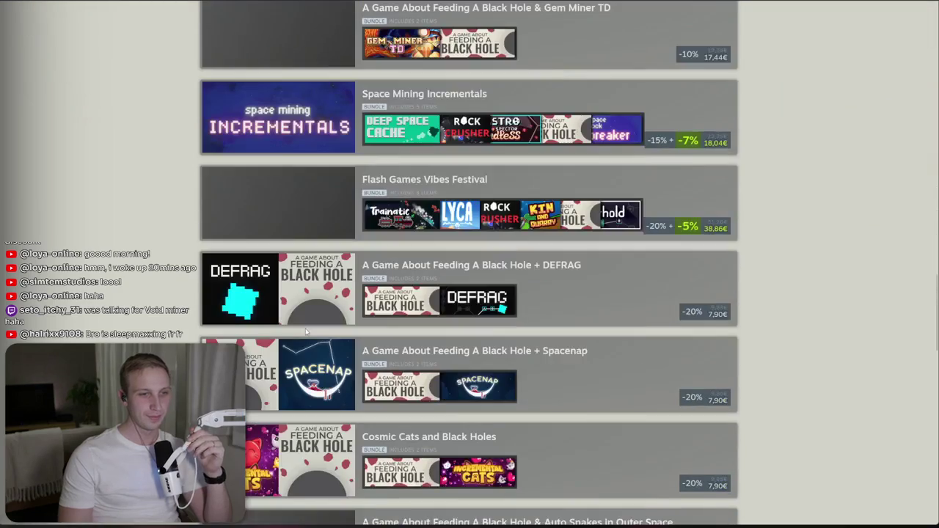
scroll(306, 332, down, 3)
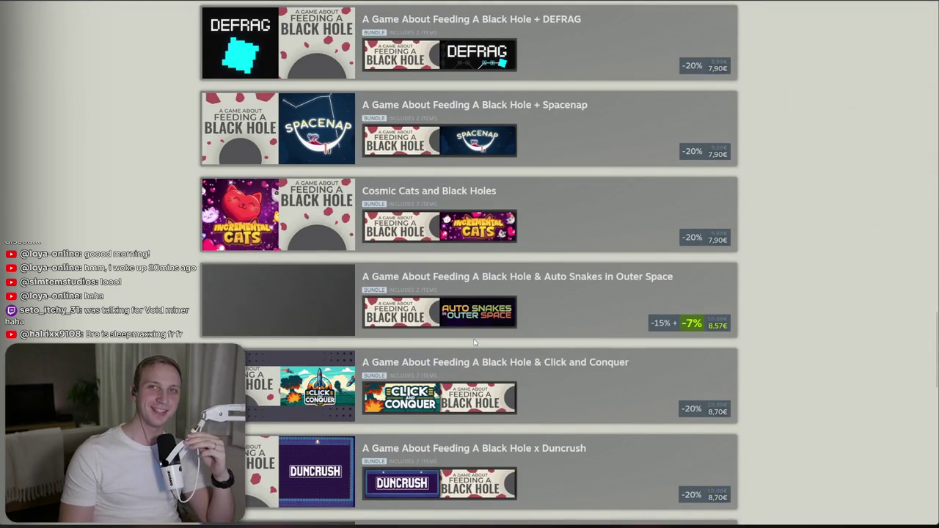
scroll(287, 304, up, 3)
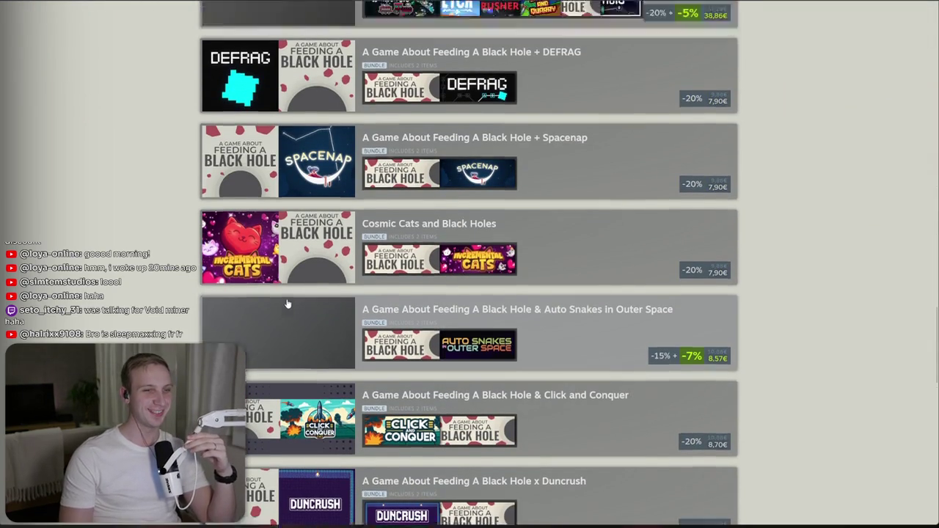
scroll(285, 309, up, 10)
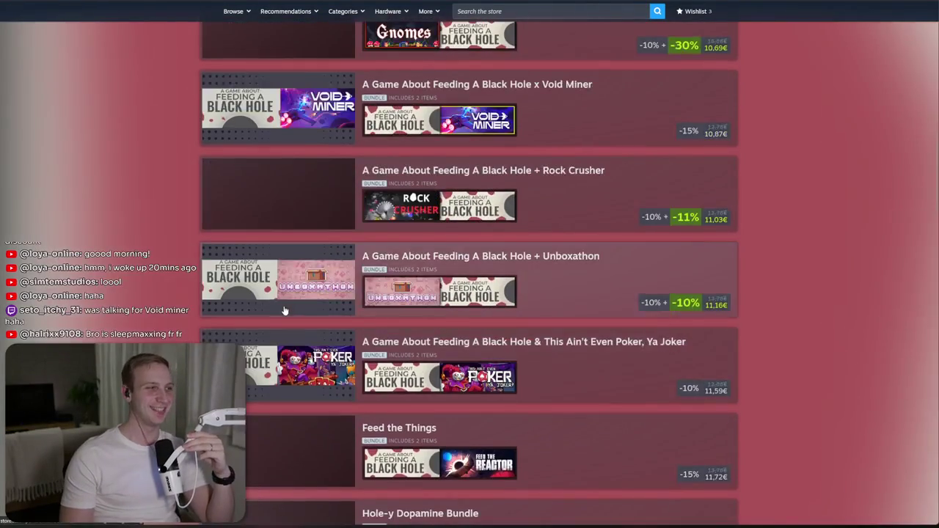
scroll(285, 310, up, 10)
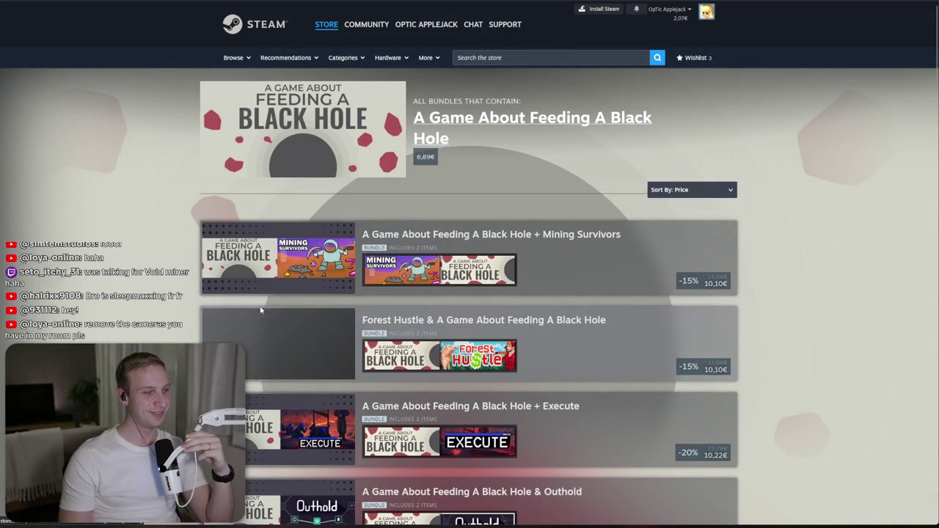
click(253, 24)
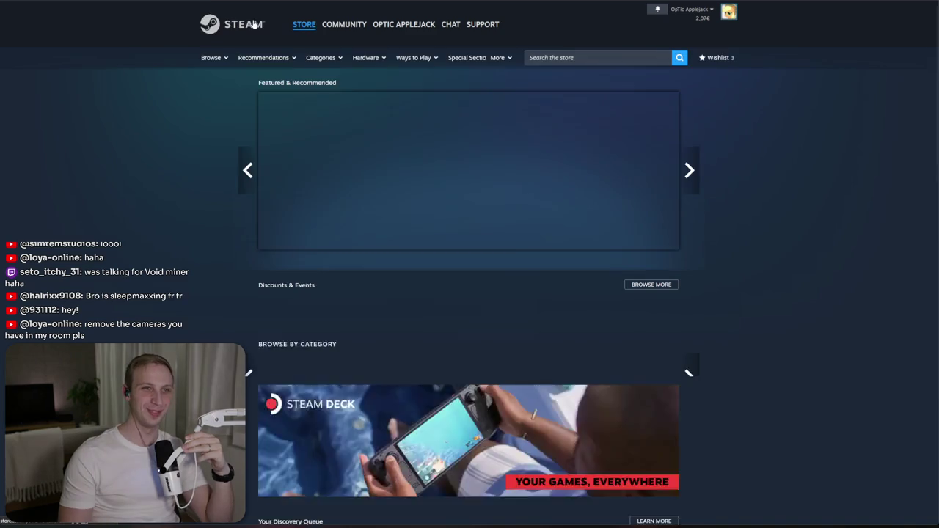
- Open Poker Night at the Inventory's store page, view its main screenshot and read the description
scroll(767, 244, down, 15)
scroll(768, 244, down, 15)
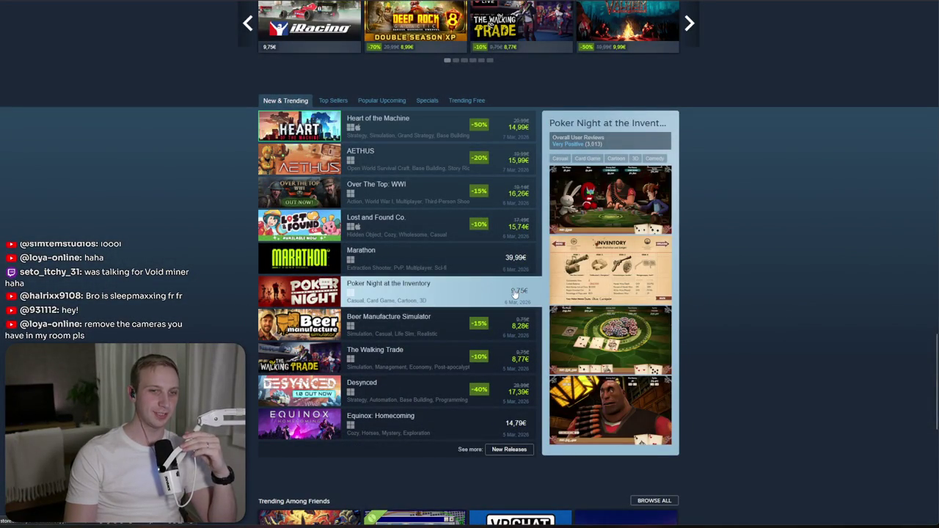
click(512, 306)
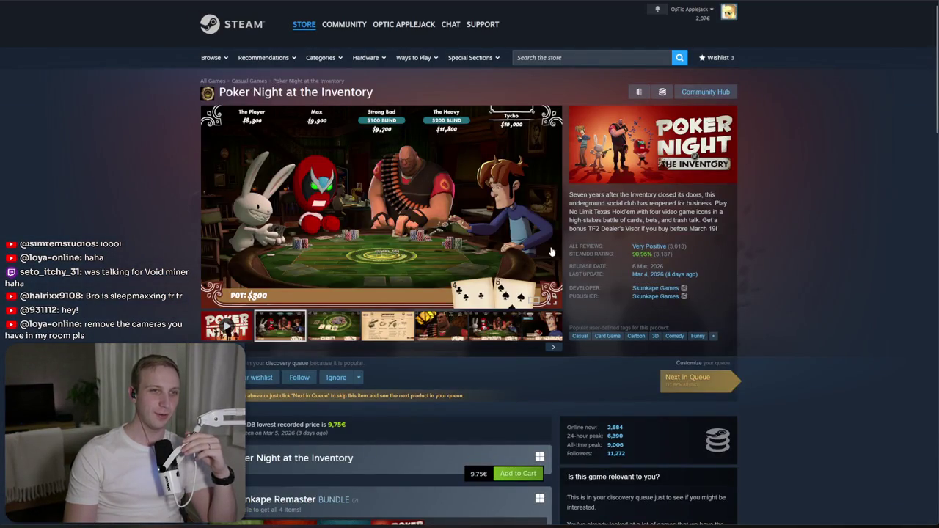
click(488, 213)
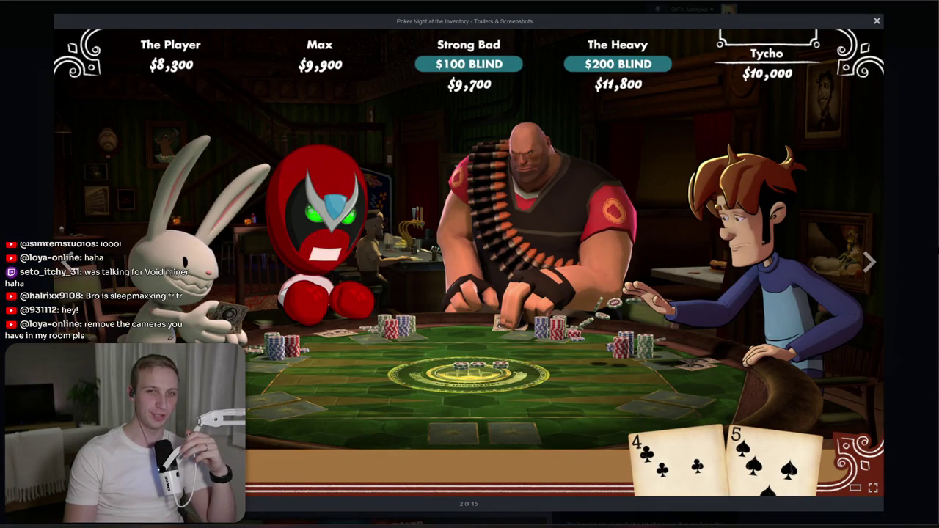
click(916, 247)
mouse_move(578, 194)
mouse_down()
mouse_move(716, 224)
mouse_move(708, 228)
mouse_up()
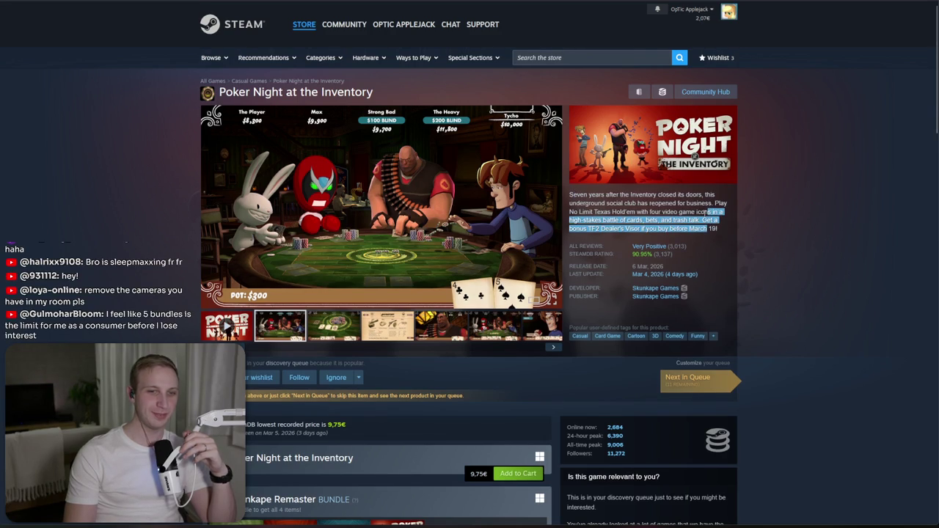
scroll(645, 367, down, 2)
mouse_move(653, 364)
mouse_down()
mouse_move(647, 325)
mouse_move(653, 364)
mouse_up()
click(652, 364)
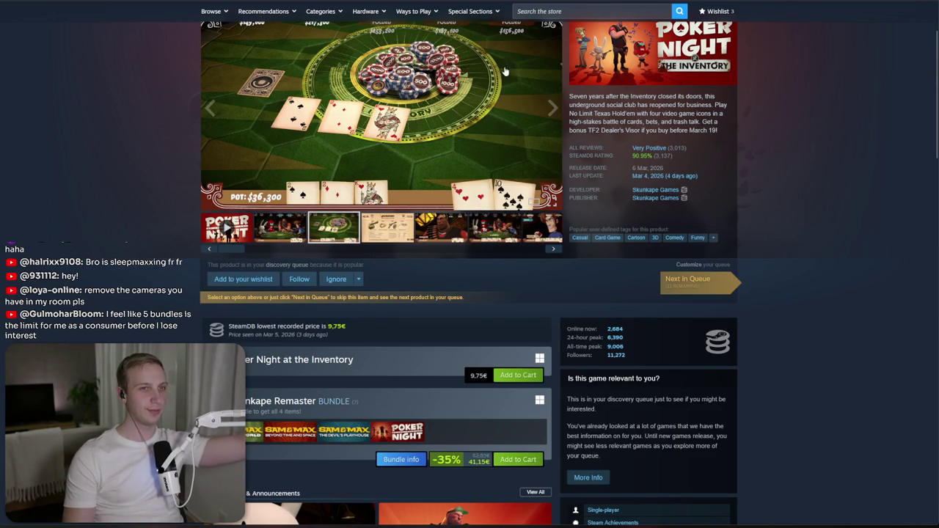
- Abandon a store search and switch to MMO 98's Wishlist Actions report
click(579, 11)
text(mmo)
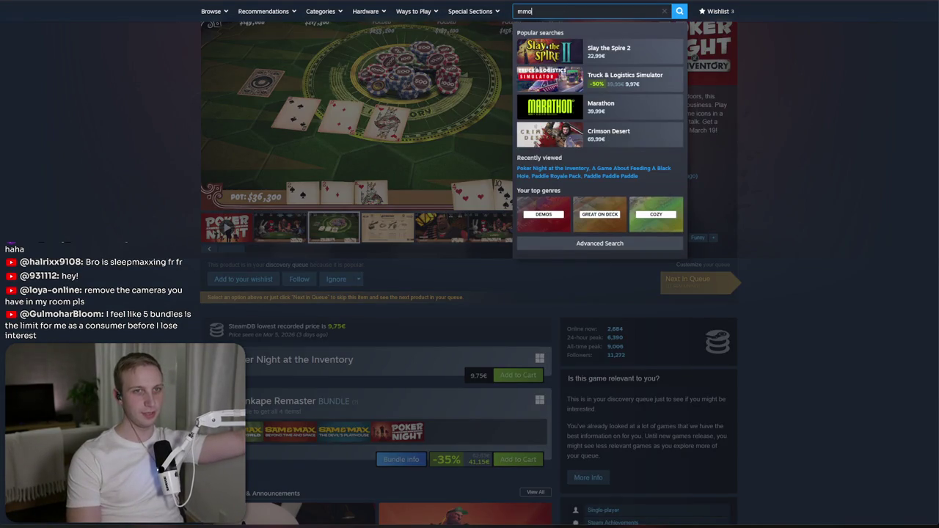
key(BackSpace)
key(BackSpace)
key(BackSpace)
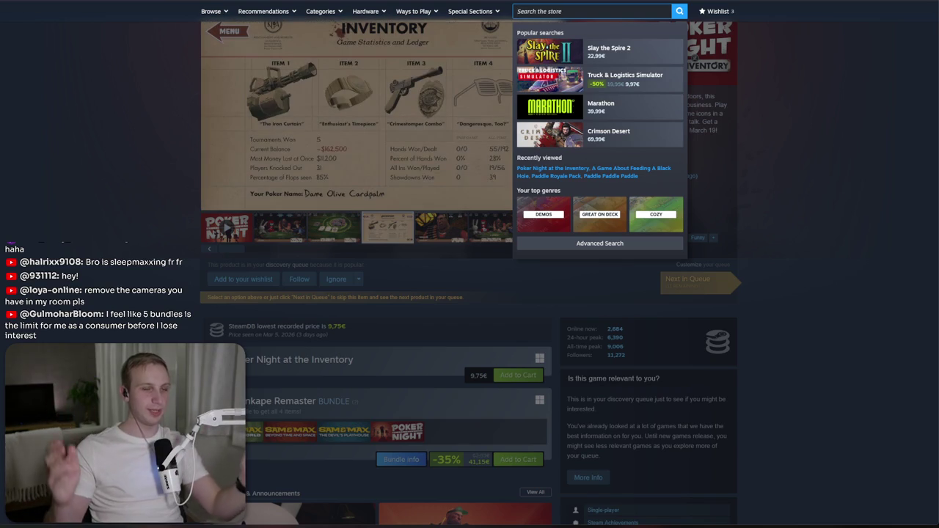
key(ctrl+Tab)
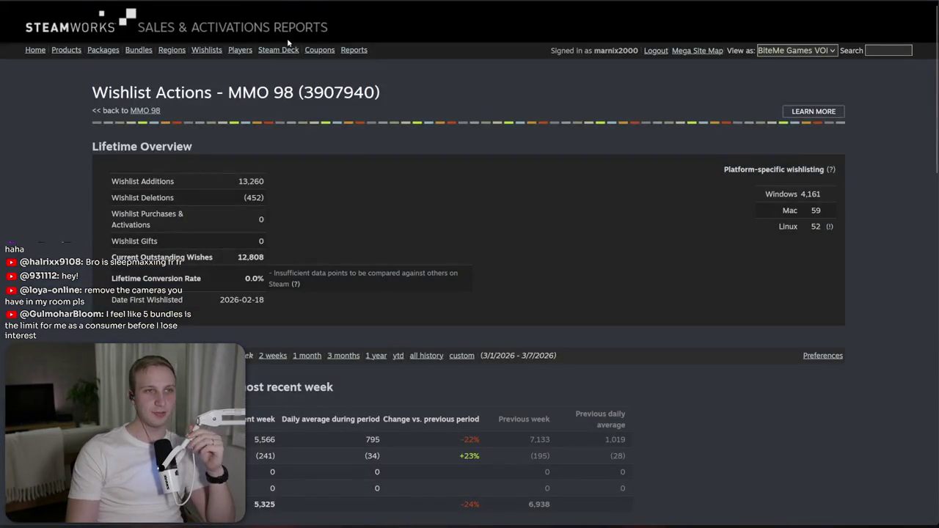
- Review the Bundles sales rows for Anomaly Hunters, Japan Anomalies and BiteMe Games Collection
click(139, 50)
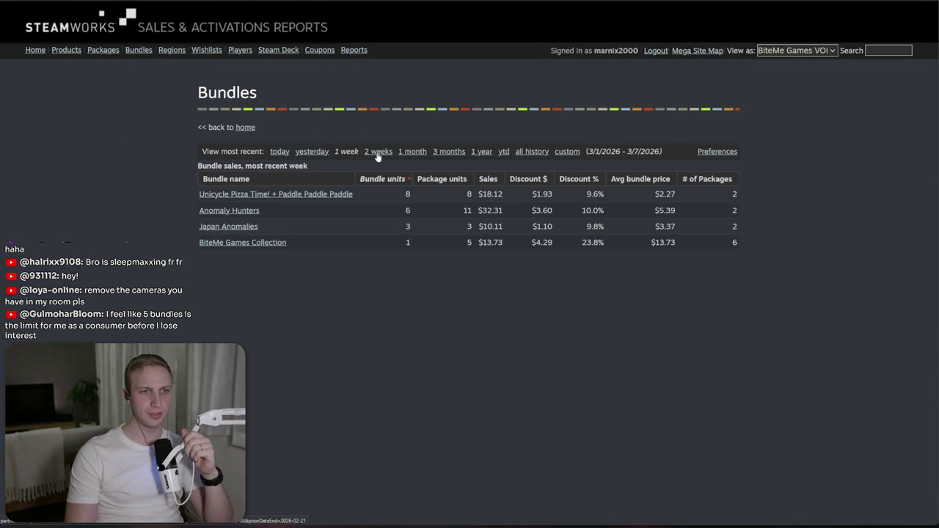
mouse_move(186, 196)
mouse_down()
mouse_move(747, 196)
mouse_move(469, 195)
mouse_move(648, 193)
mouse_up()
click(747, 196)
click(749, 193)
drag(749, 193, 586, 196)
mouse_move(199, 211)
mouse_down()
mouse_move(513, 227)
mouse_move(601, 212)
mouse_move(177, 213)
mouse_up()
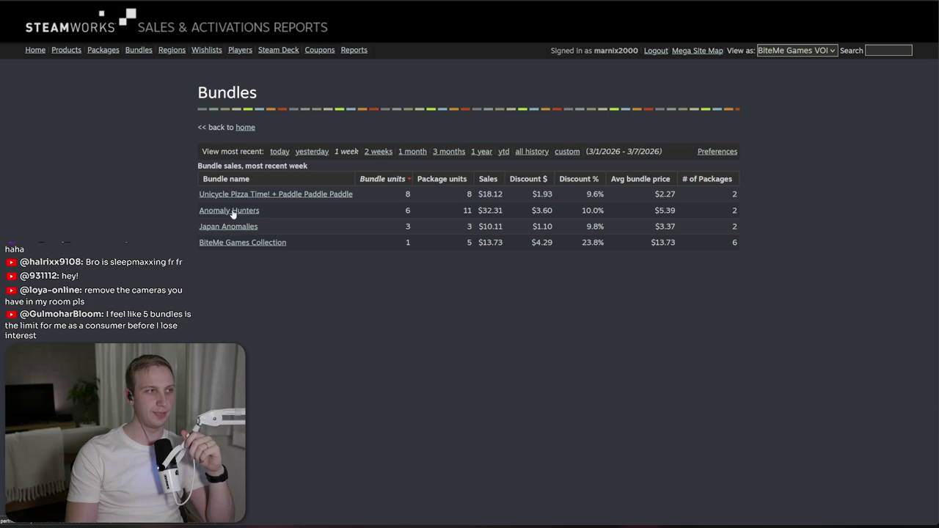
drag(419, 212, 549, 209)
click(546, 207)
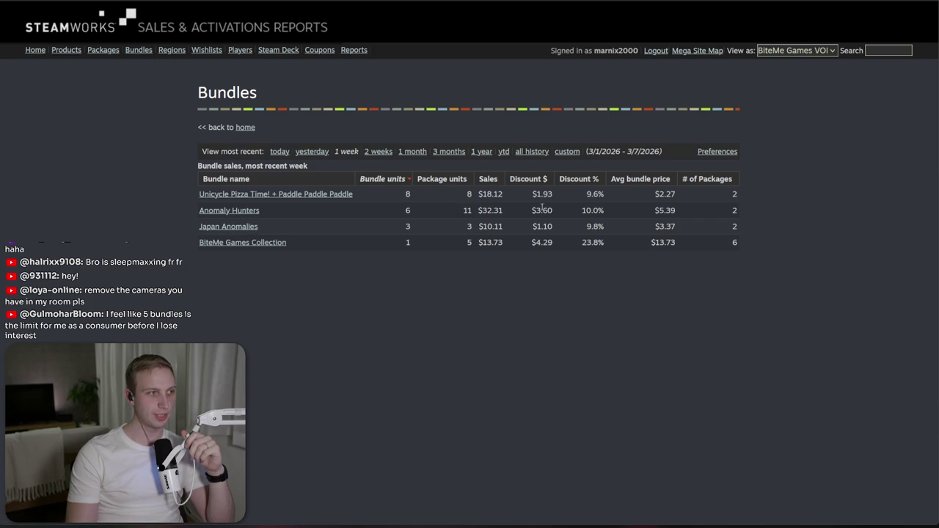
mouse_move(174, 231)
mouse_down()
mouse_move(730, 210)
mouse_move(416, 220)
mouse_up()
click(500, 226)
click(730, 212)
click(396, 228)
drag(188, 248, 681, 251)
click(681, 251)
- Switch to the last month and review the Unicycle Pizza Time bundle's lifetime numbers
click(406, 152)
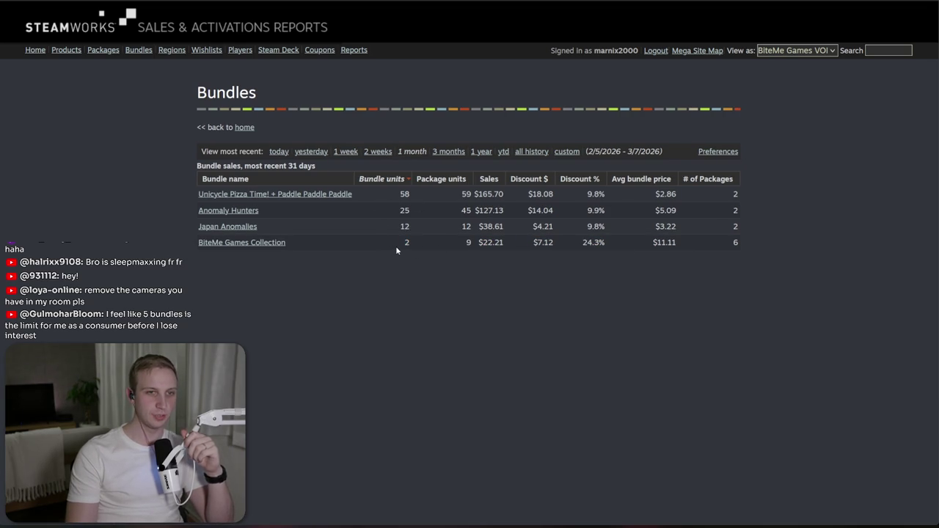
click(345, 201)
scroll(345, 222, down, 5)
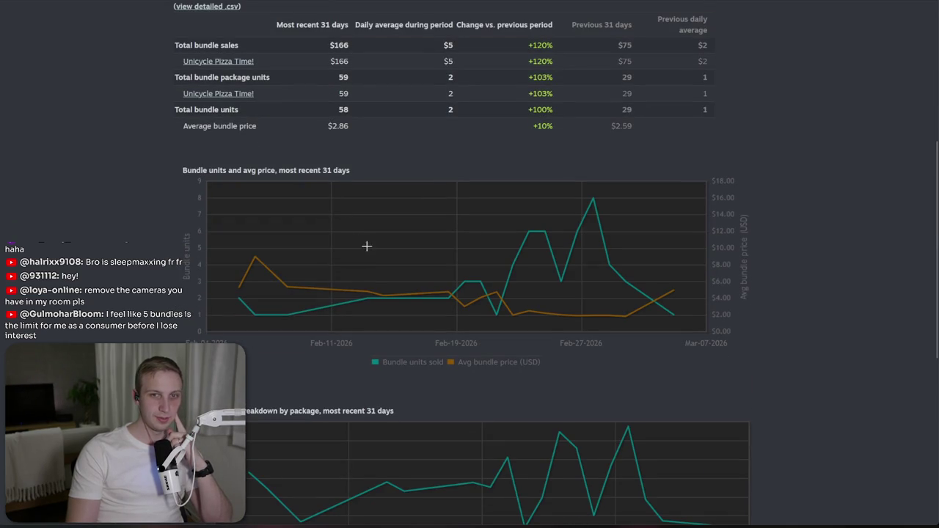
mouse_move(595, 195)
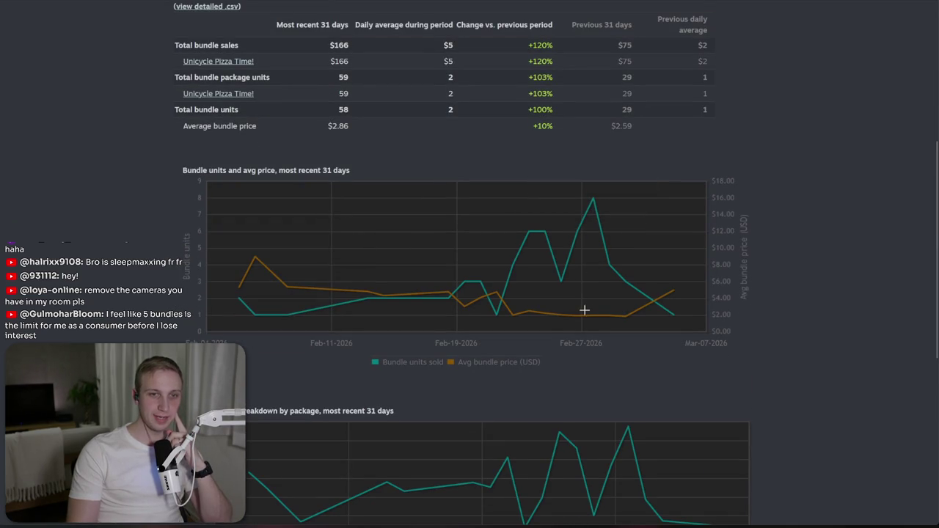
scroll(507, 248, down, 3)
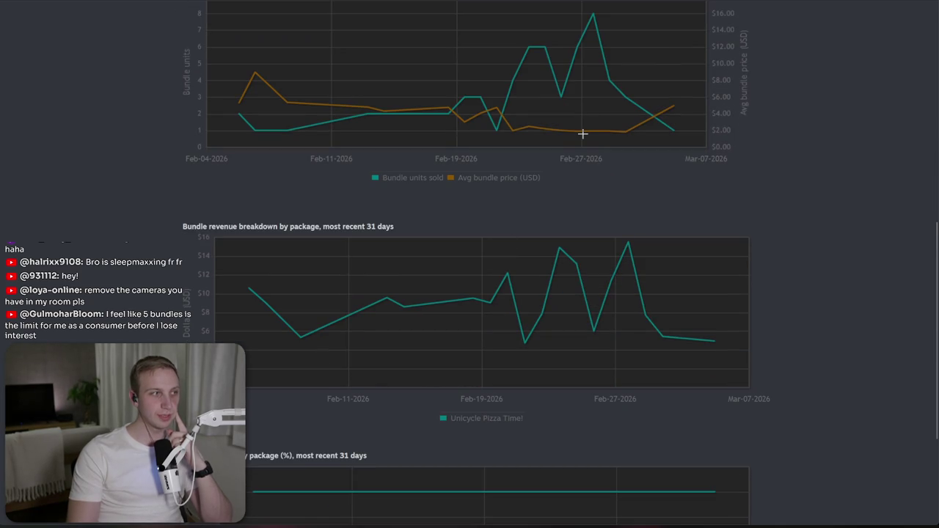
scroll(576, 143, down, 3)
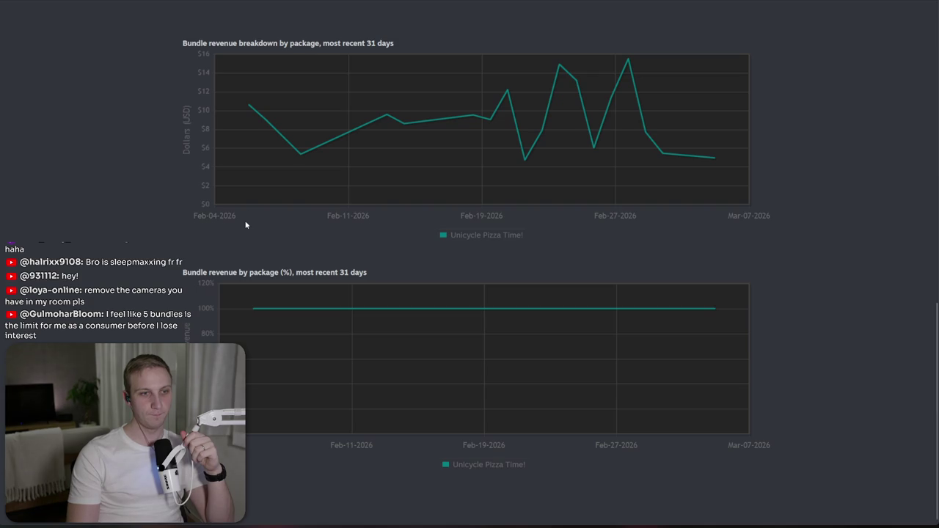
key(Home)
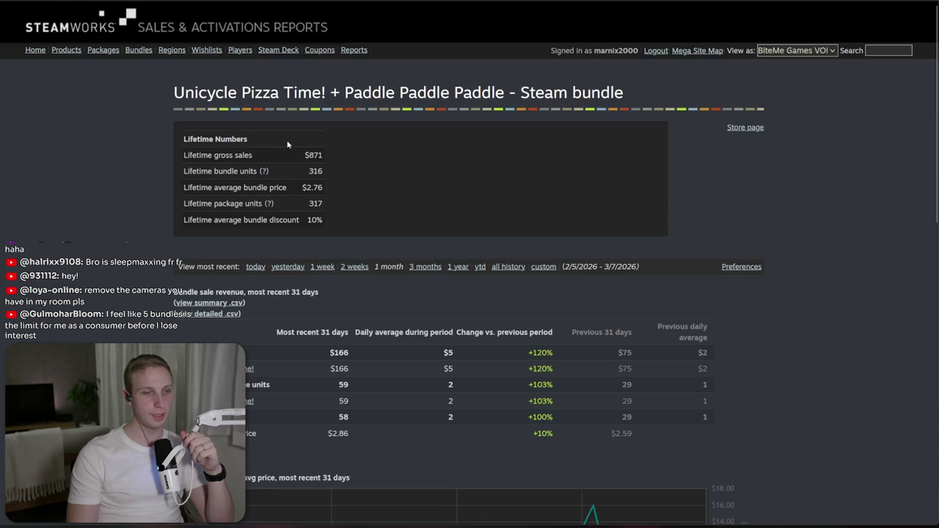
mouse_move(306, 153)
mouse_down()
mouse_move(330, 190)
mouse_move(335, 147)
mouse_move(342, 166)
mouse_up()
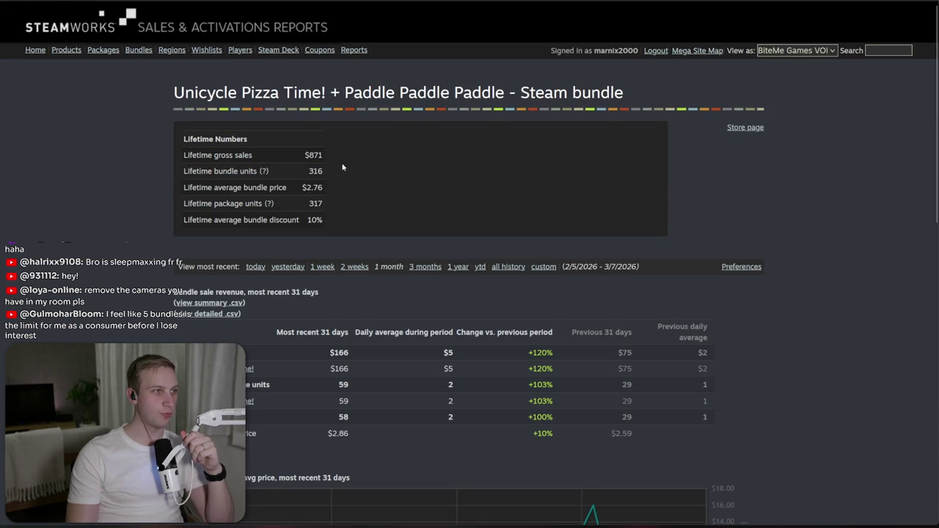
key(alt+Left)
- Review the Anomaly Hunters bundle report, then return to the bundles list
click(226, 210)
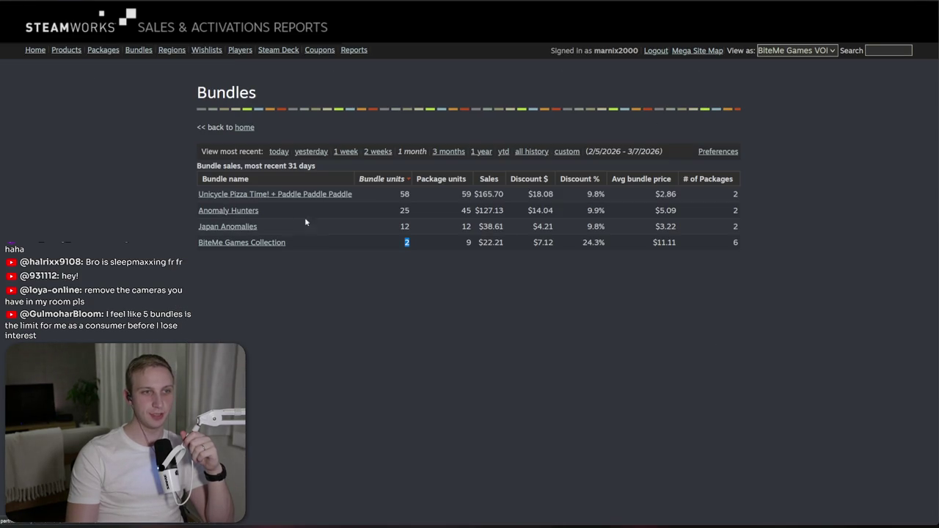
drag(358, 145, 361, 193)
click(359, 197)
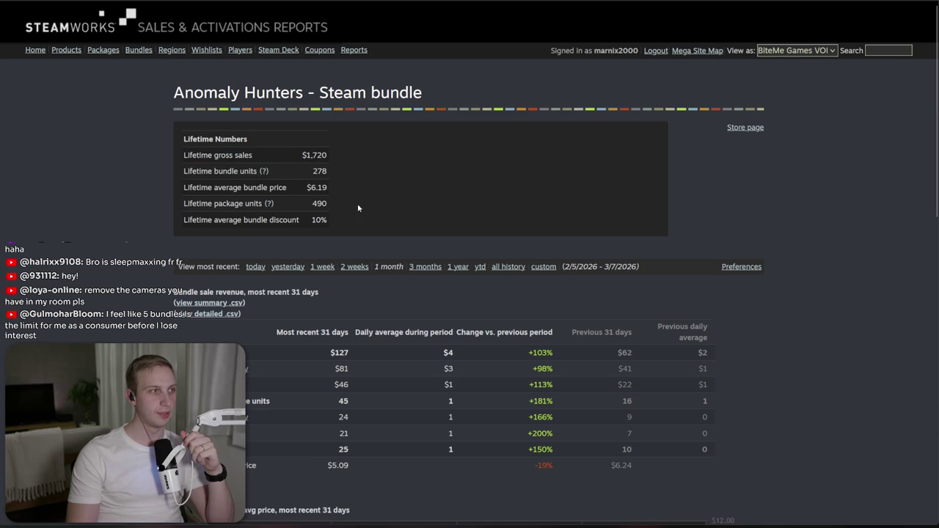
scroll(351, 210, down, 4)
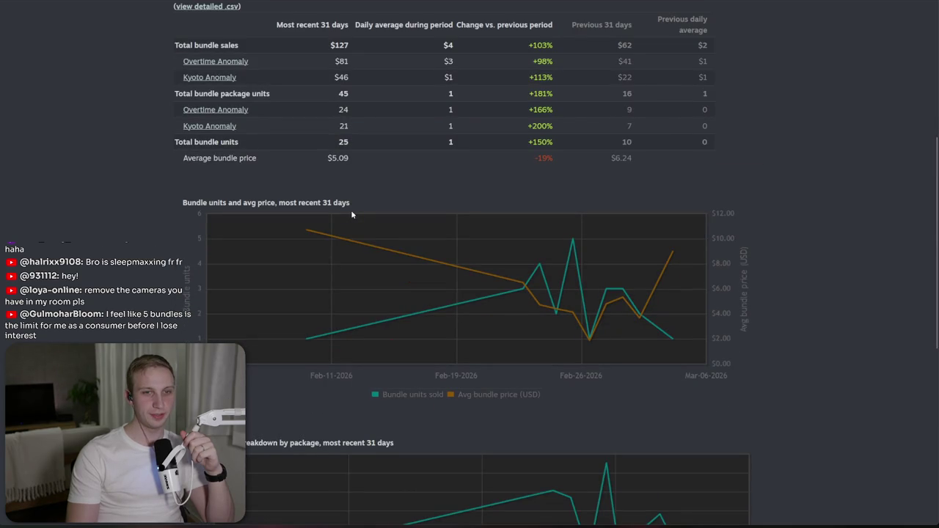
mouse_move(587, 309)
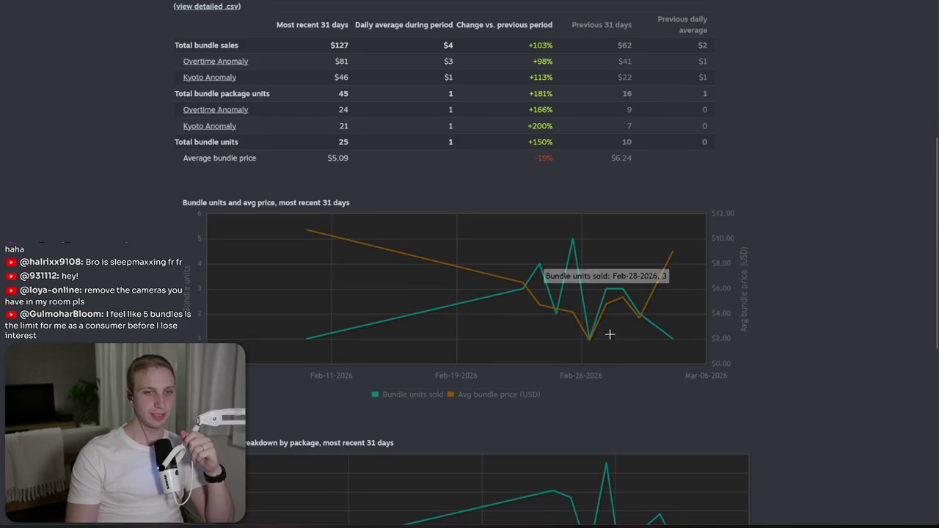
mouse_move(589, 339)
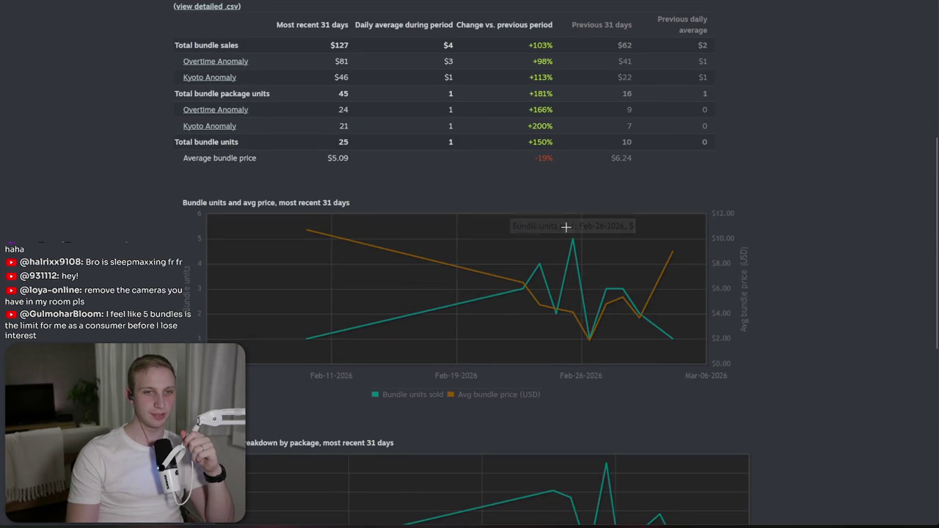
scroll(565, 228, up, 5)
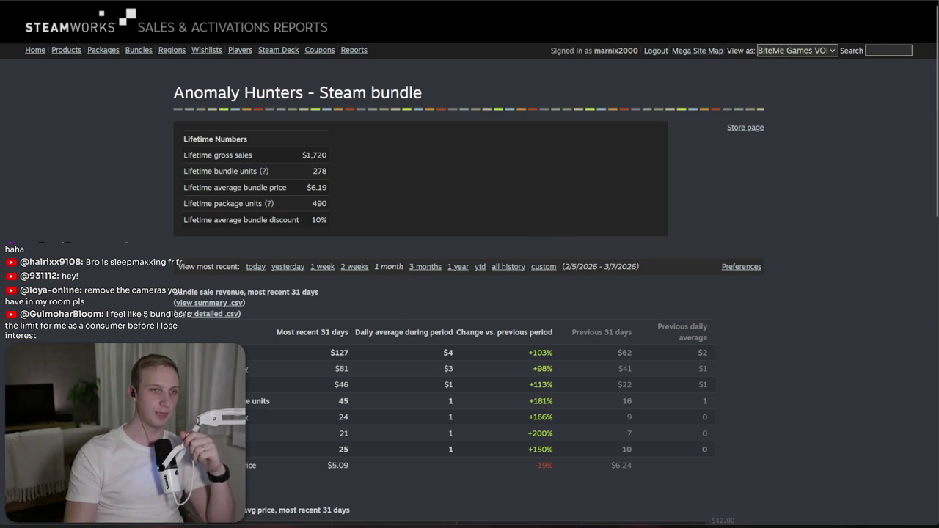
key(alt+Left)
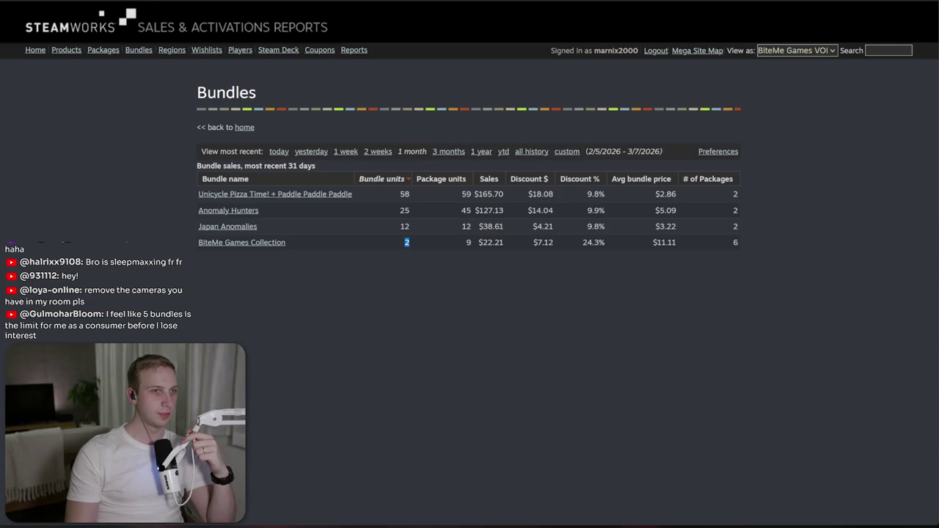
key(alt+Left)
key(alt+Left)
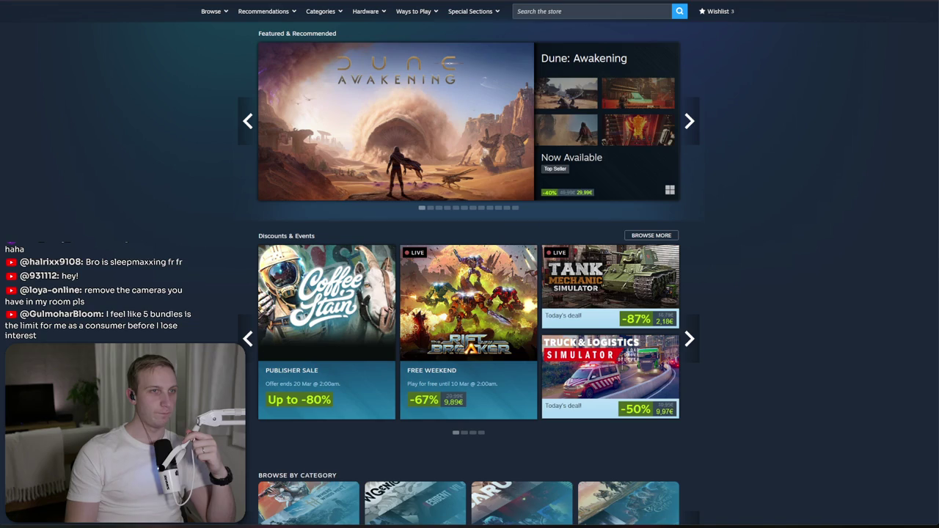
- Read the DLC Attach Rate card's explanation, median revenue and attach-rate paragraph
scroll(738, 81, down, 2)
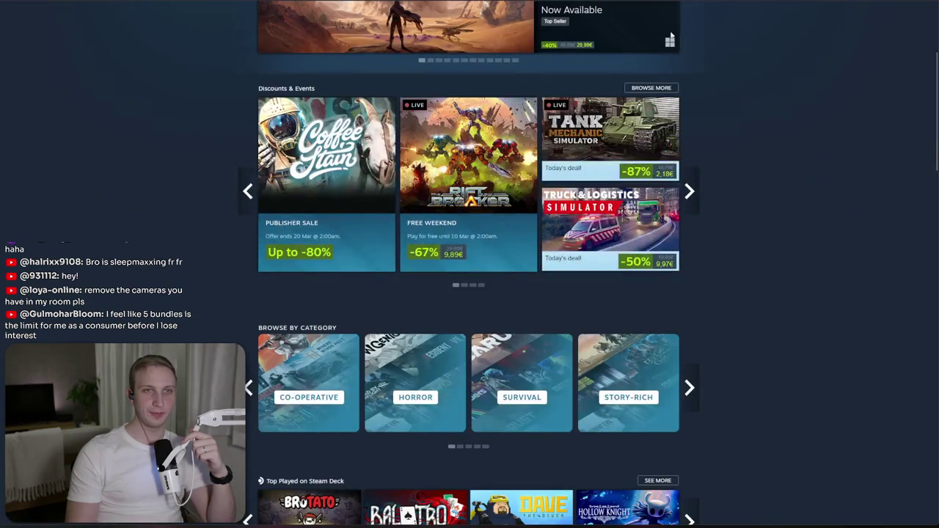
key(alt+Left)
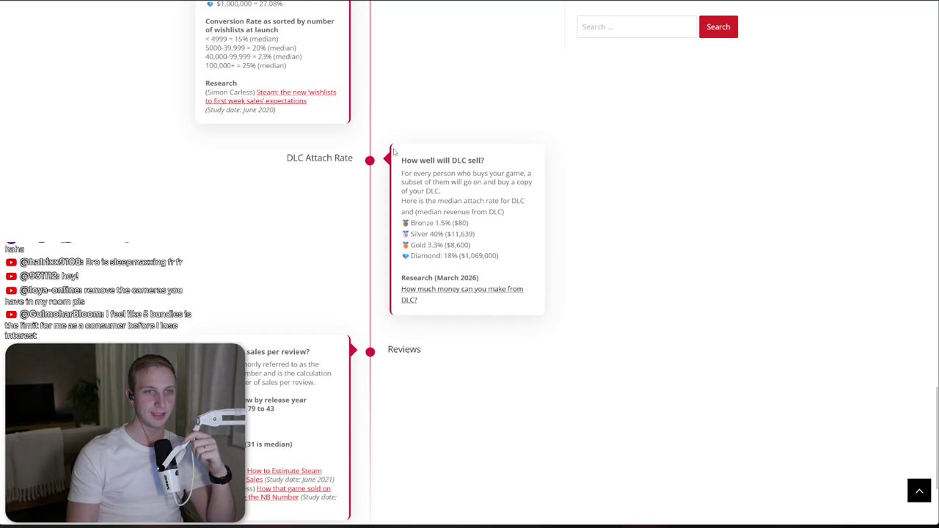
mouse_move(401, 173)
mouse_down()
mouse_move(531, 200)
mouse_move(505, 239)
mouse_up()
click(545, 237)
drag(525, 200, 505, 256)
click(509, 215)
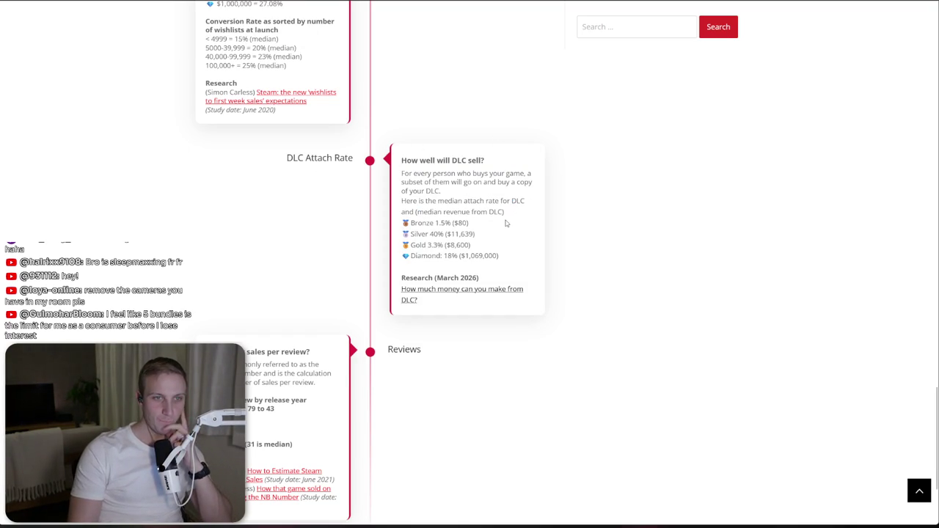
mouse_move(508, 200)
mouse_down()
mouse_move(506, 214)
mouse_move(508, 194)
mouse_up()
triple_click(520, 213)
click(521, 226)
click(507, 194)
click(477, 256)
- Study the DLC card's Bronze, Silver and Gold medal tiers
mouse_move(434, 223)
mouse_down()
mouse_move(478, 256)
mouse_move(402, 229)
mouse_move(488, 245)
mouse_up()
click(412, 223)
click(460, 232)
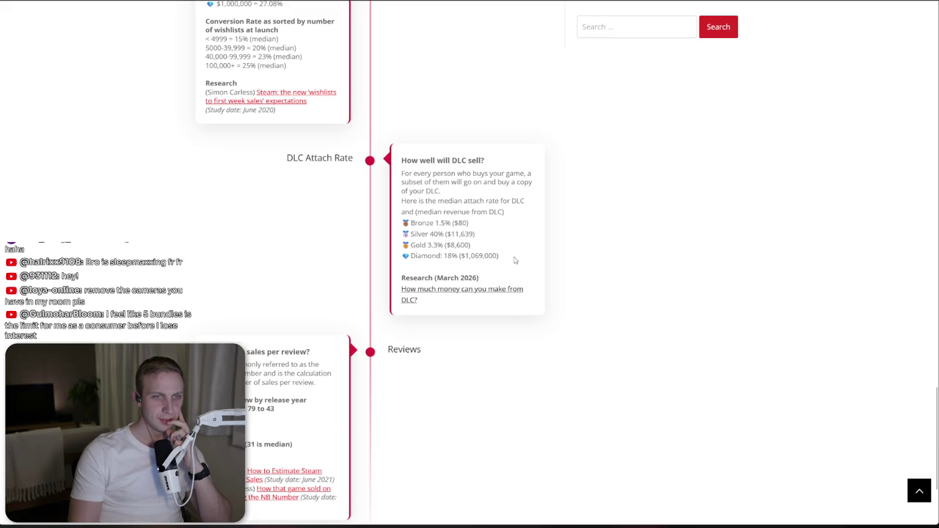
triple_click(441, 234)
click(443, 235)
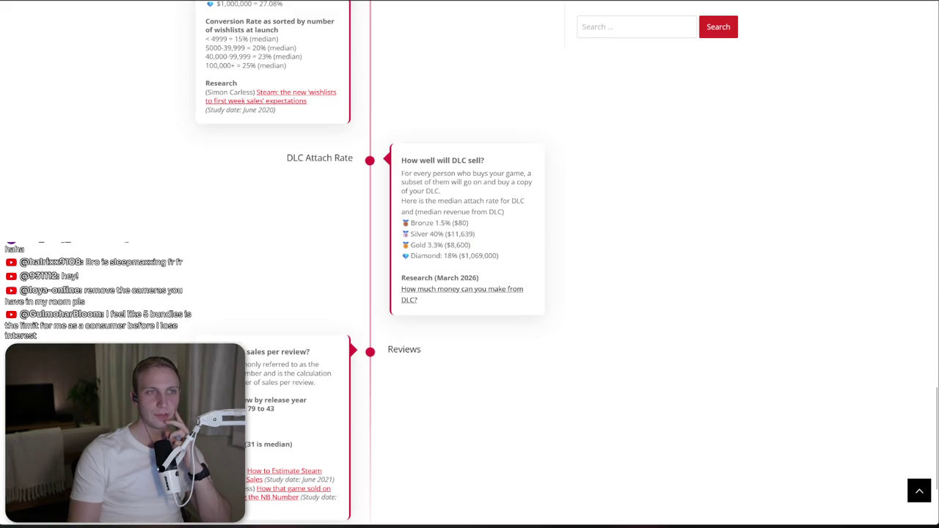
key(alt+Left)
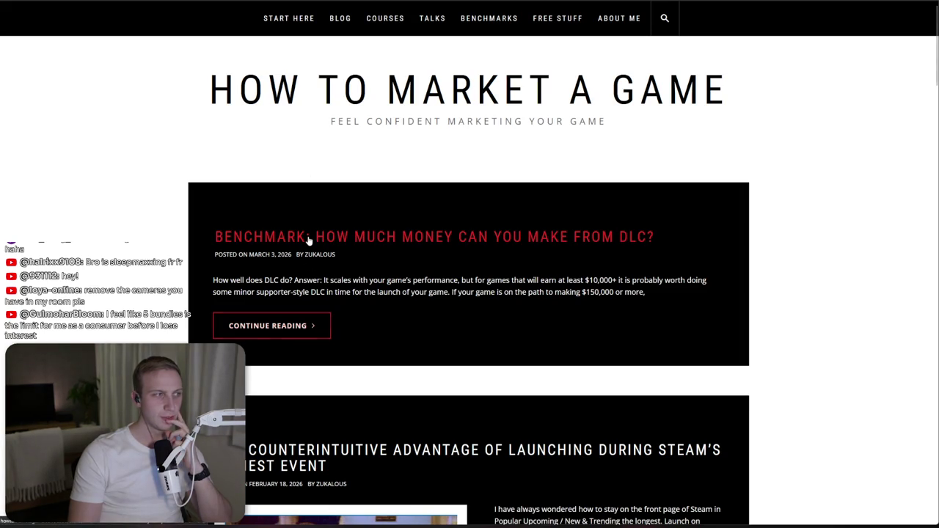
key(alt+Right)
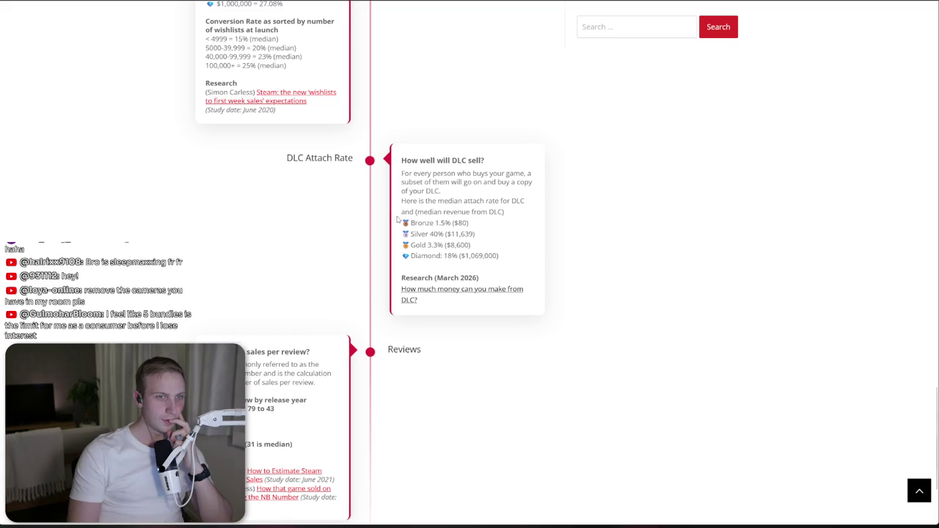
drag(426, 222, 441, 247)
click(455, 254)
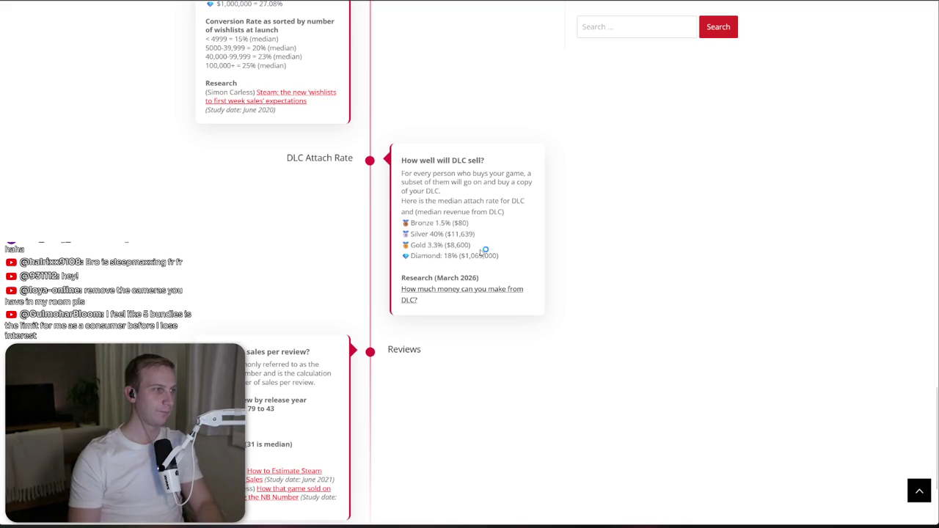
- Open Windows Calculator over the benchmarks page
key(XF86Calculator)
mouse_move(364, 206)
mouse_down()
mouse_move(743, 136)
mouse_move(640, 136)
mouse_up()
scroll(402, 241, up, 5)
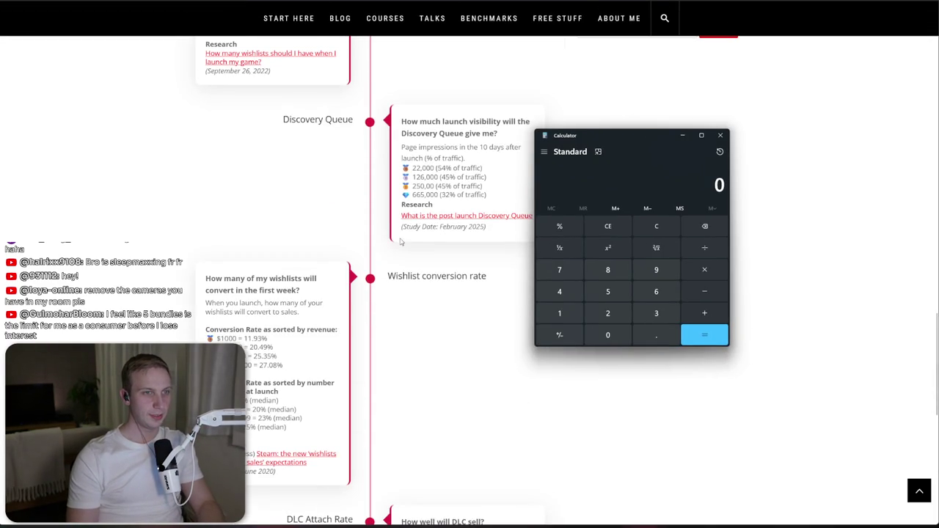
- Highlight the 25.35% conversion figure on the benchmarks page, then return to Calculator
key(alt+Tab)
drag(252, 356, 241, 356)
key(alt+Tab)
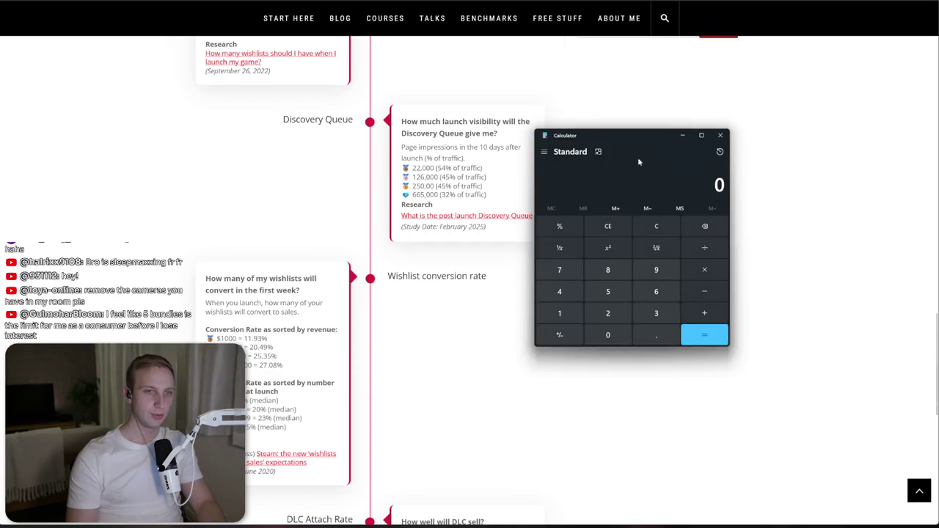
click(605, 128)
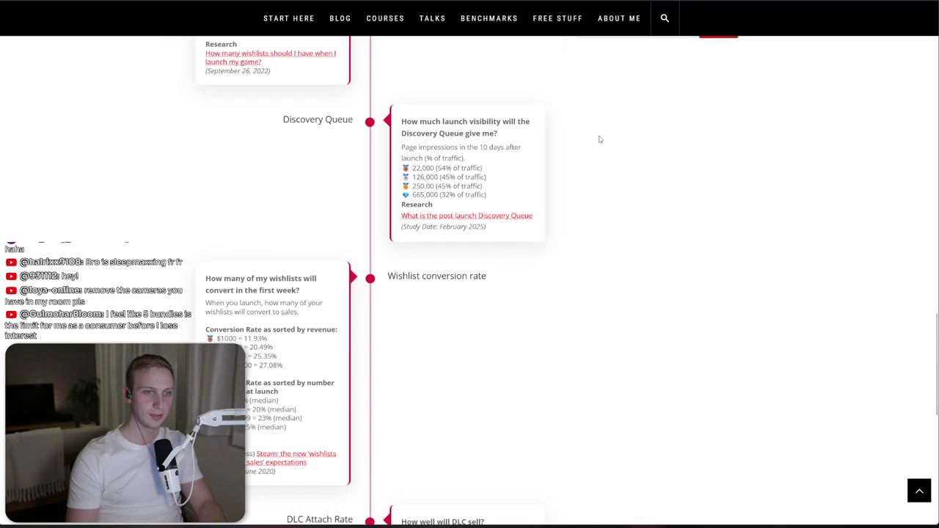
key(alt+Tab)
- Compute 13000 × 0.12 = 1560, then multiply by 0.03 to get 46.8
text(13000)
text(*)
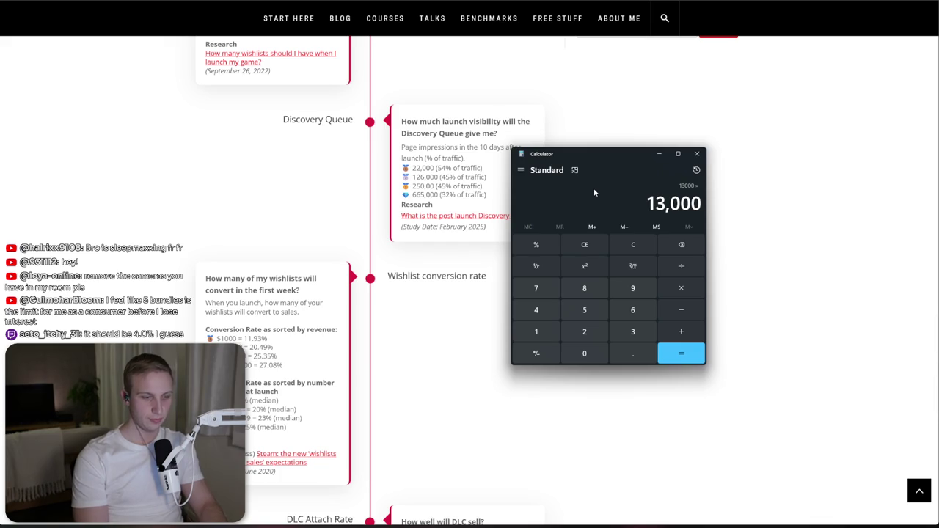
text(0)
text(.12)
key(Return)
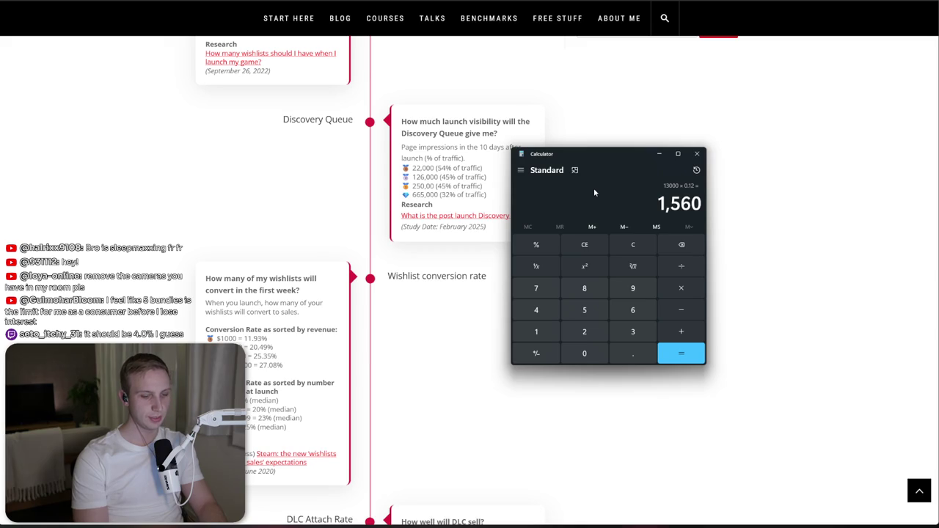
text(*)
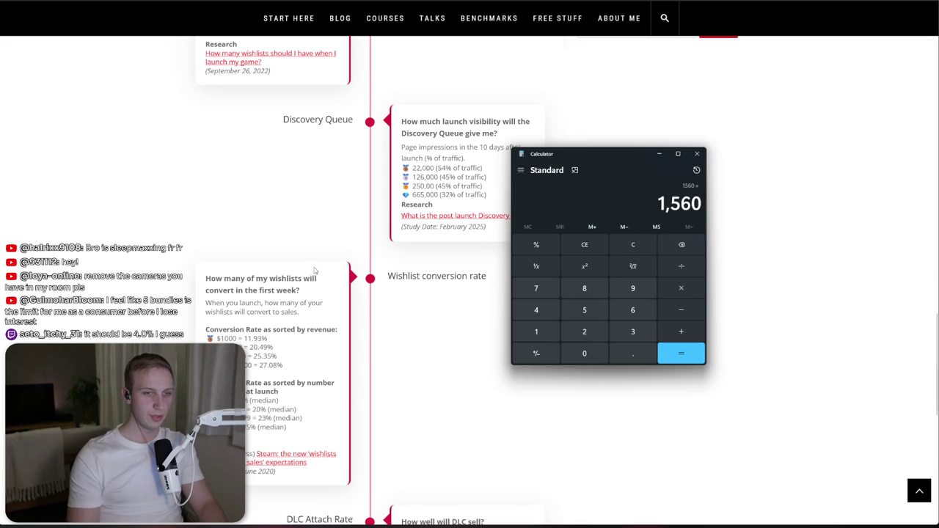
scroll(315, 272, down, 3)
text(0.)
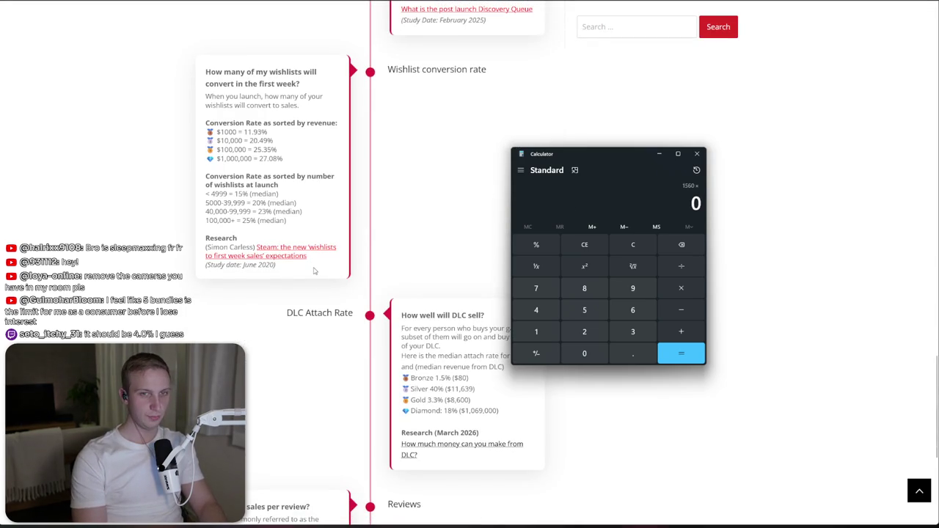
text(03)
key(Return)
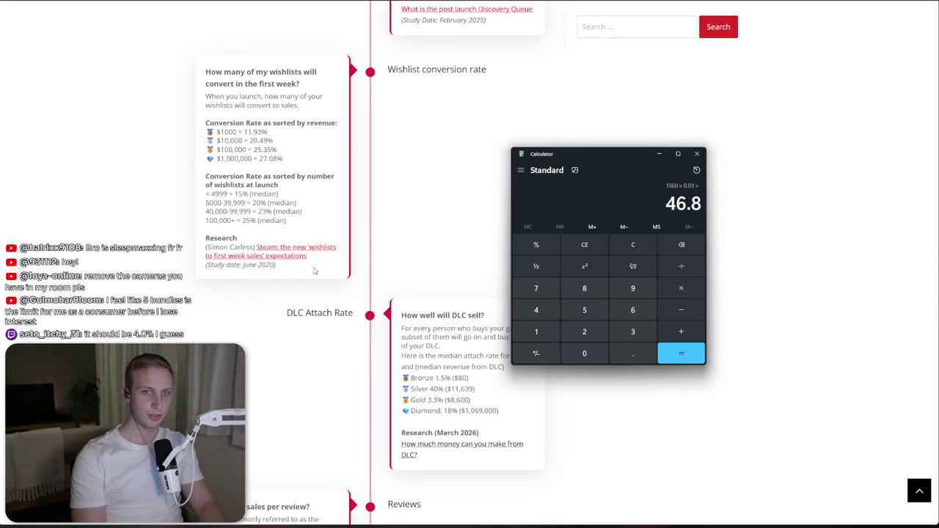
- Multiply 46.8 by 2.99 to get 139.932, copy the result and close Calculator
text(*)
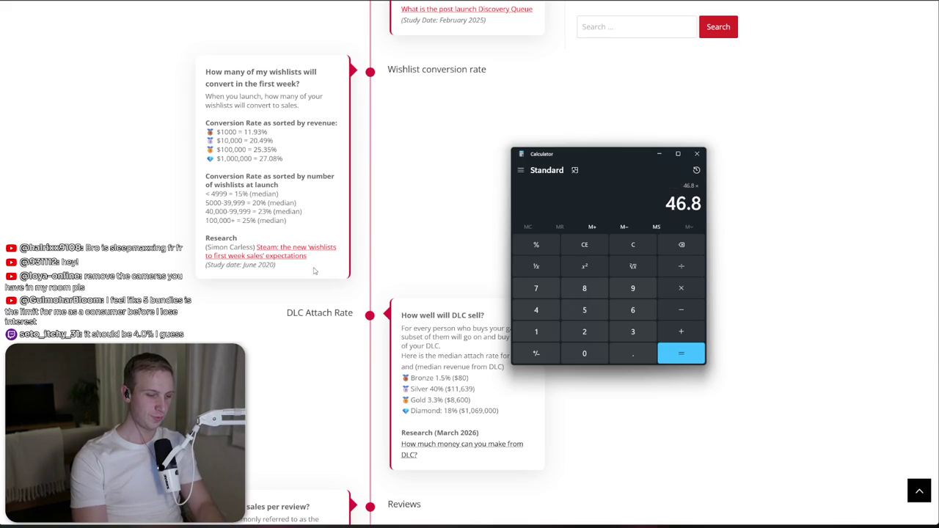
text(299)
key(BackSpace)
key(BackSpace)
text(.99)
key(Return)
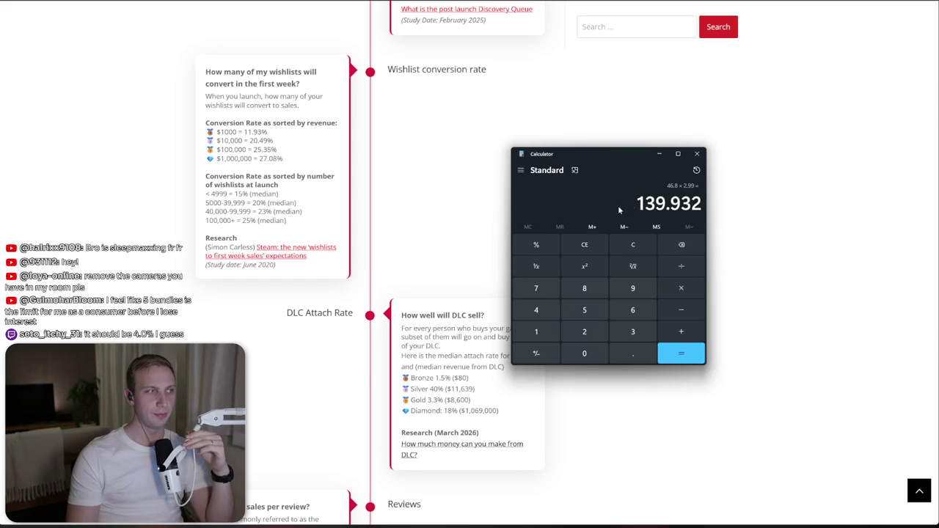
key(ctrl+c)
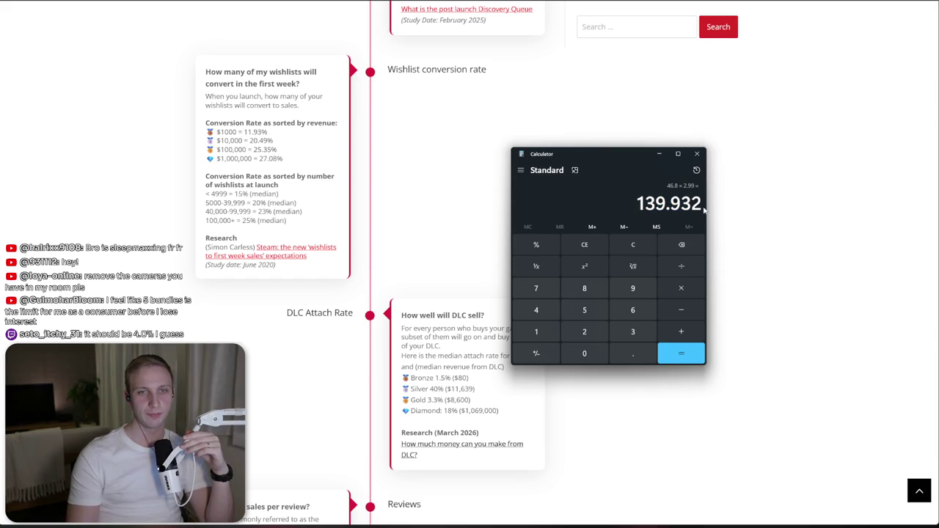
key(ctrl+c)
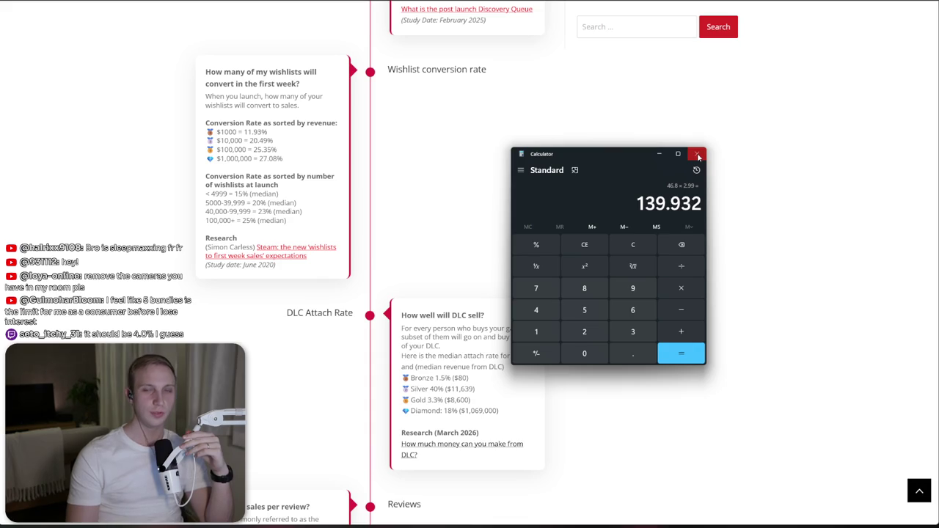
click(697, 156)
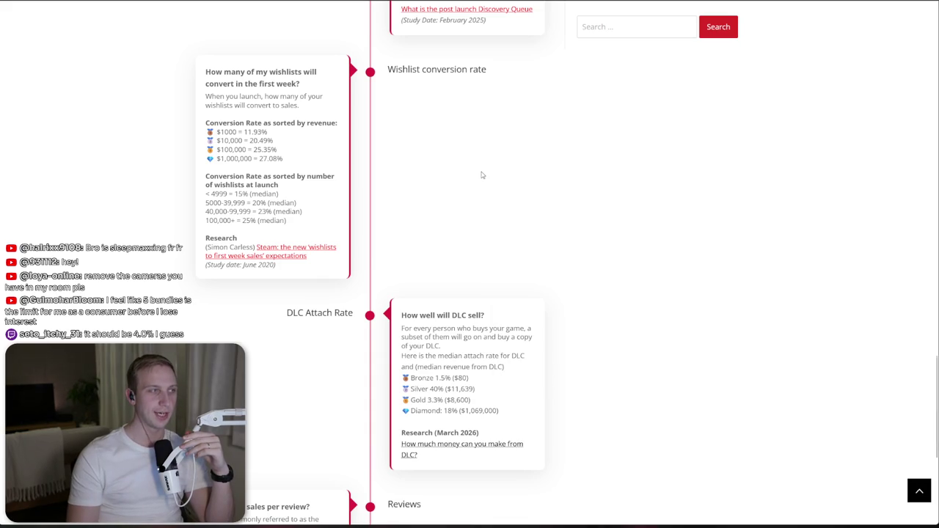
- Inspect the DLC Attach Rate card's tier lines, highlighting the Silver 40% ($11,639) line
scroll(488, 173, down, 4)
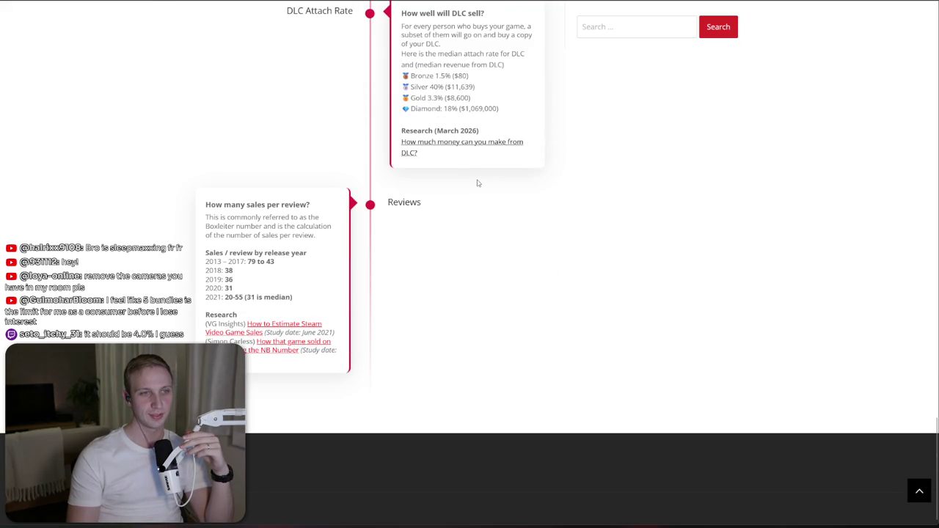
scroll(471, 189, up, 2)
drag(505, 151, 517, 214)
click(517, 214)
drag(506, 152, 518, 208)
click(518, 207)
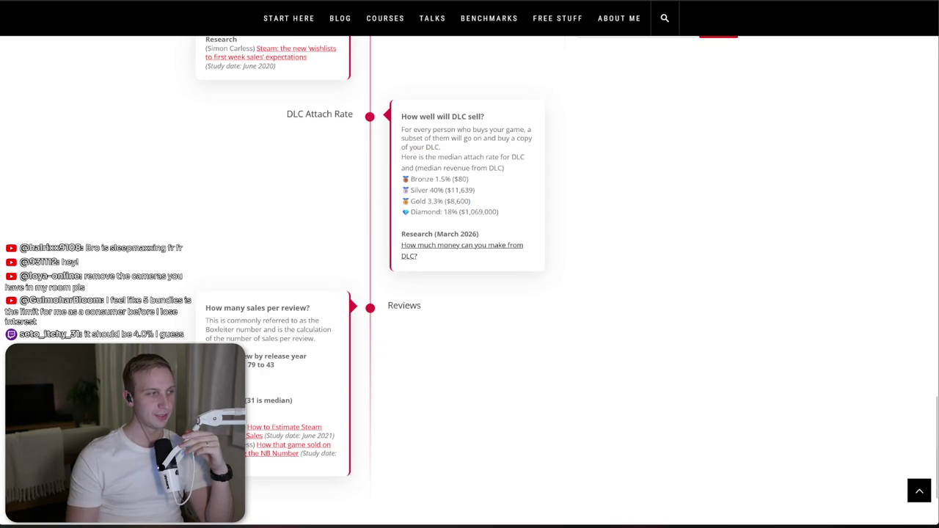
drag(411, 117, 442, 201)
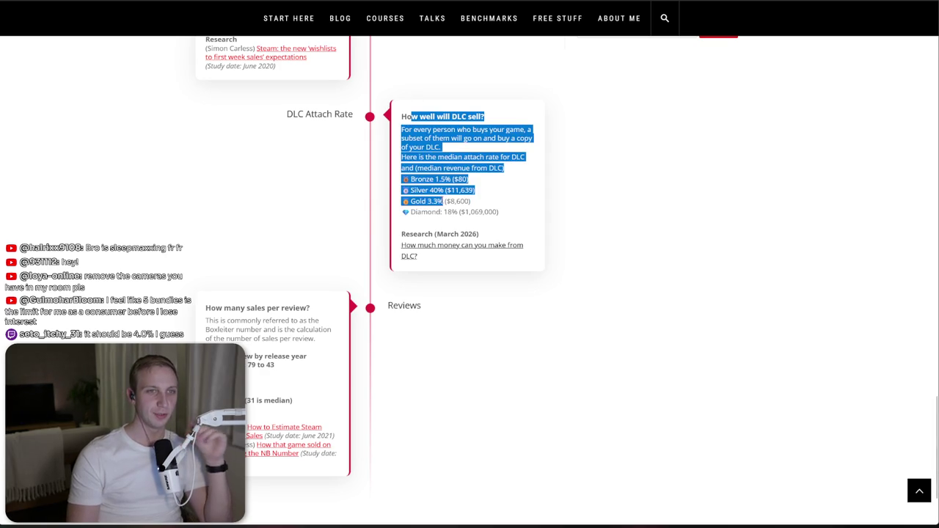
click(441, 200)
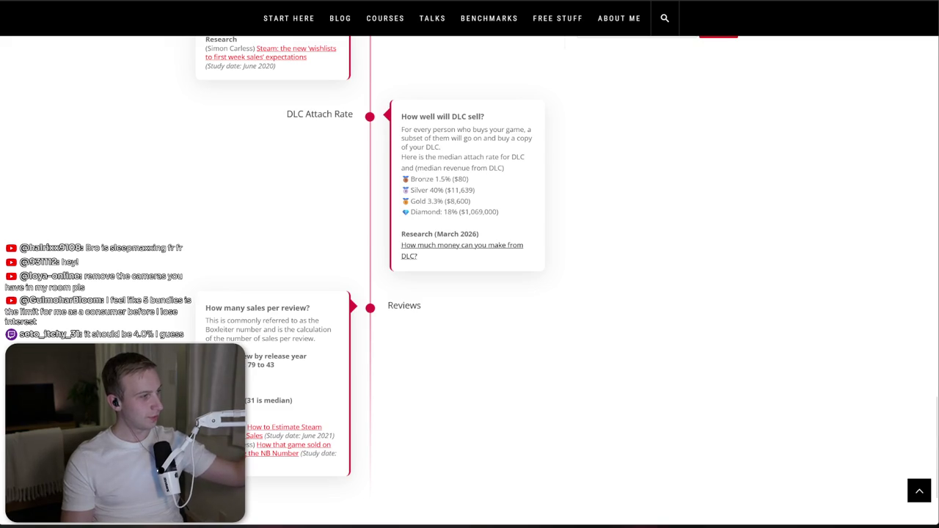
double_click(433, 190)
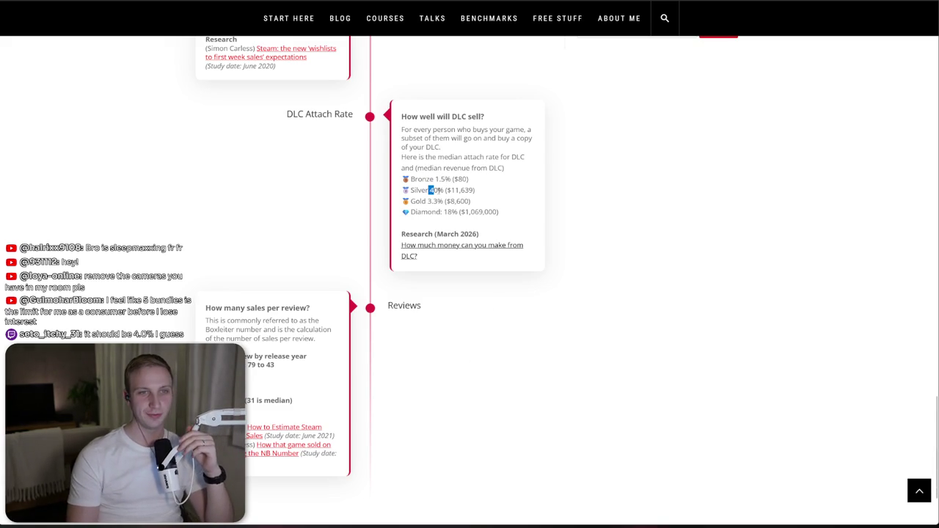
triple_click(480, 194)
click(487, 198)
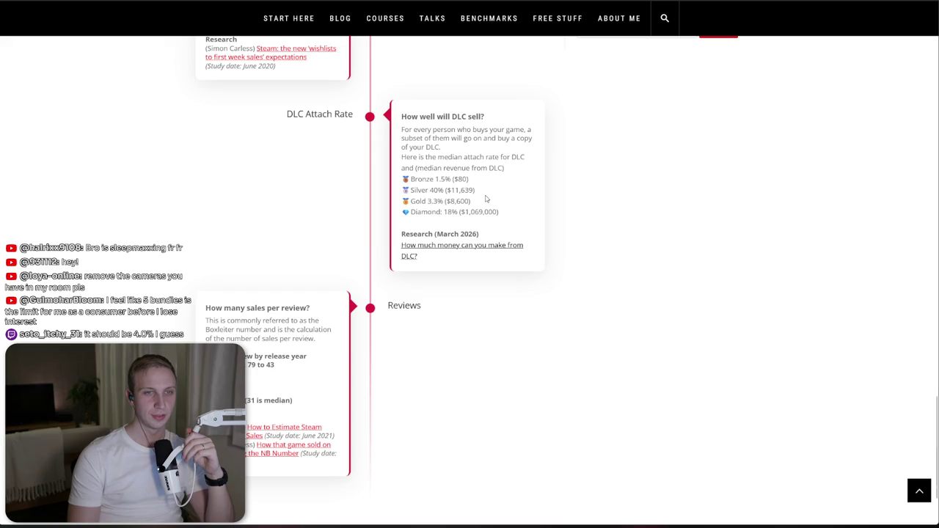
triple_click(486, 192)
click(487, 196)
- Open the 'How much money can you make from DLC?' article and highlight its tier figures, including $149K
scroll(486, 199, up, 3)
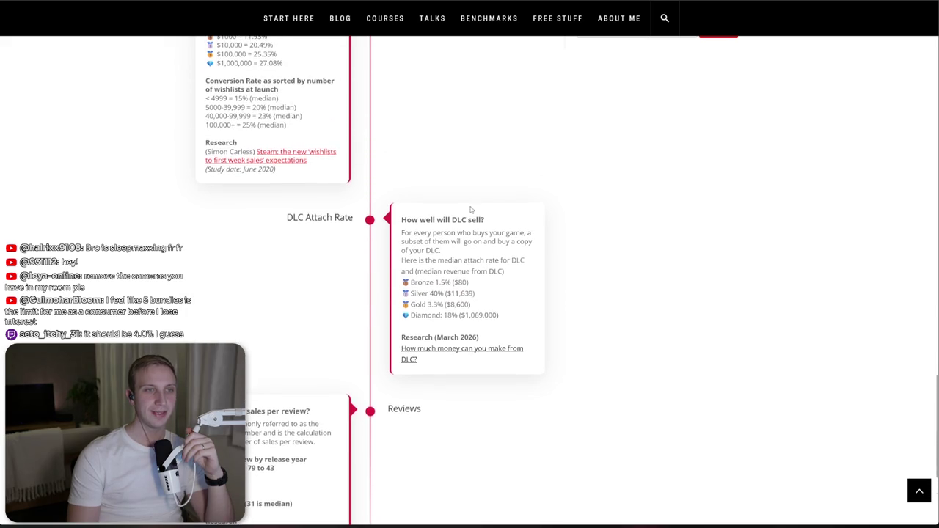
click(463, 400)
scroll(343, 334, down, 5)
drag(239, 232, 363, 256)
click(323, 249)
double_click(315, 244)
click(315, 245)
- Go back to the benchmarks timeline and highlight the Silver $11,639 and Diamond 18 figures
key(alt+Left)
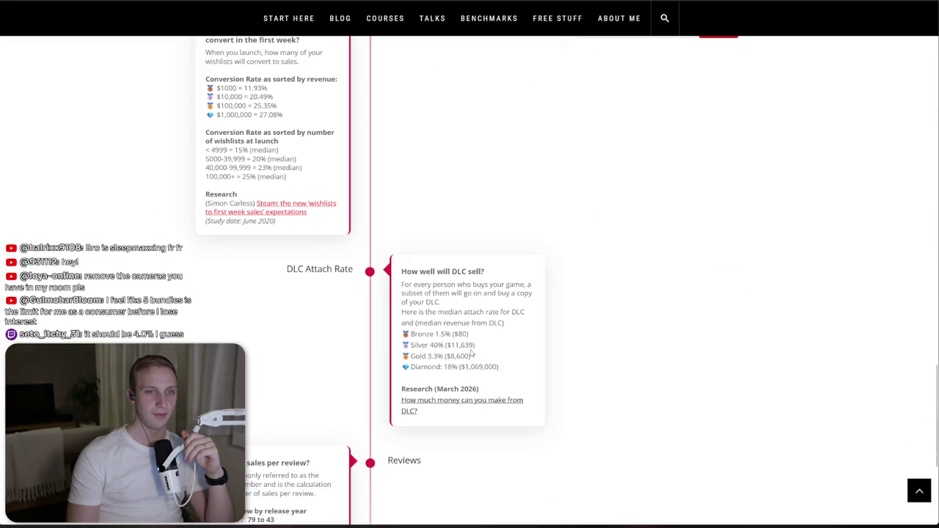
double_click(460, 345)
click(475, 349)
double_click(477, 348)
click(477, 348)
double_click(478, 348)
click(480, 348)
double_click(482, 348)
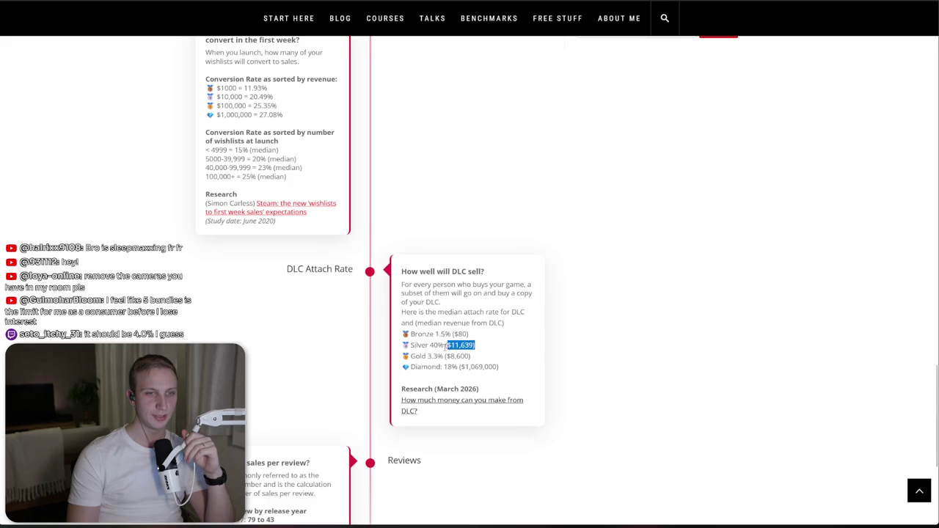
click(470, 346)
double_click(448, 367)
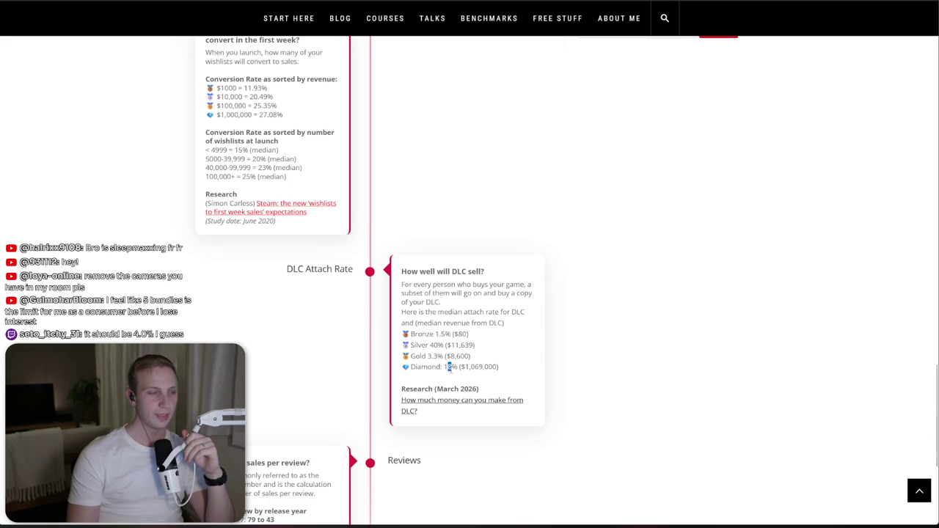
click(448, 367)
double_click(447, 367)
click(456, 367)
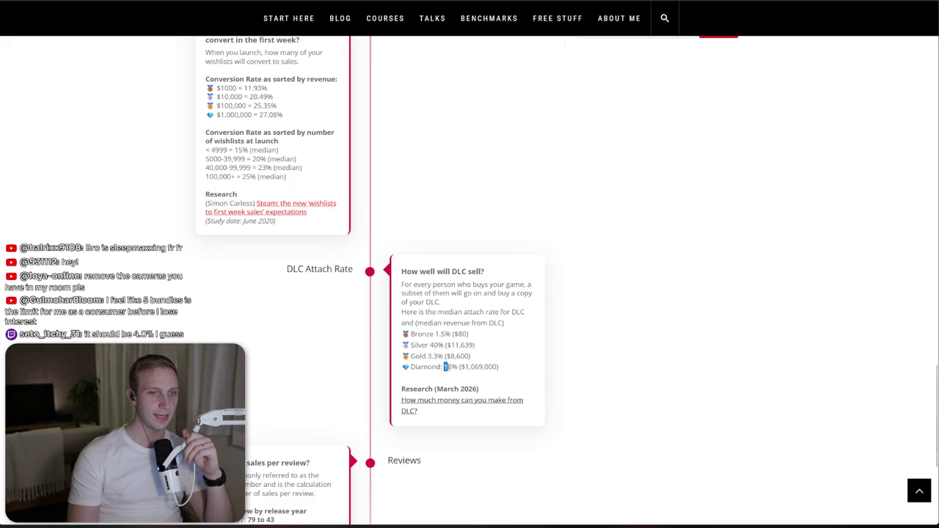
- Reopen the 'How much money can you make from DLC?' article from the DLC card
scroll(452, 374, down, 2)
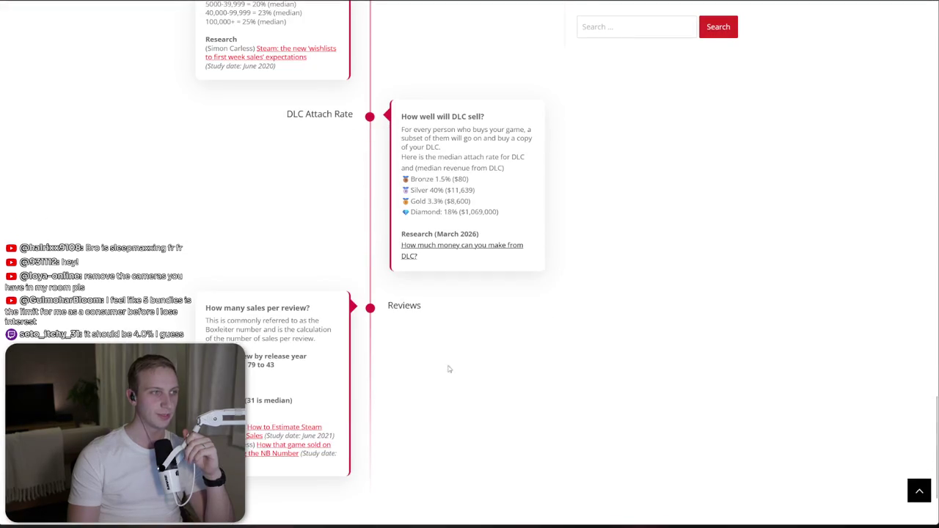
click(442, 276)
scroll(297, 289, down, 5)
scroll(296, 289, up, 3)
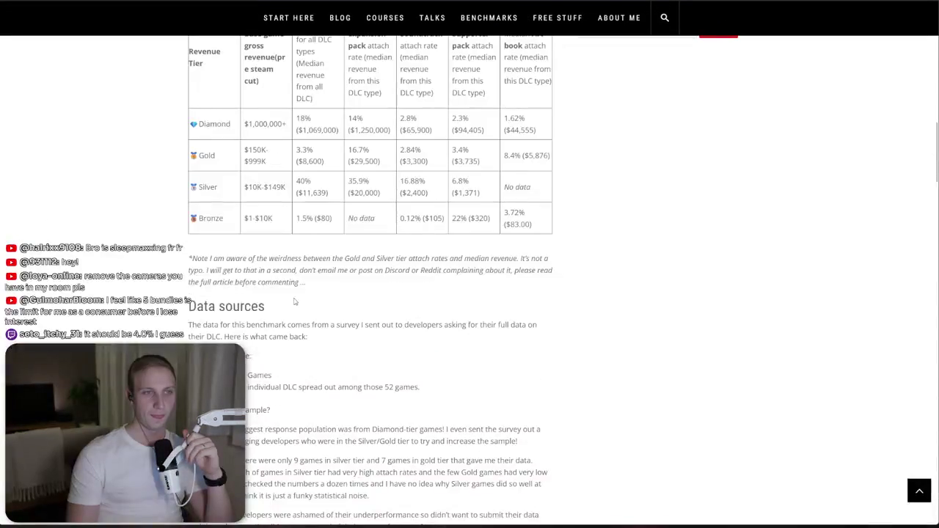
- Highlight the Art book heading and the Silver Supporter pack 6.8% ($1,371) figure
scroll(294, 301, up, 2)
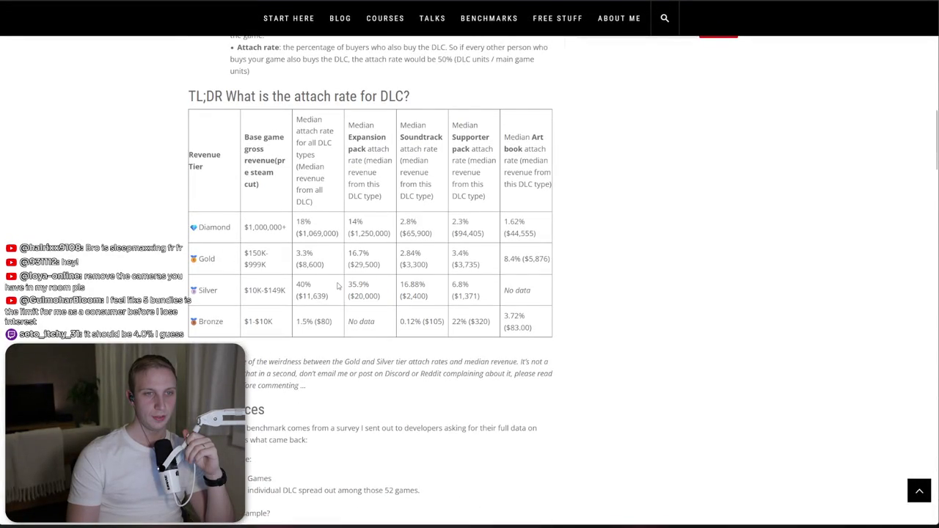
mouse_move(504, 134)
mouse_down()
mouse_move(528, 183)
mouse_move(509, 131)
mouse_up()
mouse_move(446, 133)
mouse_down()
mouse_move(476, 142)
mouse_move(492, 288)
mouse_move(458, 282)
mouse_move(474, 286)
mouse_up()
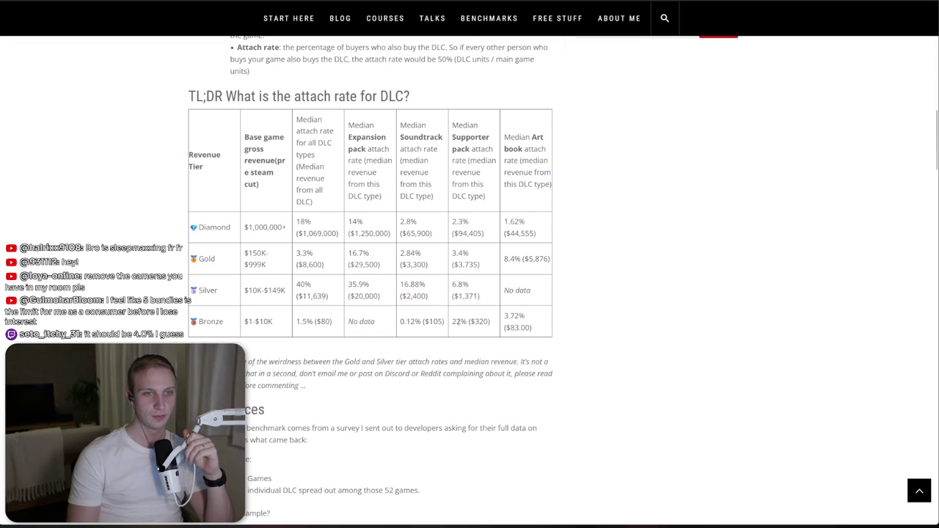
click(470, 295)
mouse_move(466, 291)
mouse_down()
mouse_move(450, 283)
mouse_move(476, 300)
mouse_move(403, 285)
mouse_move(360, 323)
mouse_move(403, 323)
mouse_move(402, 285)
mouse_up()
click(449, 291)
click(467, 303)
click(411, 306)
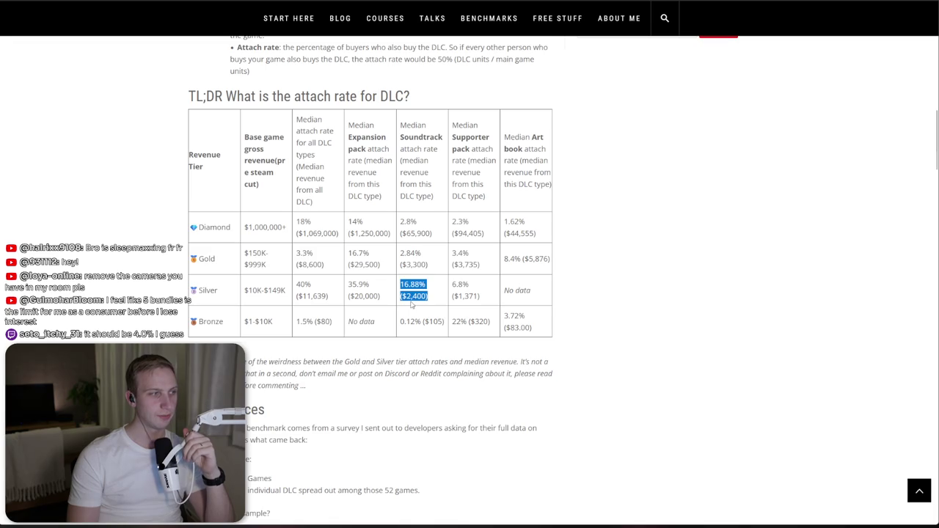
- Highlight Silver Soundtrack 16.88% ($2,400), the Silver tier's 40% ($11,639) and its per-DLC rates
click(414, 297)
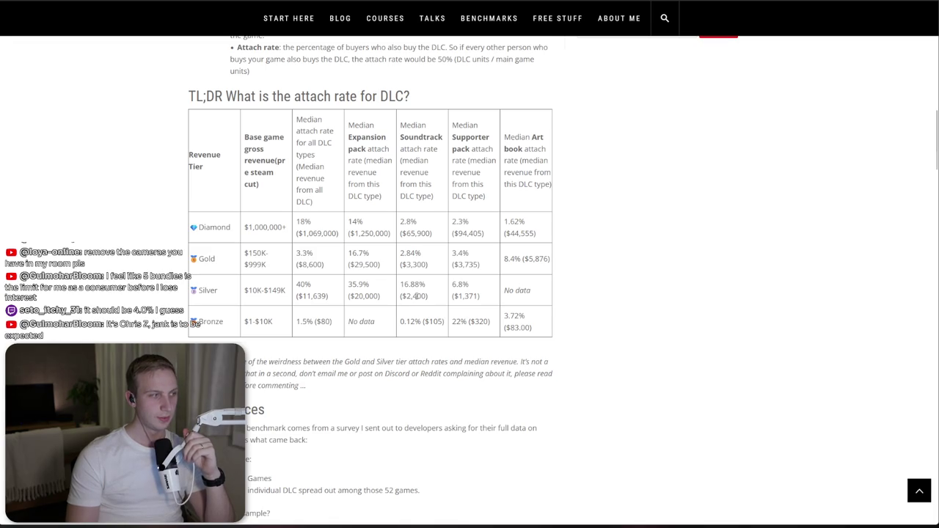
triple_click(415, 295)
mouse_move(387, 294)
mouse_down()
mouse_move(360, 293)
mouse_move(348, 256)
mouse_move(331, 300)
mouse_up()
click(349, 255)
click(332, 302)
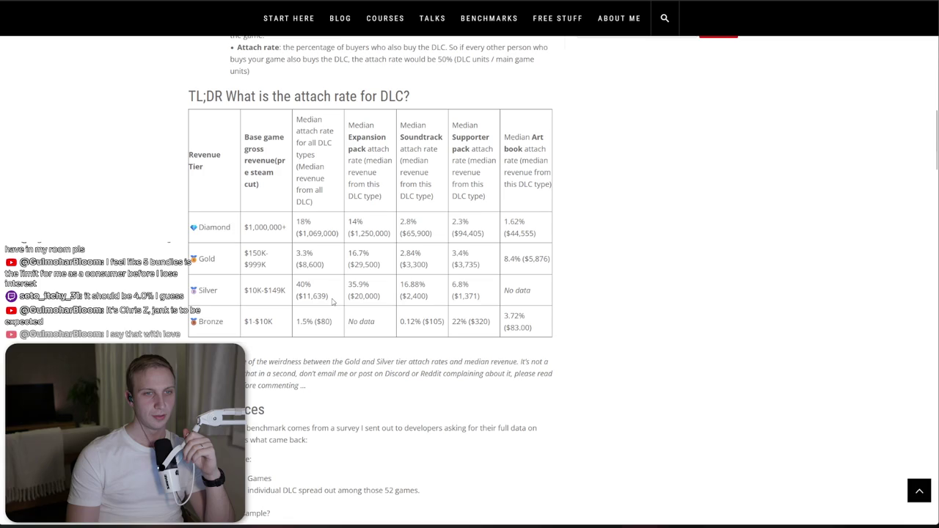
triple_click(326, 297)
click(332, 304)
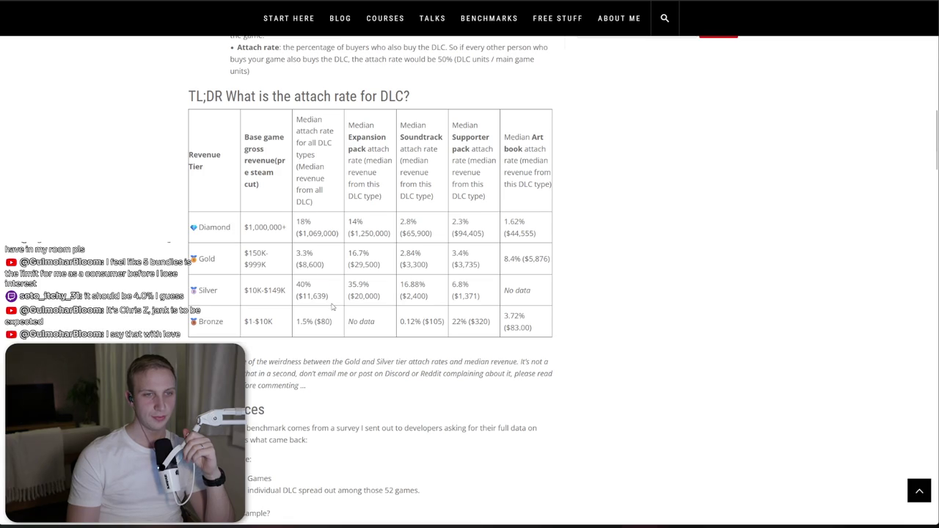
drag(370, 282, 497, 301)
click(455, 296)
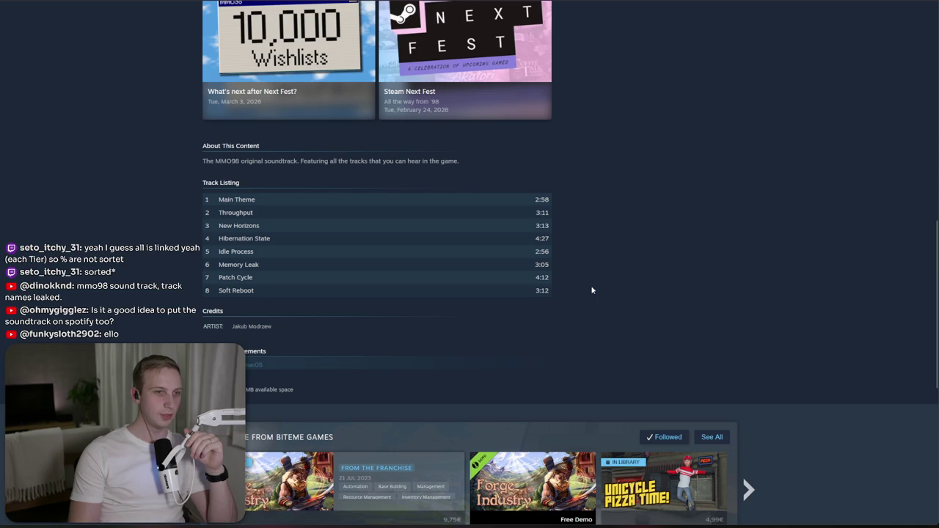
- Highlight the soundtrack's track list from New Horizons to Soft Reboot
mouse_move(562, 308)
mouse_down()
mouse_move(549, 292)
mouse_move(257, 224)
mouse_up()
click(258, 224)
scroll(542, 158, up, 4)
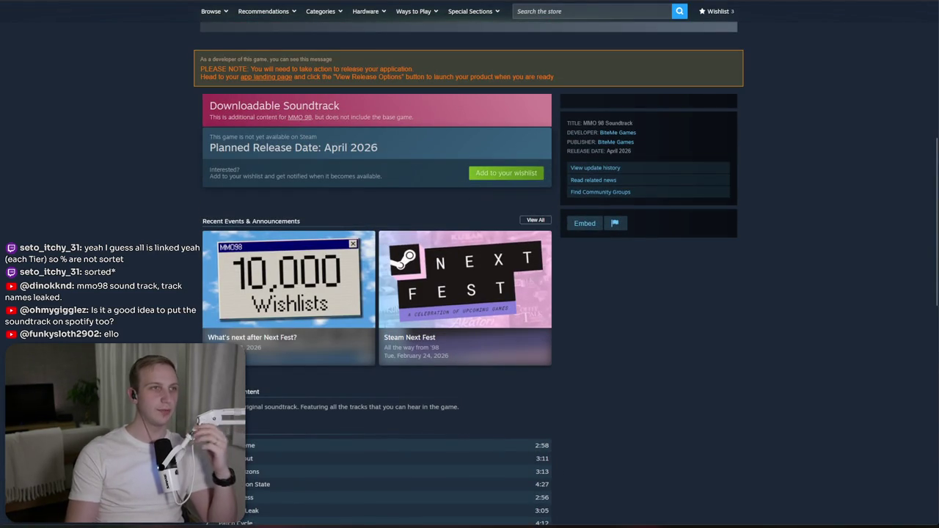
- Switch to the Steamworks wishlist report and highlight its Lifetime Overview wishlist figures
key(ctrl+Tab)
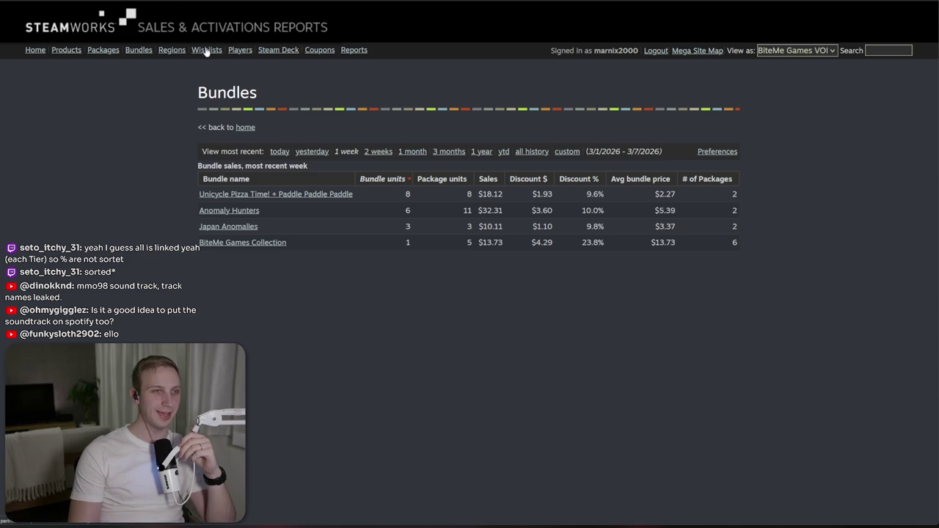
key(ctrl+Tab)
scroll(293, 132, down, 8)
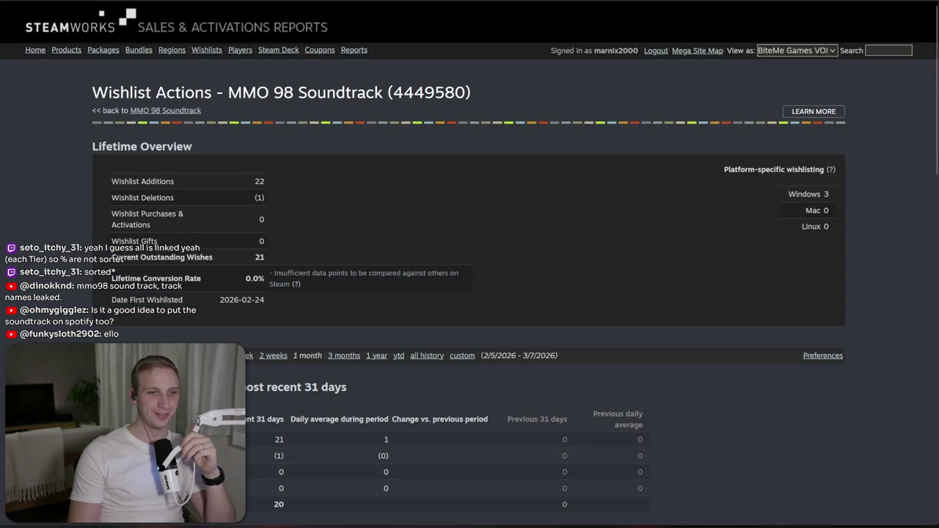
scroll(284, 254, down, 1)
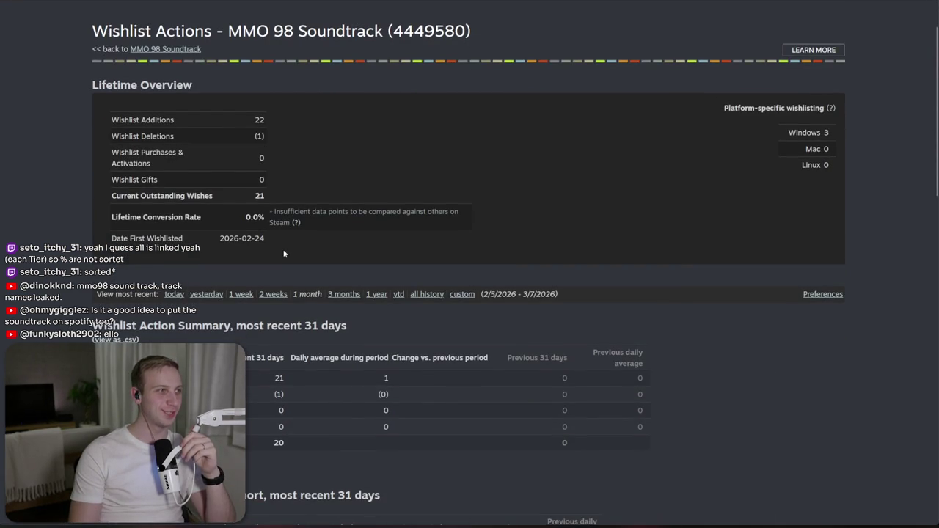
drag(284, 254, 308, 176)
click(330, 135)
drag(344, 217, 344, 147)
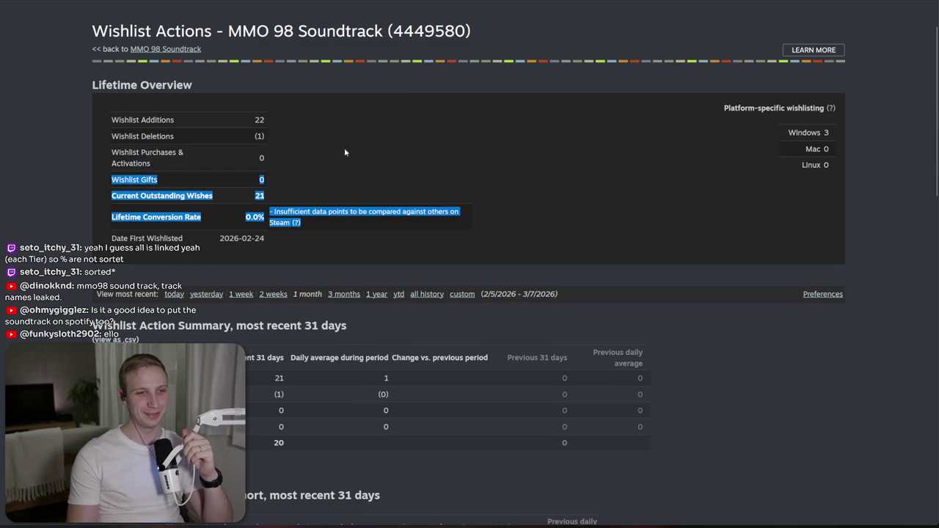
scroll(345, 155, down, 3)
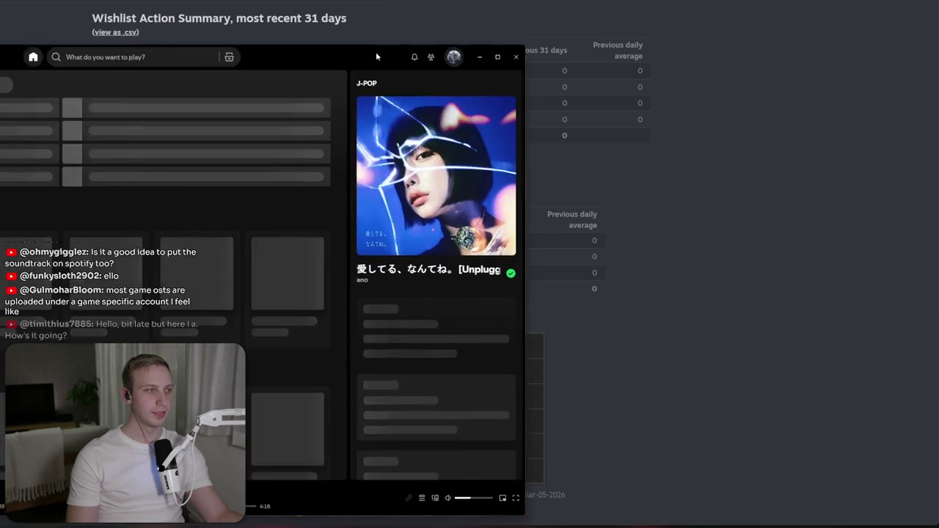
mouse_move(376, 52)
mouse_down()
mouse_move(545, 29)
mouse_move(670, 35)
mouse_up()
- Search Spotify for 'hyper light drifter'
click(469, 32)
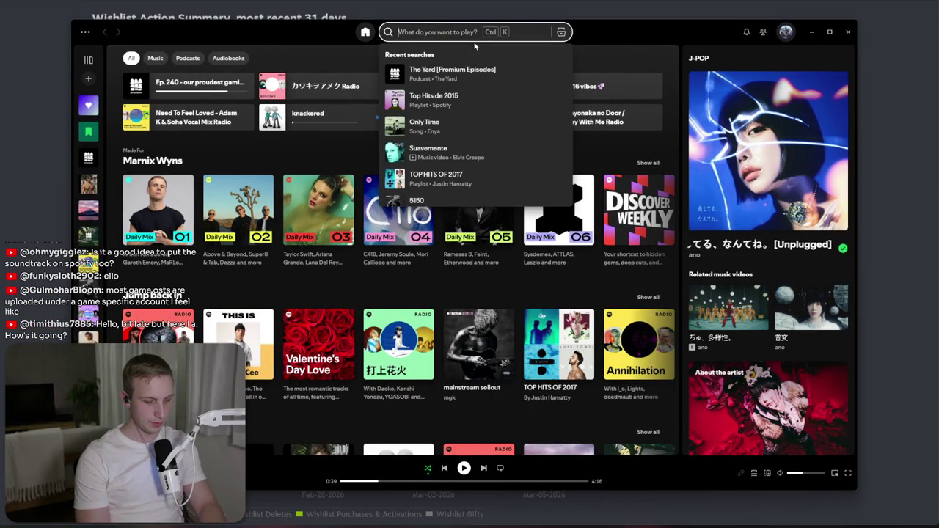
text(c)
key(BackSpace)
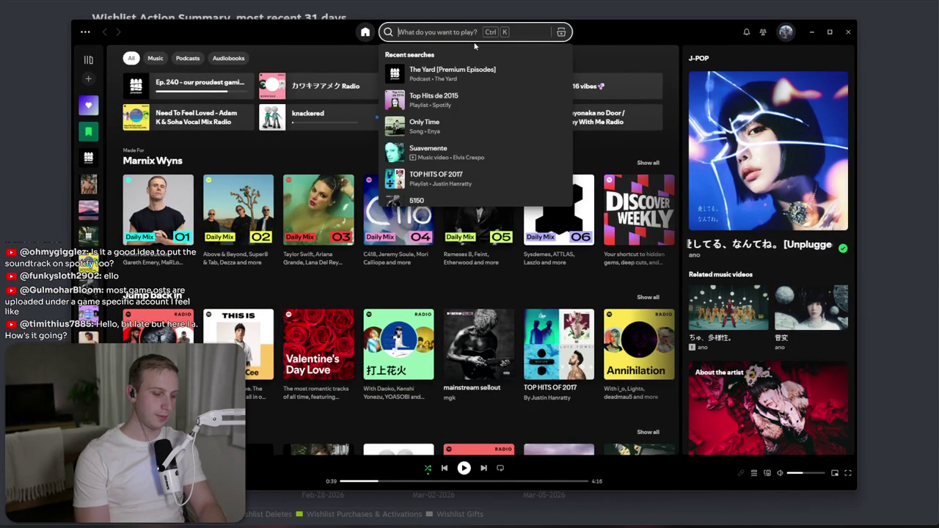
text(hypepr li)
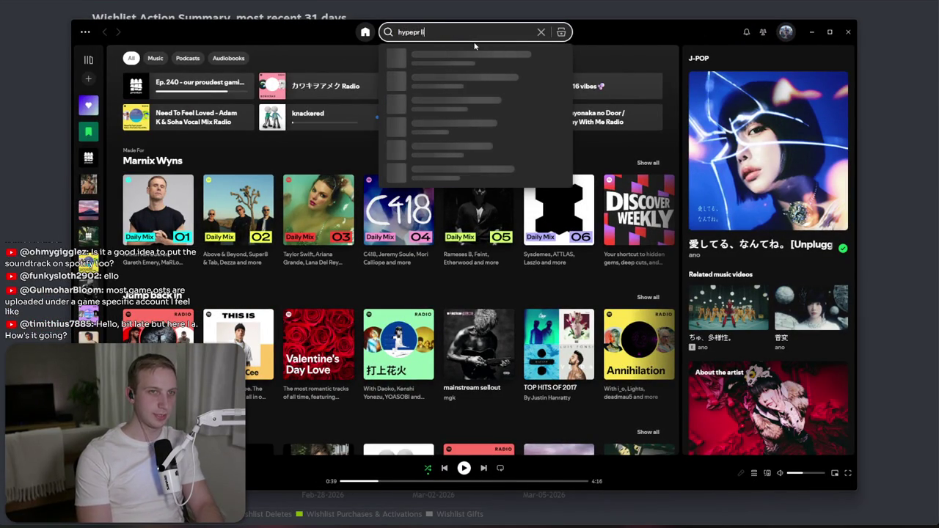
text(ght)
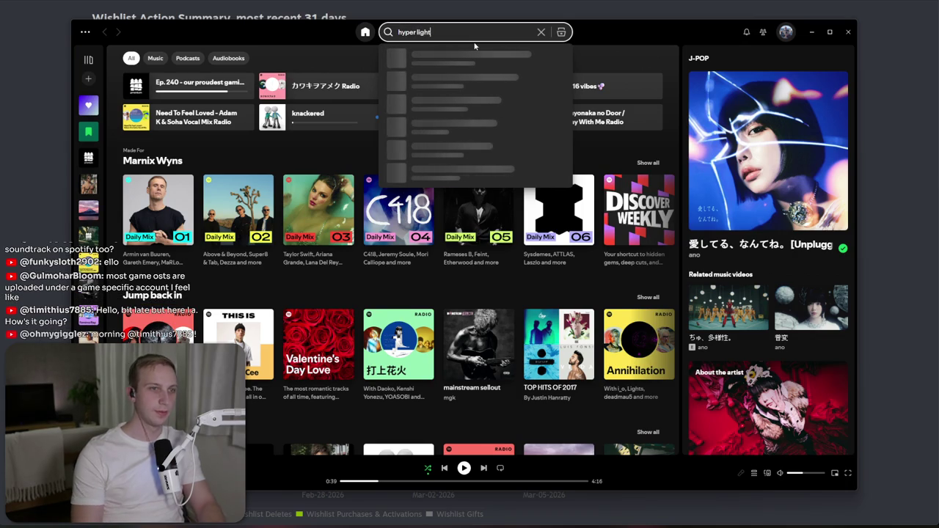
key(Down)
key(Down)
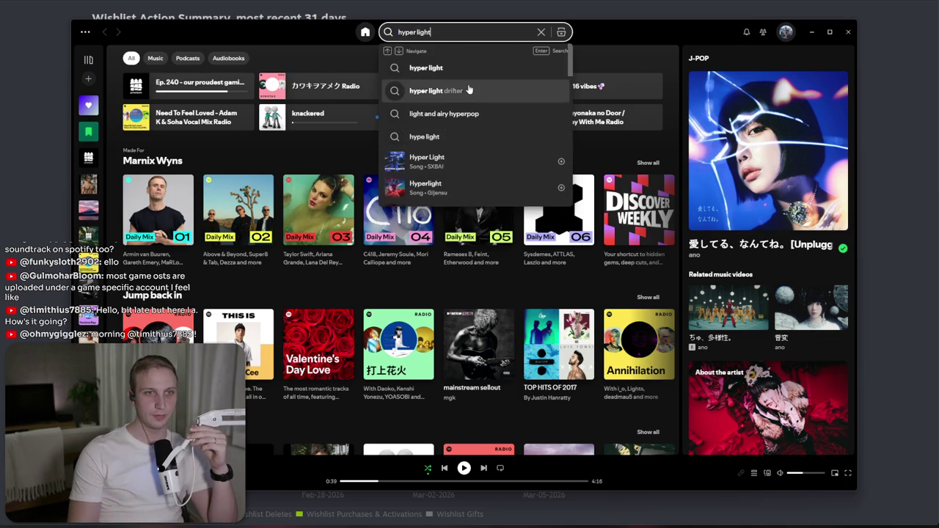
key(Return)
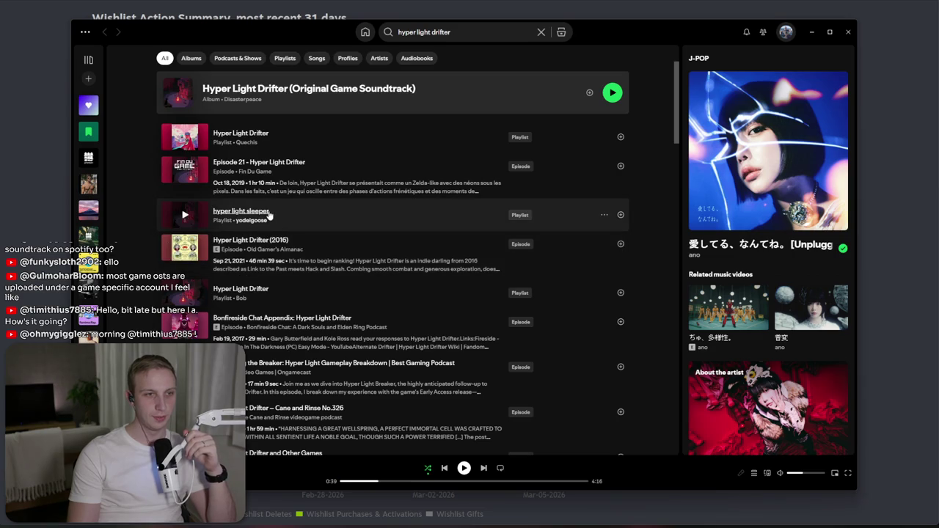
- Open the Disasterpeace artist page via the hyper light sleeper playlist and scroll its discography
click(269, 213)
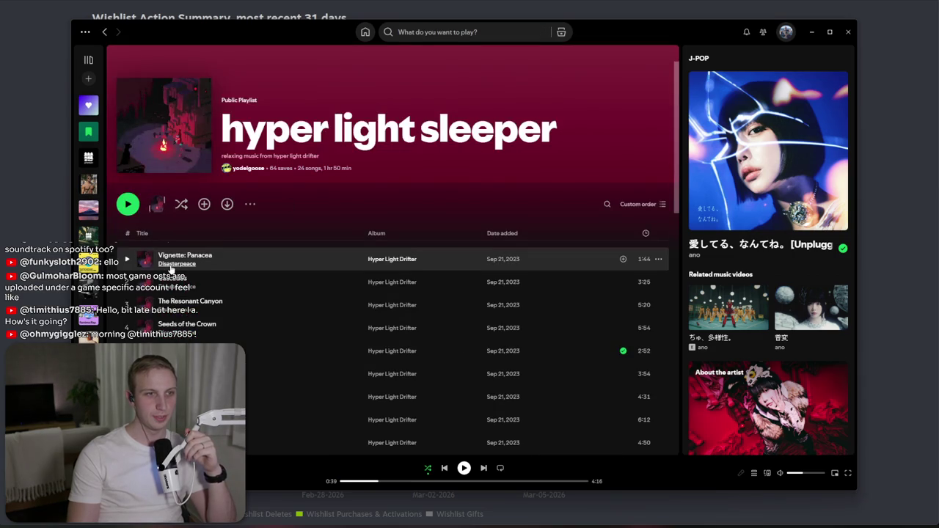
click(175, 264)
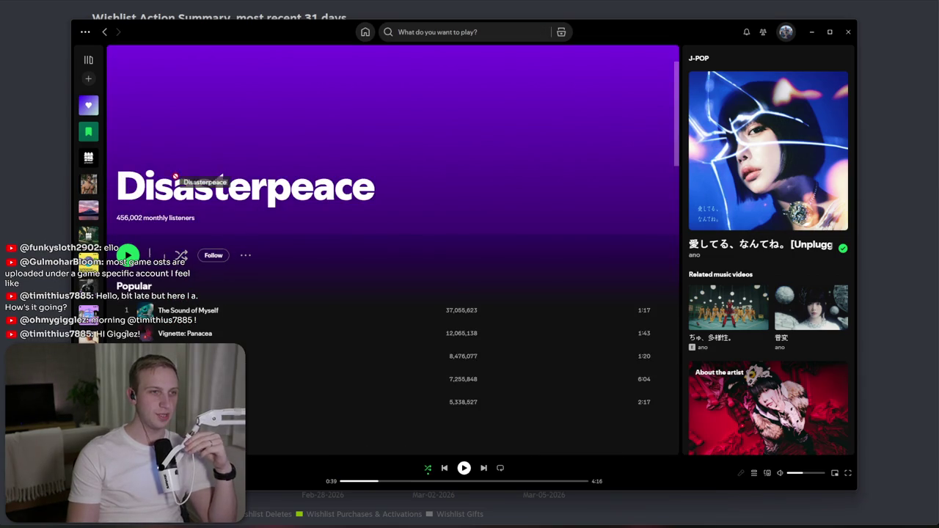
drag(259, 26, 281, 1)
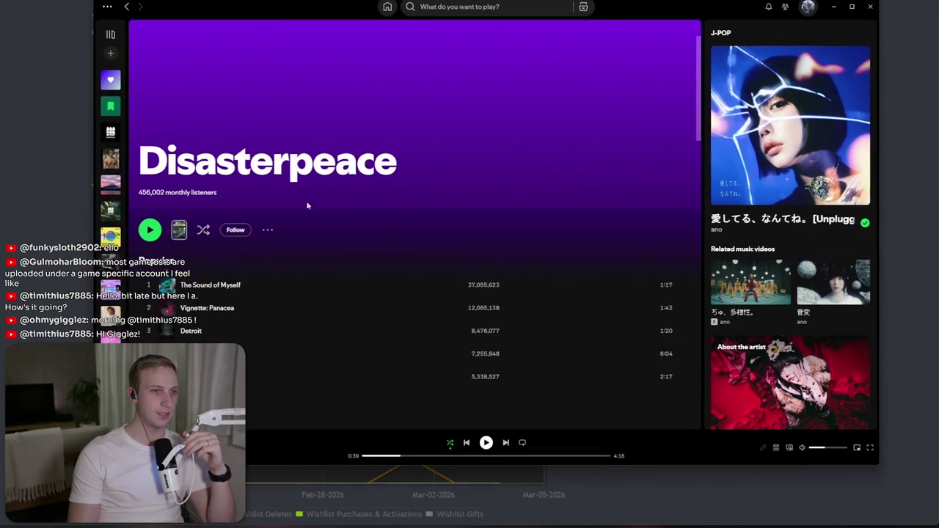
scroll(323, 250, down, 5)
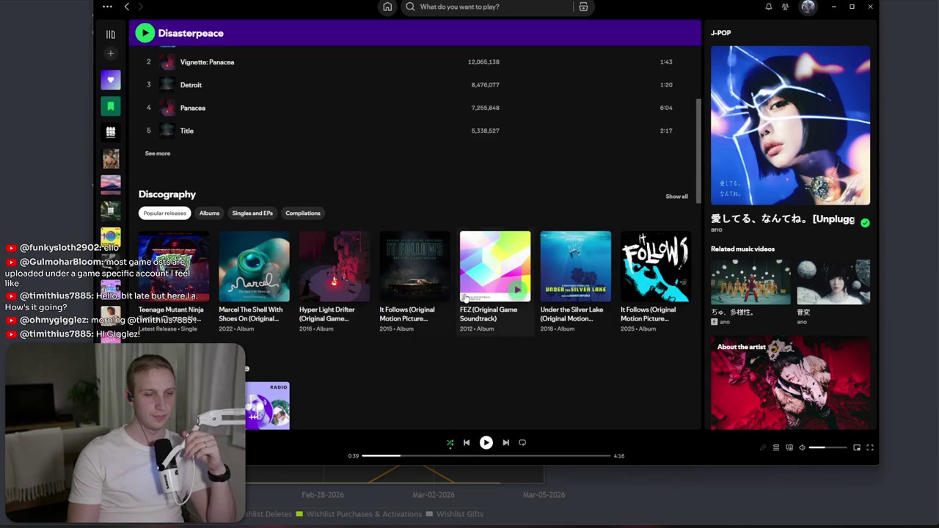
scroll(454, 356, down, 3)
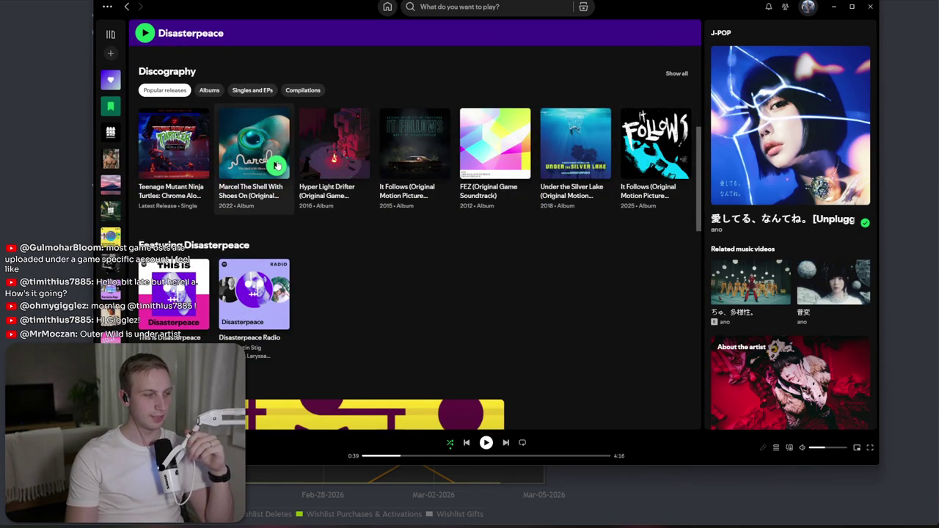
drag(237, 16, 218, 47)
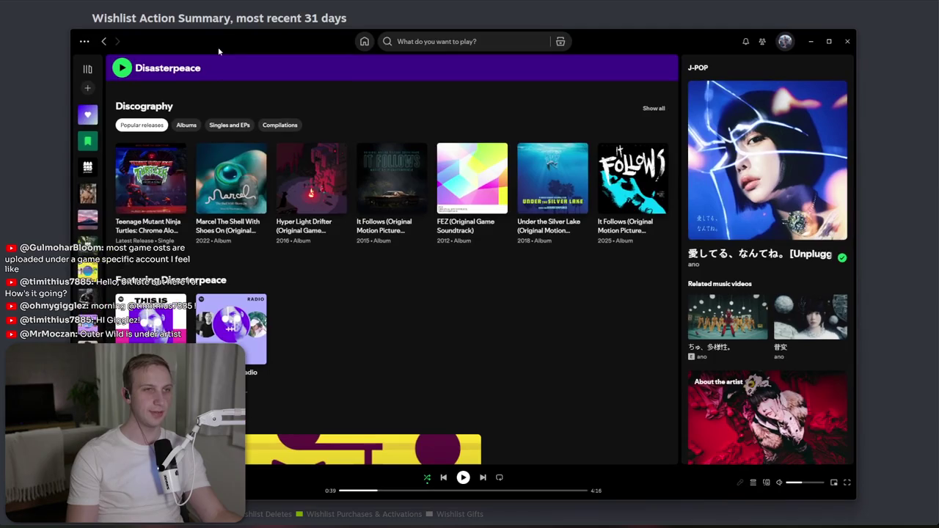
key(alt+Tab)
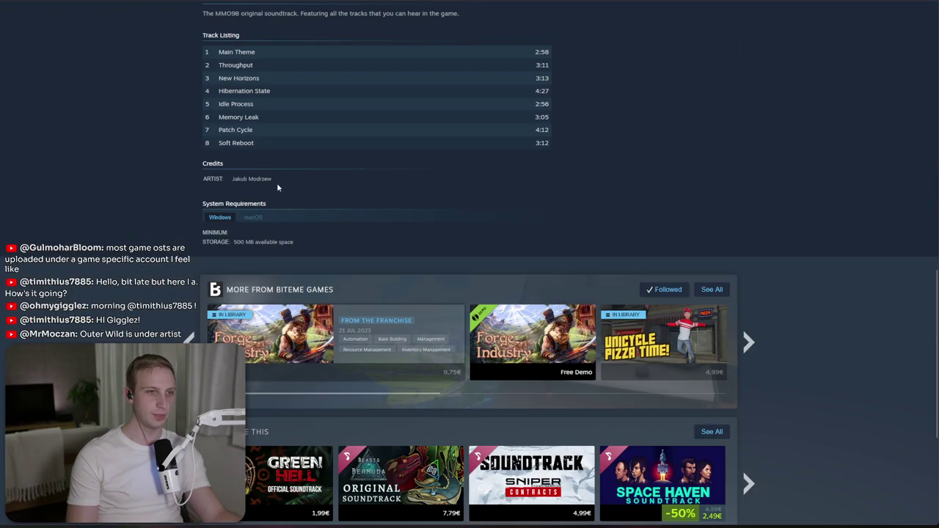
- Clear the Credits selection and scroll to the top of the MMO 98 Soundtrack page
click(356, 207)
scroll(357, 210, up, 4)
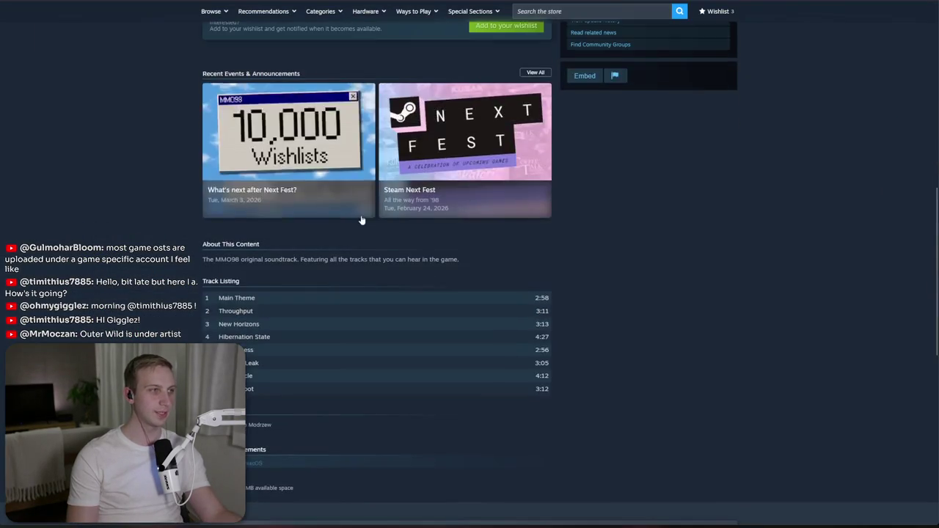
scroll(361, 213, up, 3)
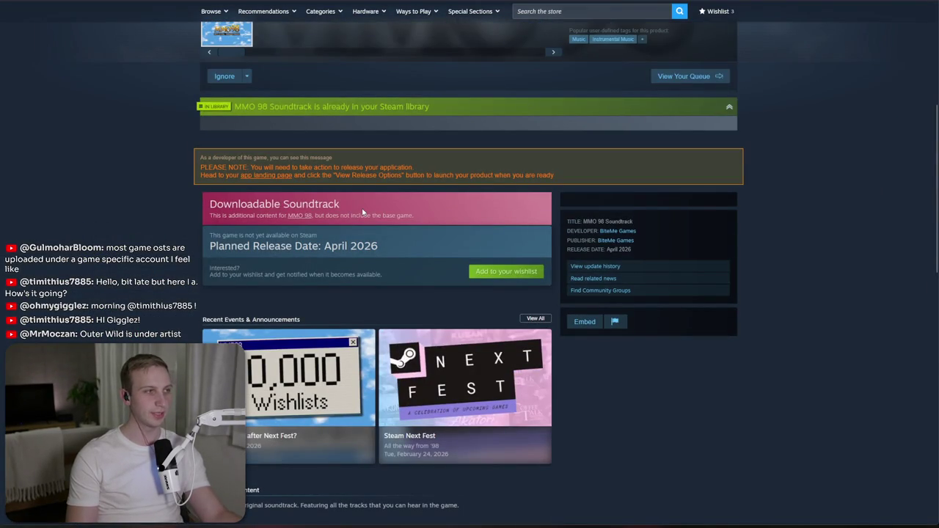
scroll(359, 194, up, 4)
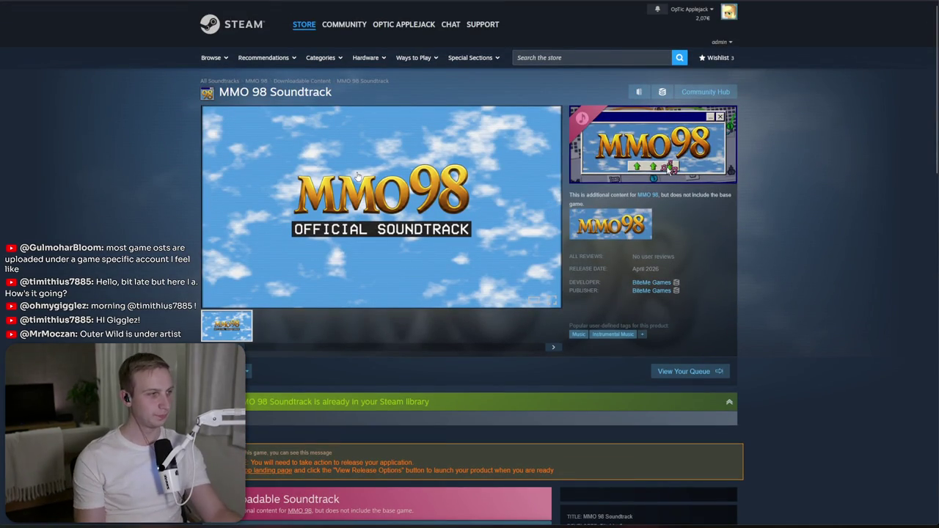
mouse_move(357, 176)
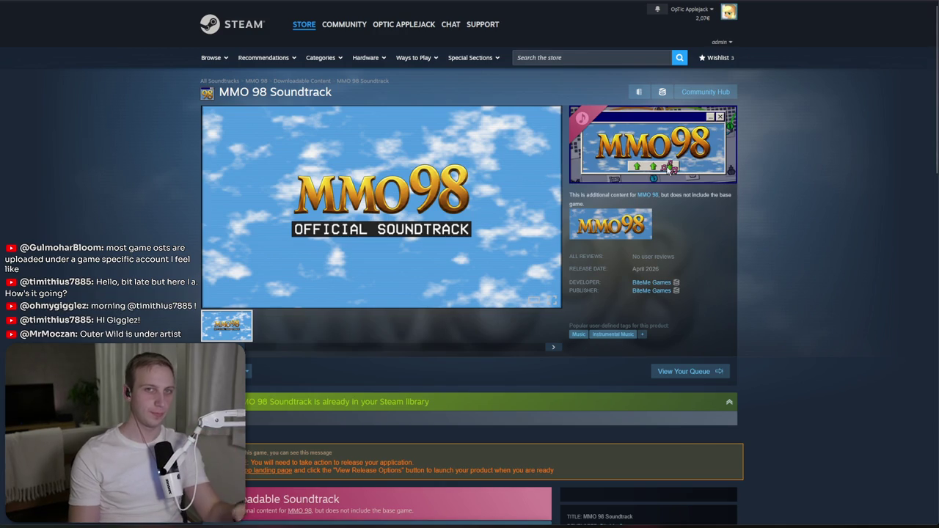
- Open a new browser tab and go to 'outer wilds'
key(ctrl+t)
text(outer wilds)
key(Return)
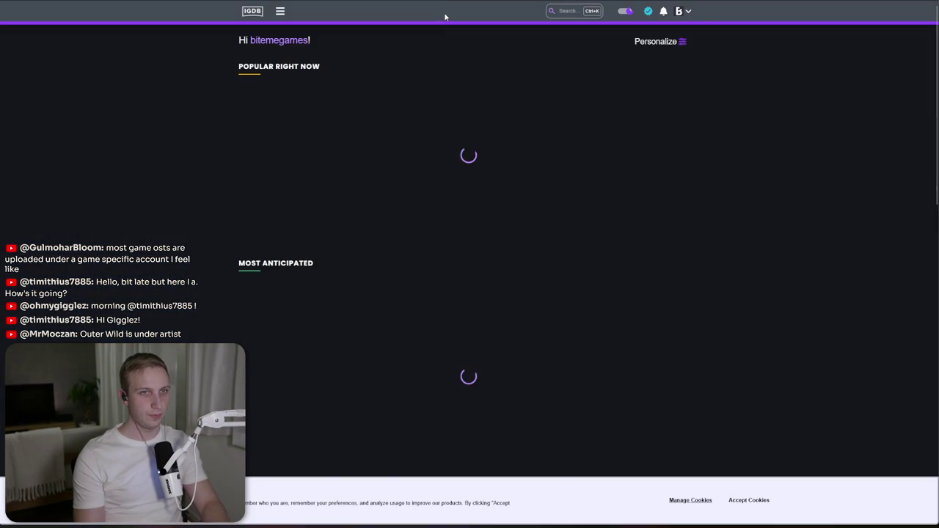
- Search IGDB for MMO 98 and open the MMO98 game page
click(552, 11)
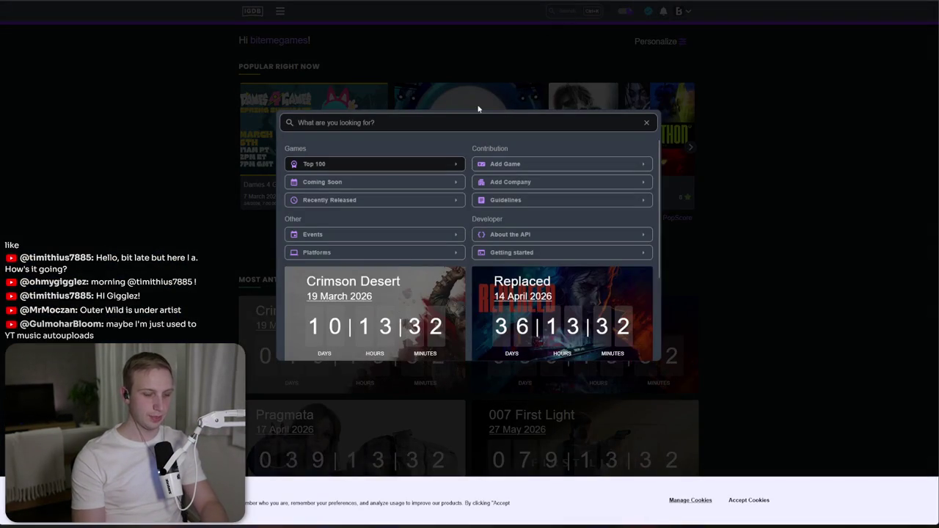
text(mmo 98)
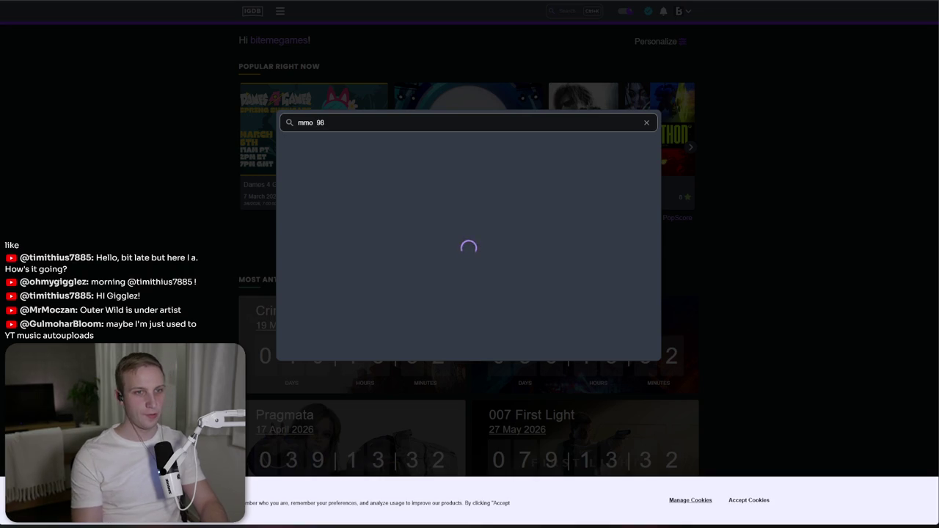
text(')
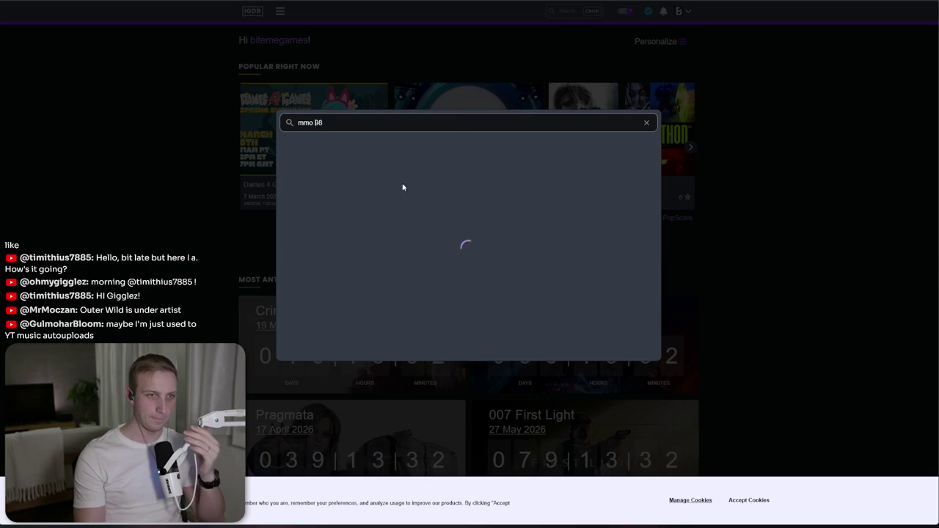
key(BackSpace)
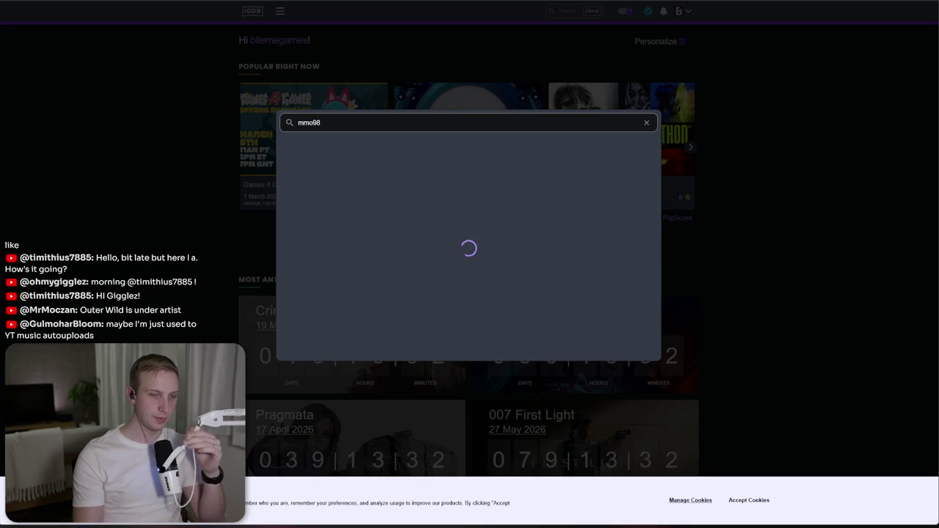
click(402, 178)
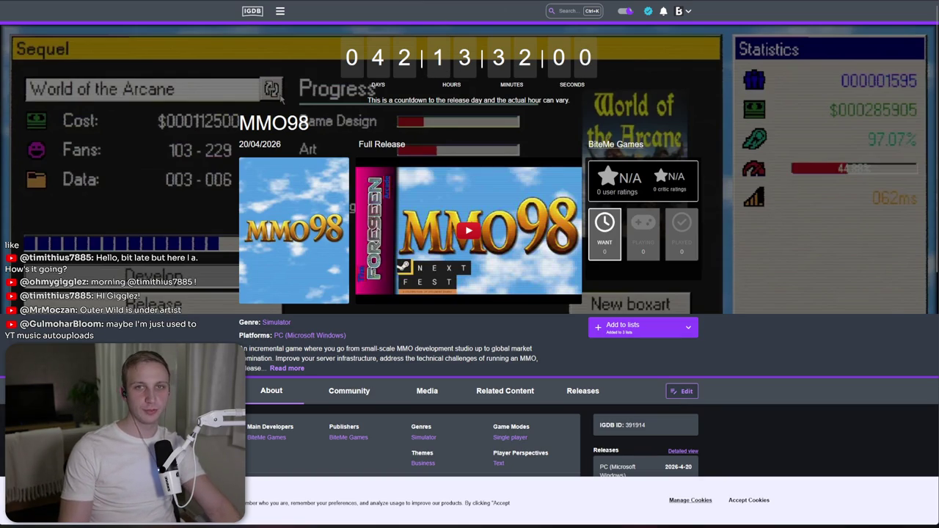
- Switch back through the Steam and Steamworks pages to the Unity editor
key(alt+Tab)
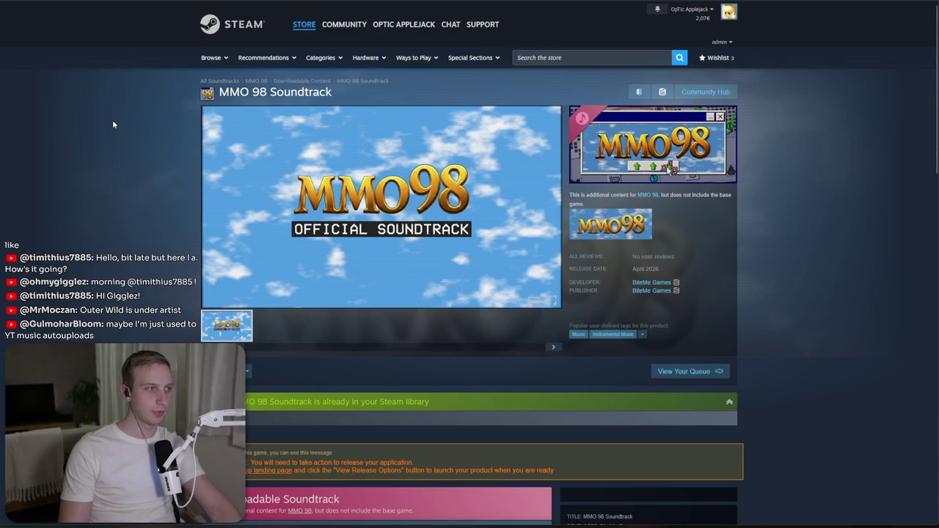
key(alt+Tab)
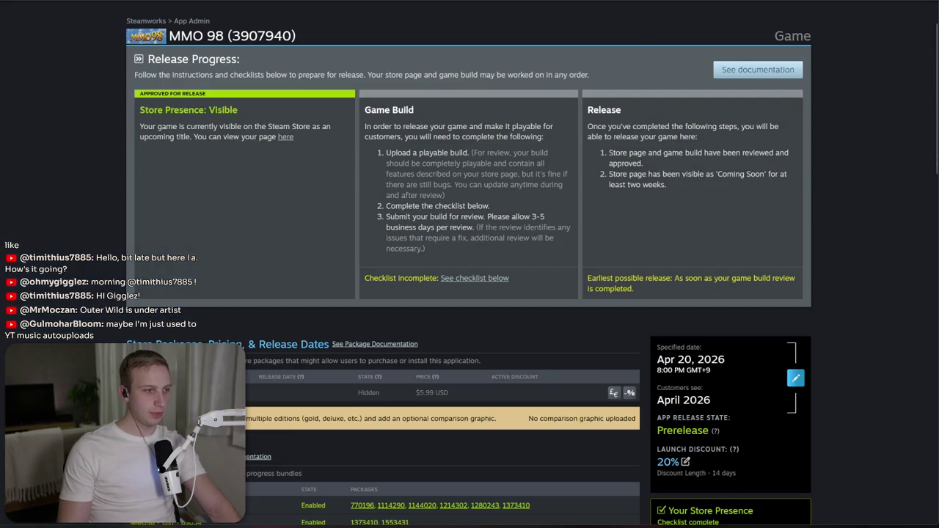
key(alt+Tab)
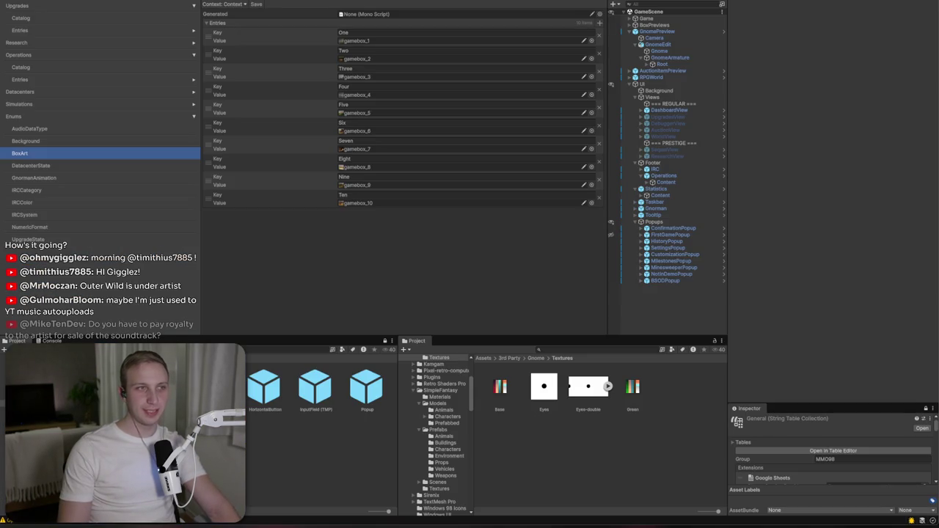
key(alt+Tab)
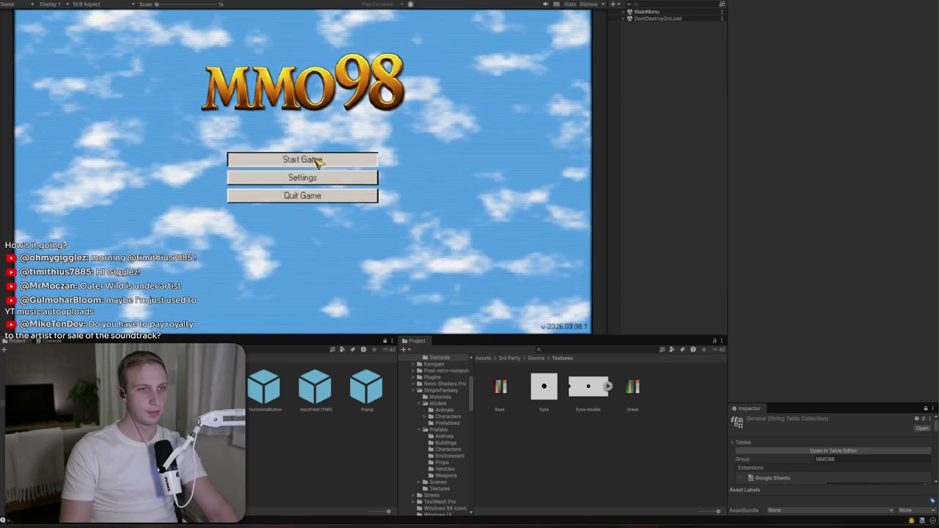
- Choose Start Game on the main menu and pick the Playground studio
click(315, 160)
click(315, 157)
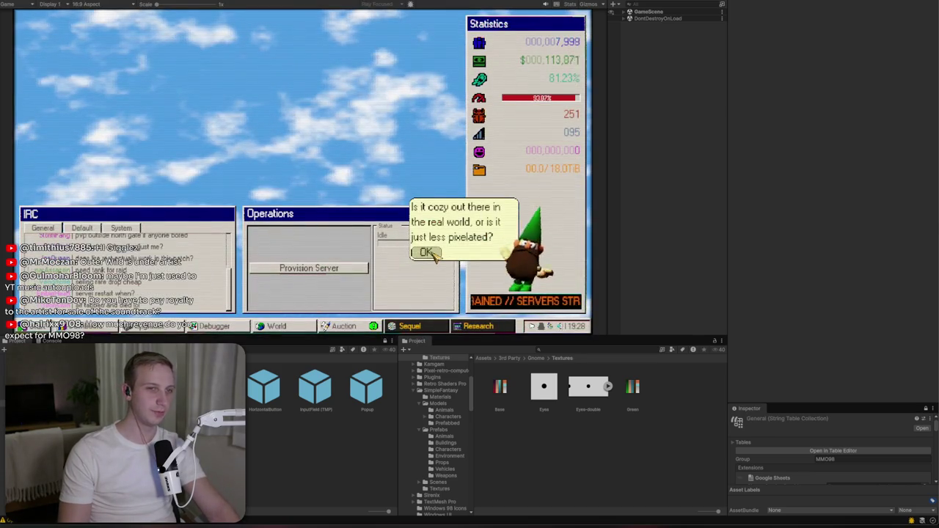
- Open the Dashboard, Upgrades and Debugger windows and start deploying a hotfix
click(428, 254)
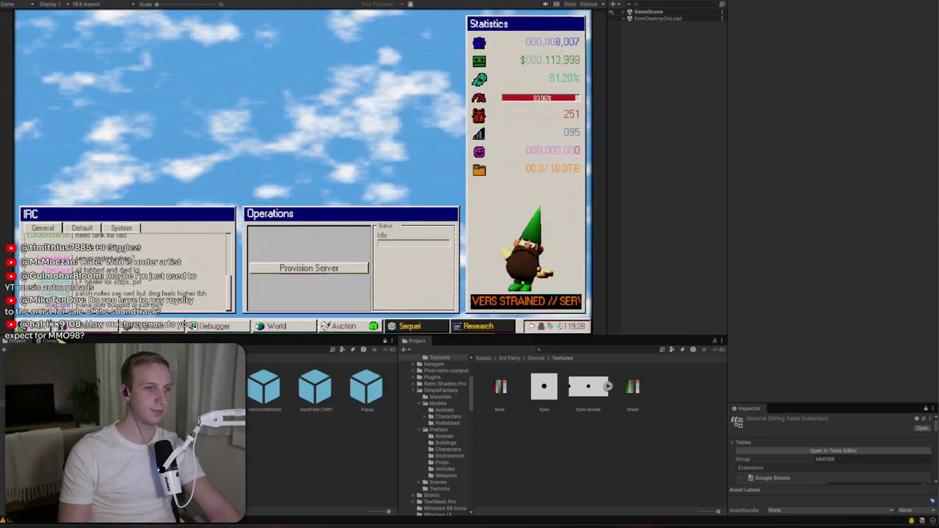
click(63, 327)
click(25, 327)
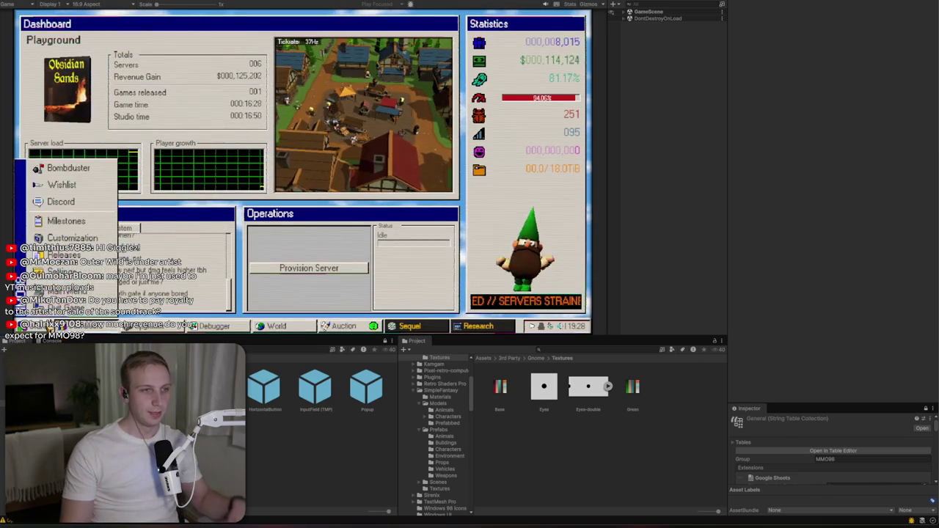
click(146, 330)
click(154, 326)
click(209, 326)
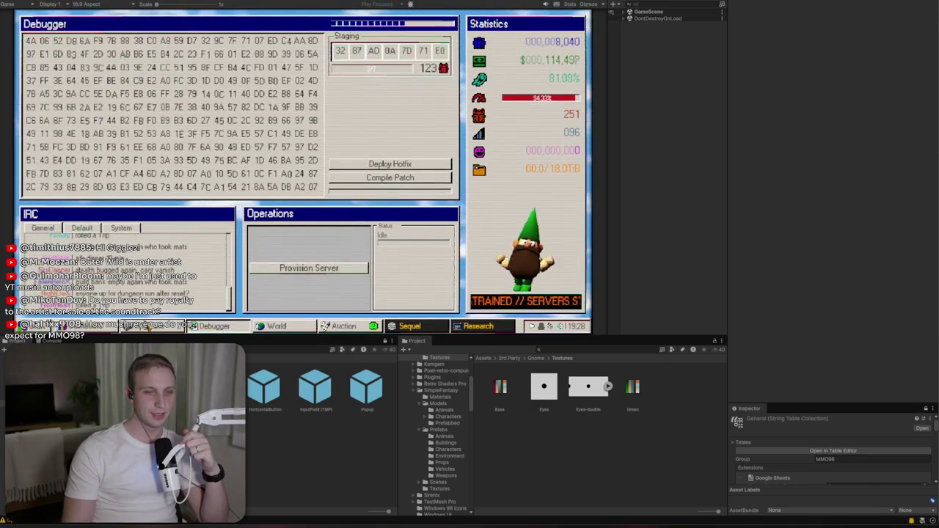
click(371, 165)
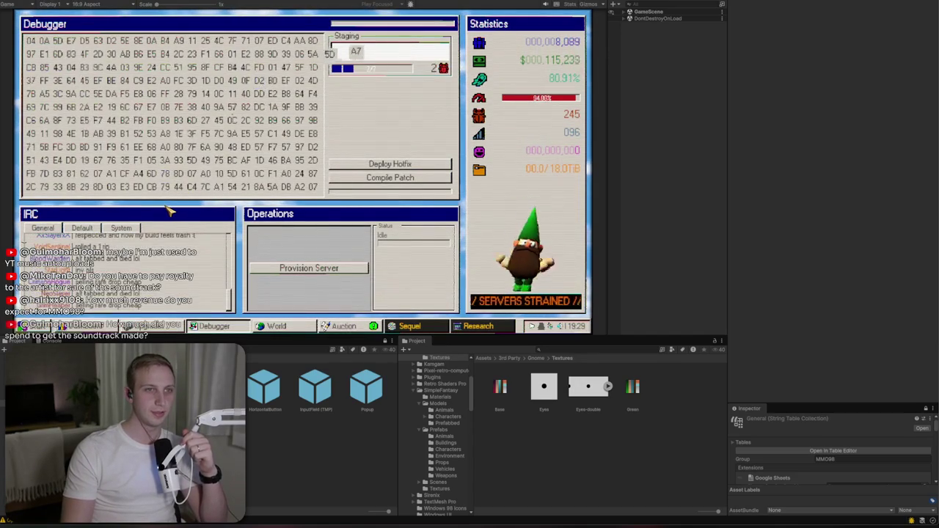
- Visit the World, Sequel and Research windows, then max the Uncommon drop rate in Auction
click(277, 326)
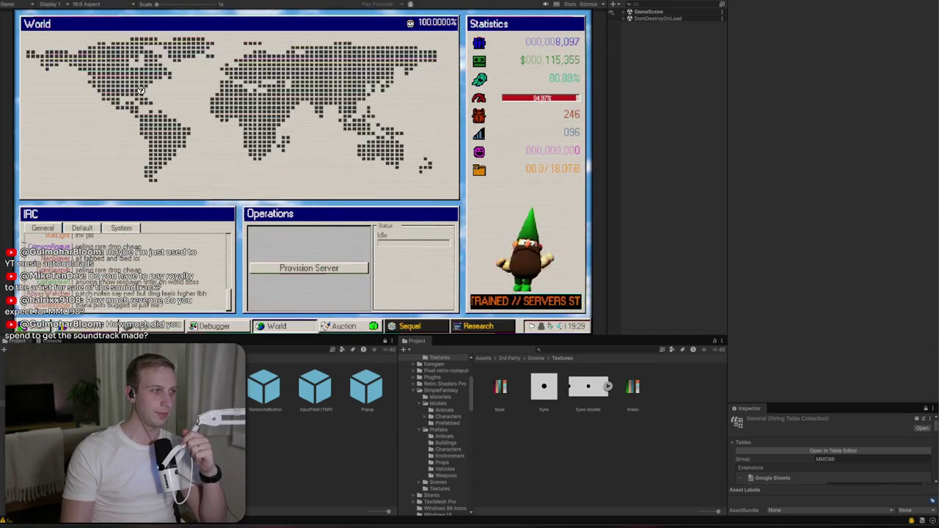
click(141, 89)
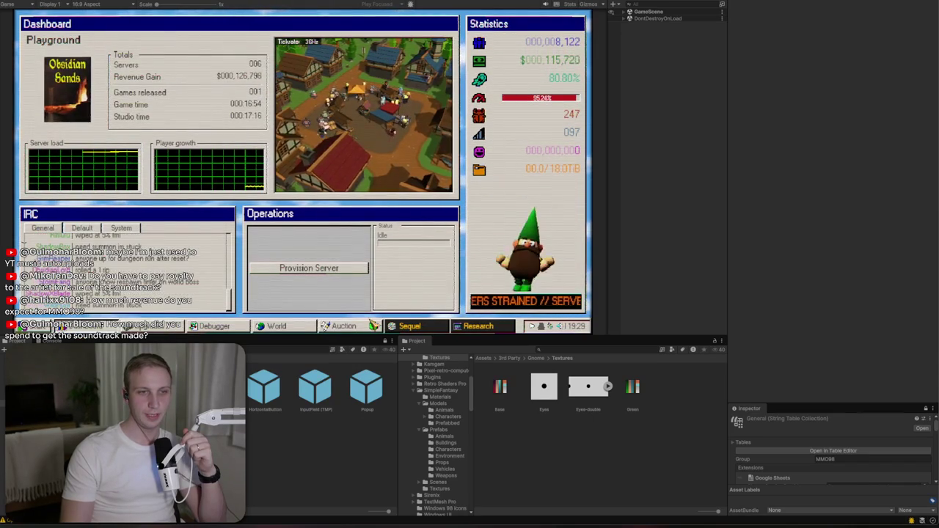
click(409, 326)
click(477, 328)
click(409, 327)
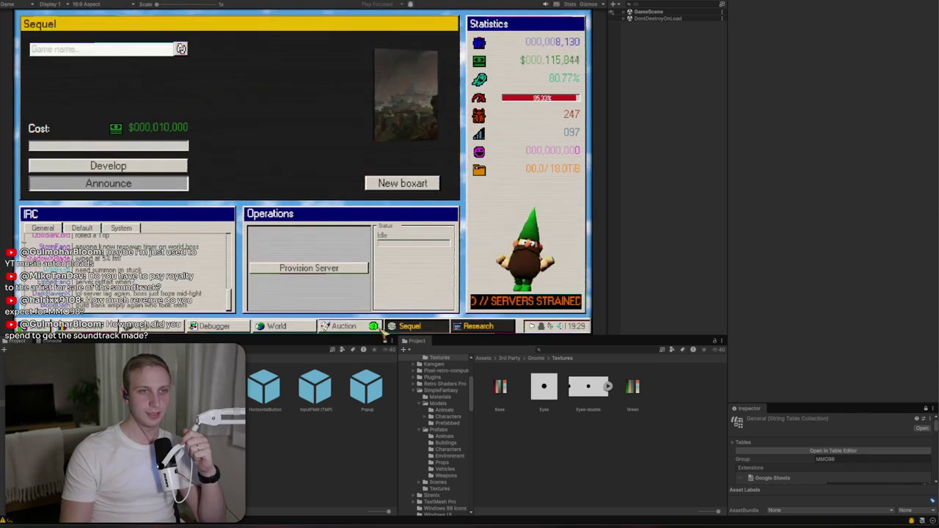
click(343, 327)
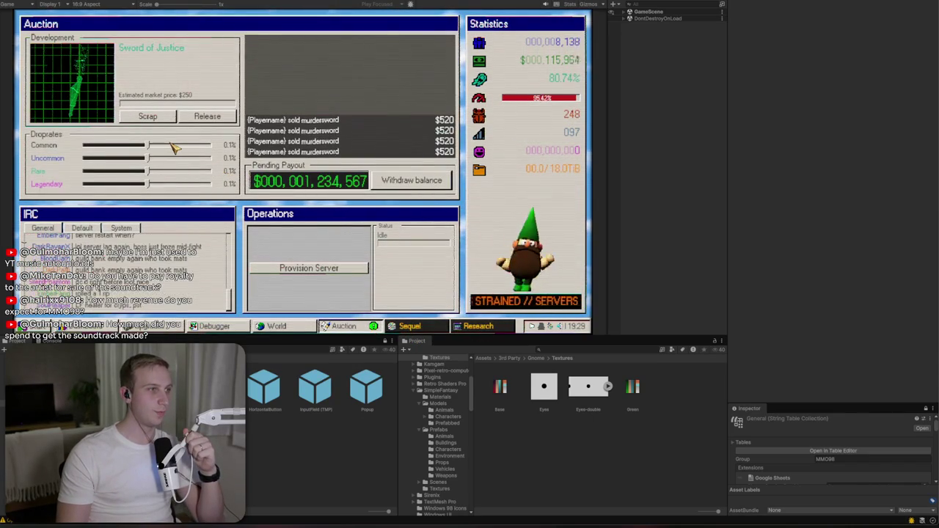
drag(129, 163, 212, 158)
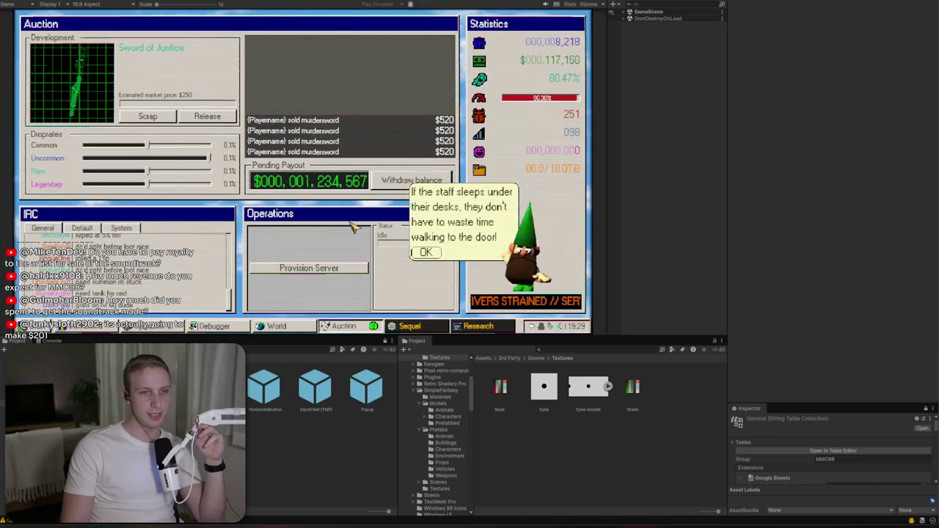
- Dismiss the gnome's tip and cycle through the Debugger, World map and Auction windows
click(426, 252)
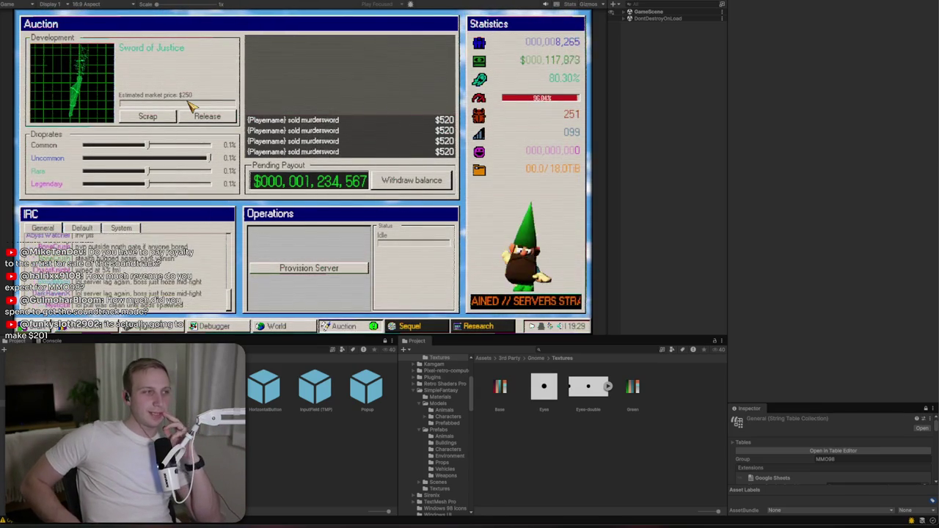
click(214, 326)
click(214, 326)
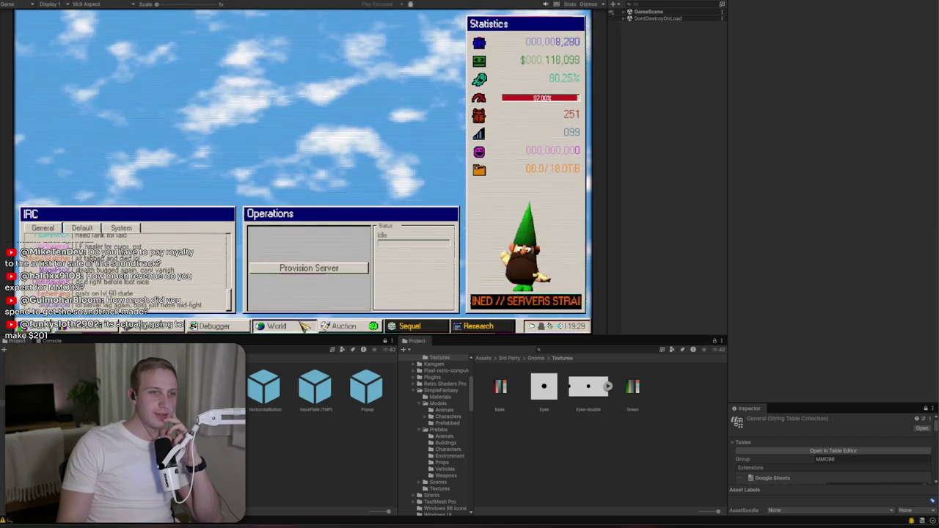
click(283, 328)
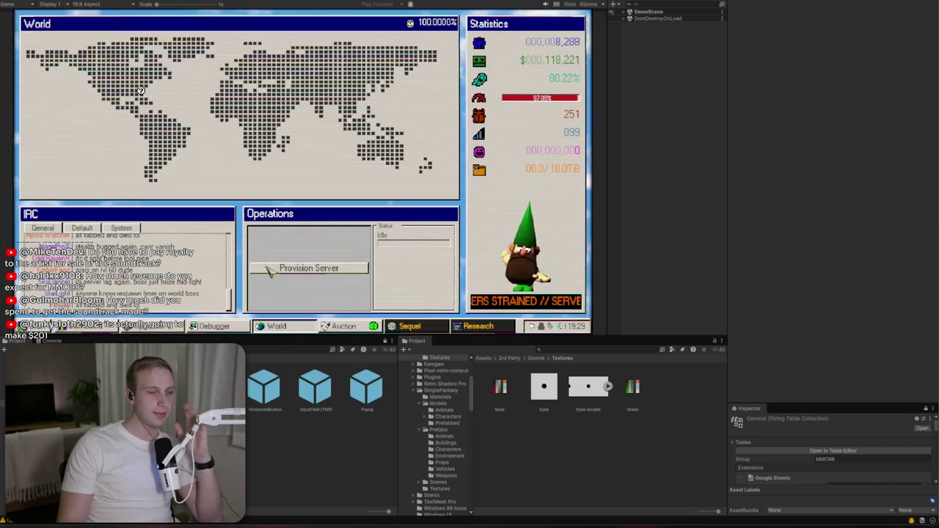
click(376, 327)
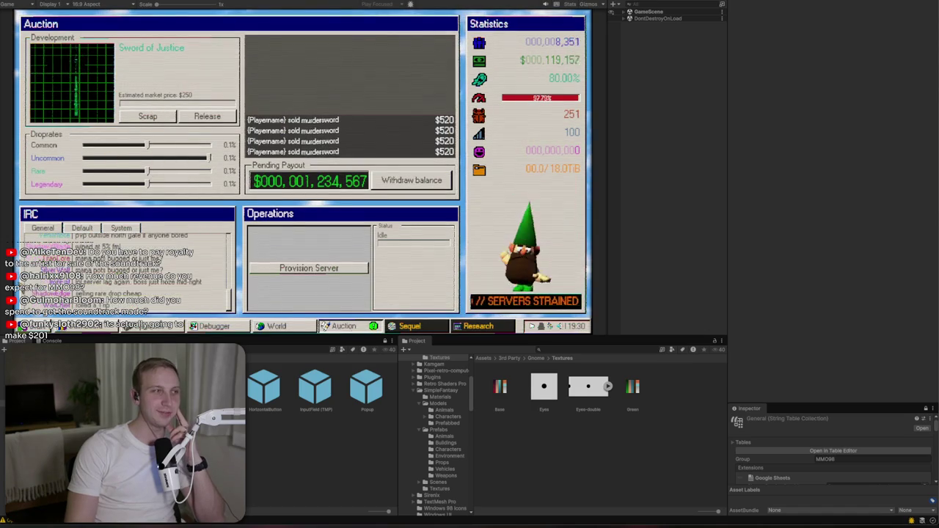
- Lower the Uncommon, Common and Legendary drop rates, fine-tune Rare, and expand GameScene in the Hierarchy
drag(209, 158, 146, 160)
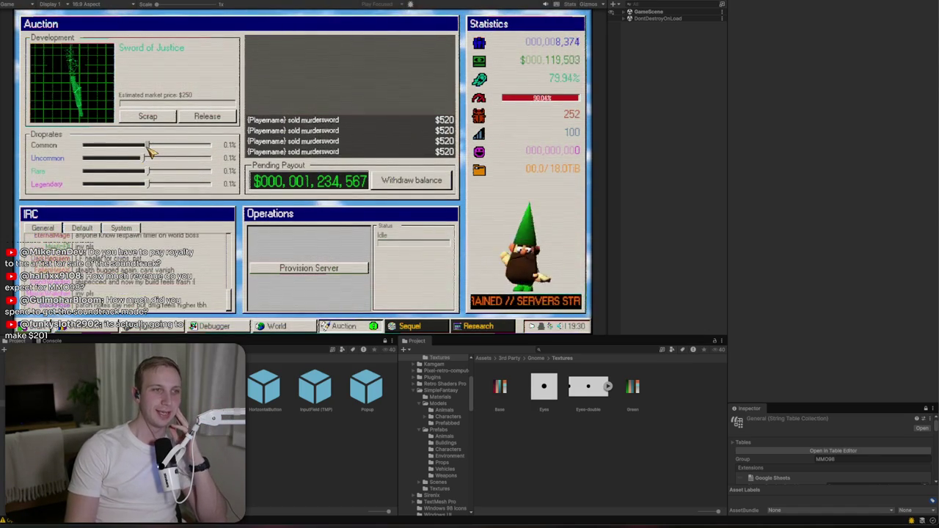
drag(147, 145, 89, 146)
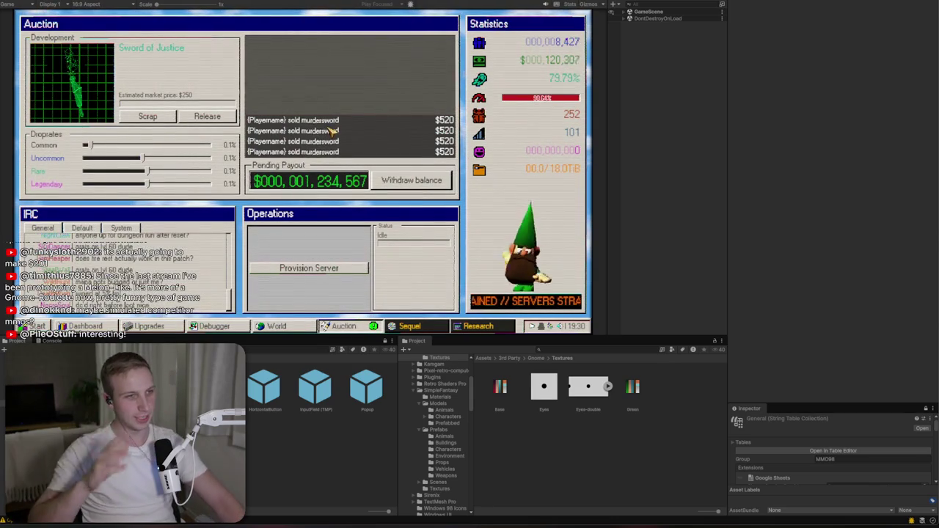
drag(148, 184, 93, 184)
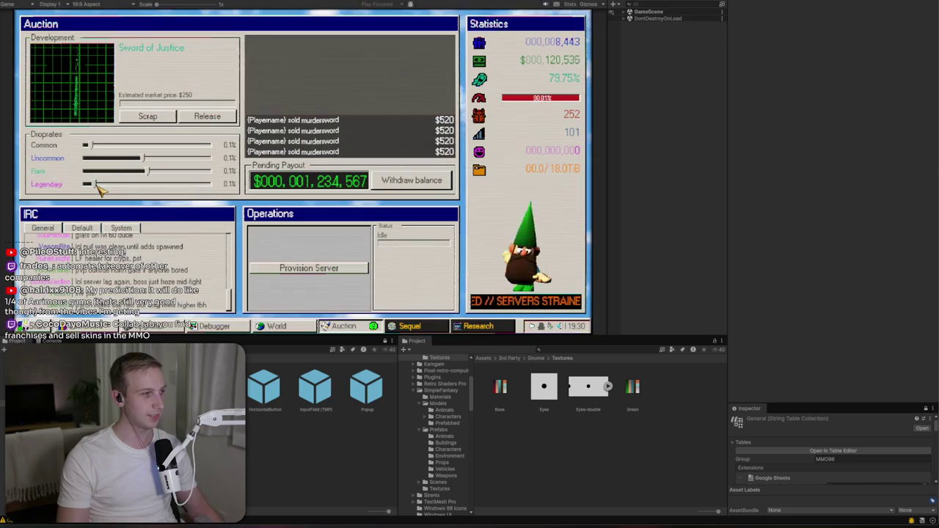
mouse_move(149, 171)
mouse_down()
mouse_move(132, 171)
mouse_move(209, 159)
mouse_move(171, 158)
mouse_up()
click(155, 158)
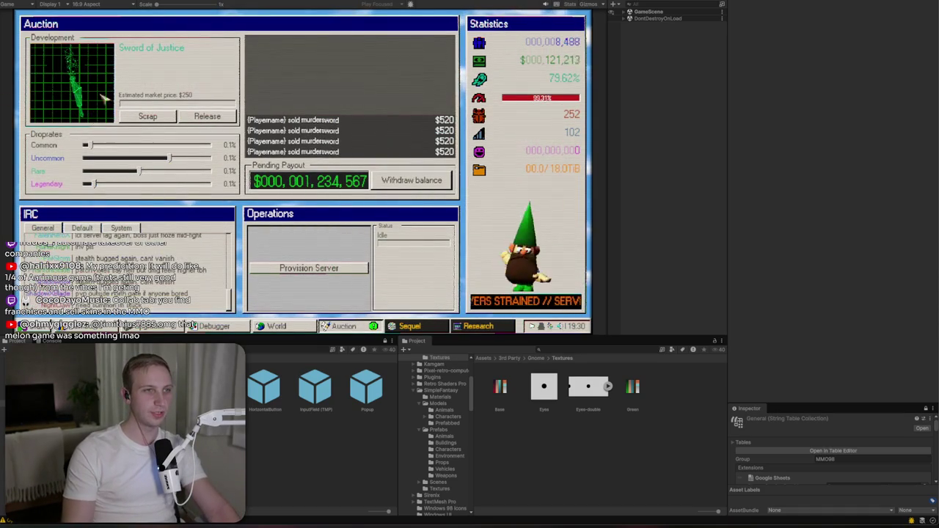
click(627, 13)
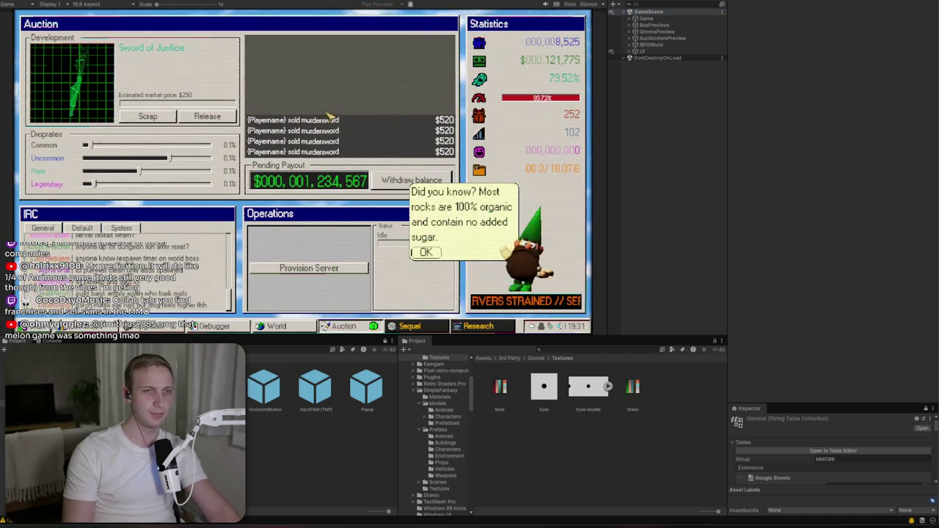
- Expand AuctionItemPreview > ItemAnchor and select the goblin greatsword model
click(629, 38)
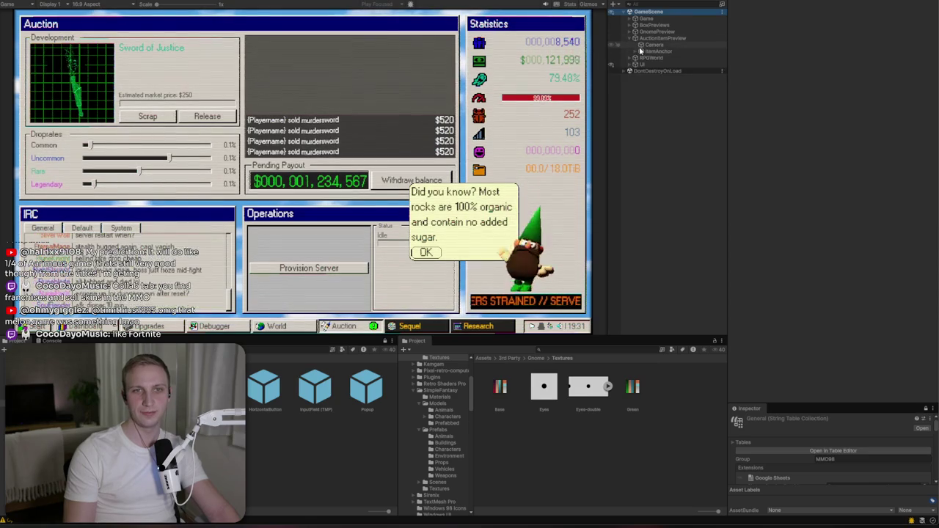
click(638, 52)
click(635, 52)
click(682, 57)
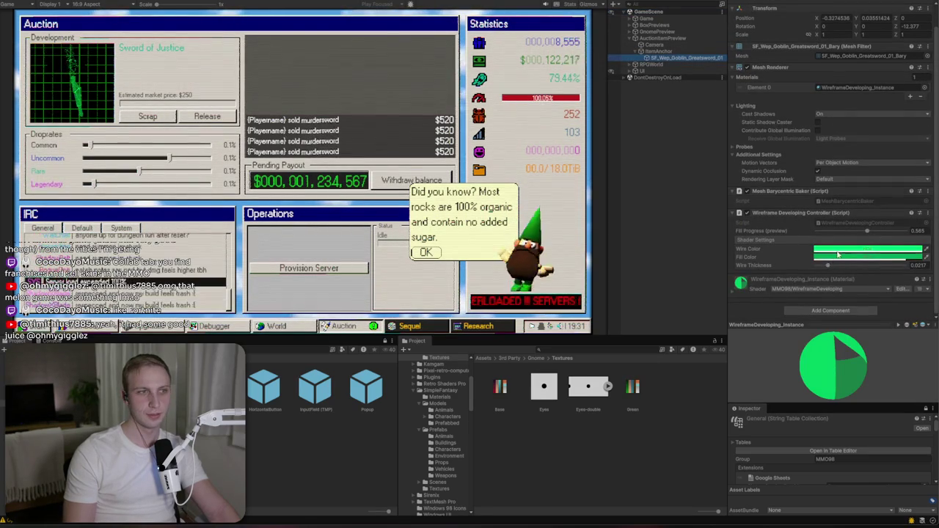
- Thicken the greatsword's wire lines, set Fill Progress to 0.516, and exit Play mode
drag(829, 266, 868, 267)
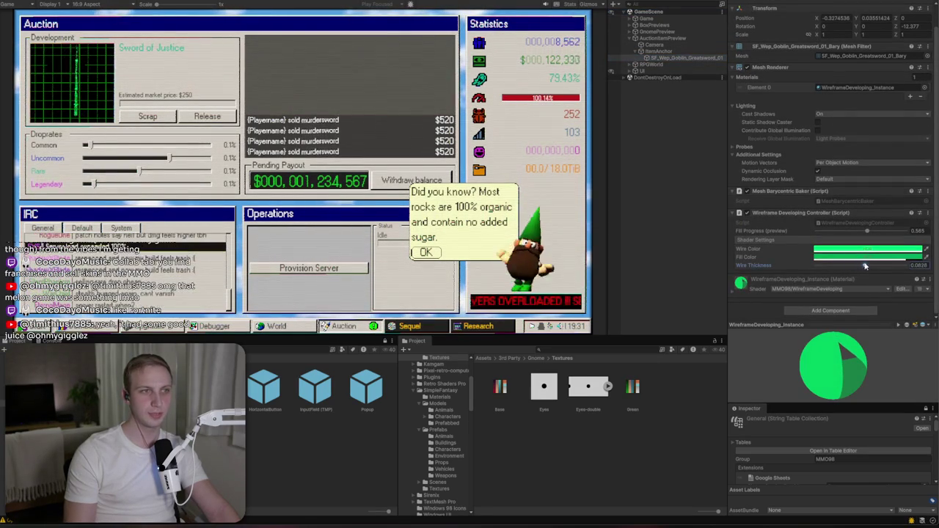
mouse_move(902, 232)
mouse_down()
mouse_move(824, 232)
mouse_move(870, 243)
mouse_move(887, 236)
mouse_move(849, 242)
mouse_move(880, 243)
mouse_move(854, 239)
mouse_move(863, 232)
mouse_up()
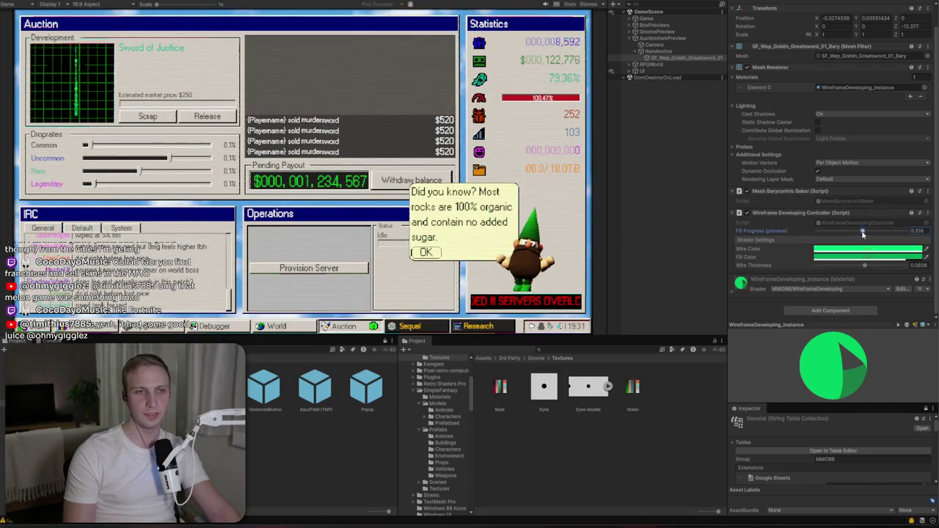
click(425, 252)
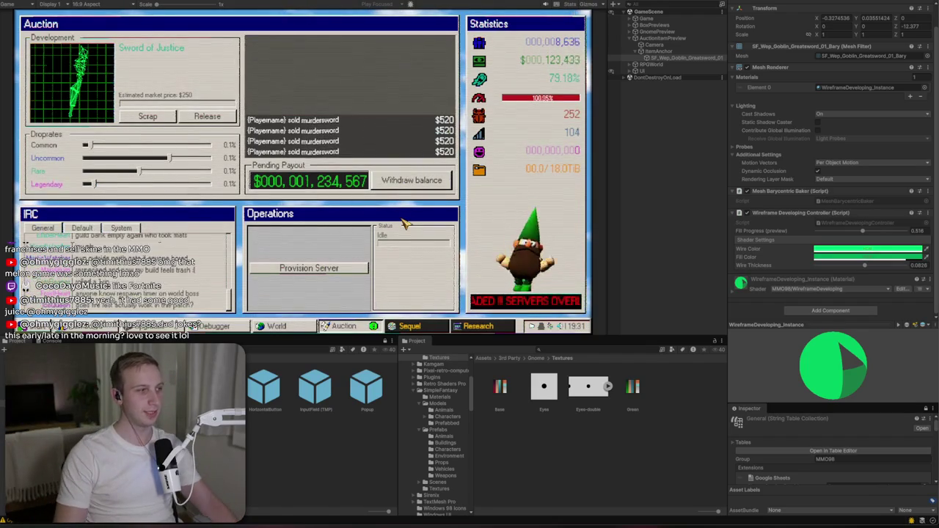
mouse_move(557, 65)
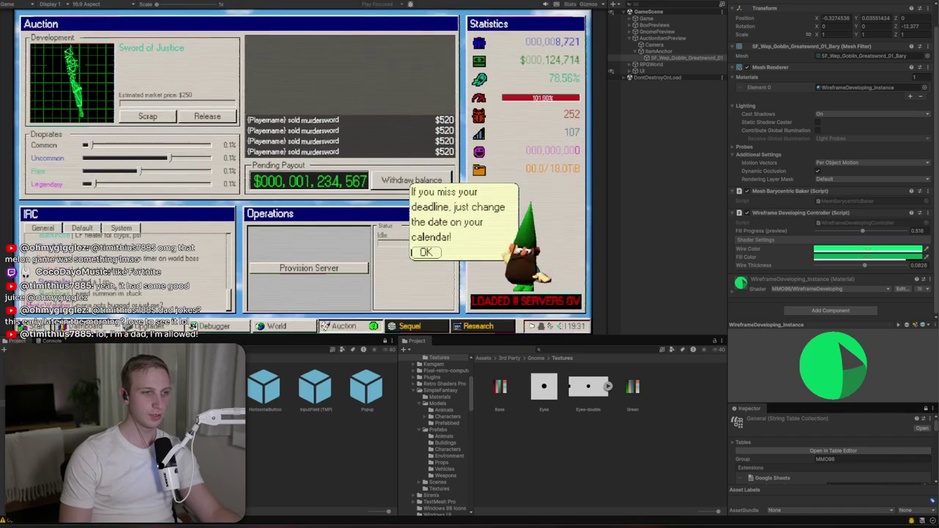
key(ctrl+p)
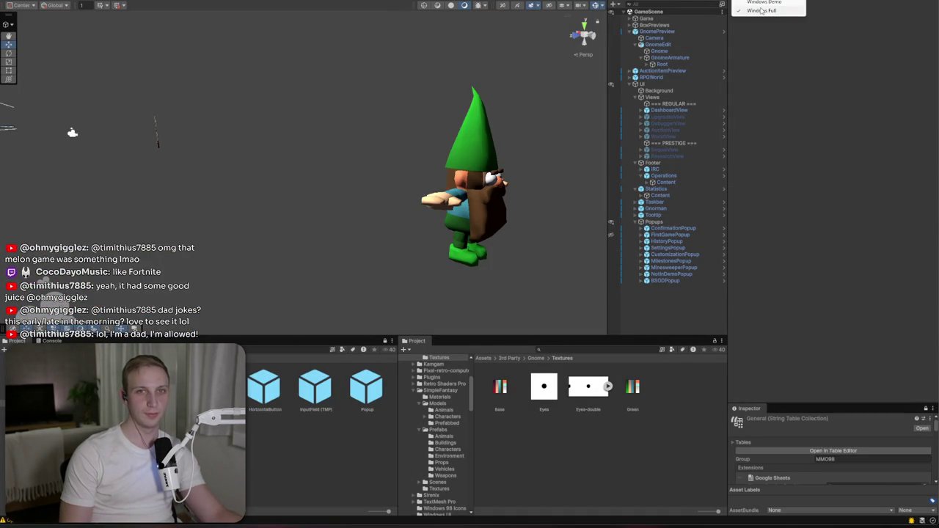
- Select Gnorman, open the data editor and navigate from BoxArt and Research to the Upgrades entries
click(656, 209)
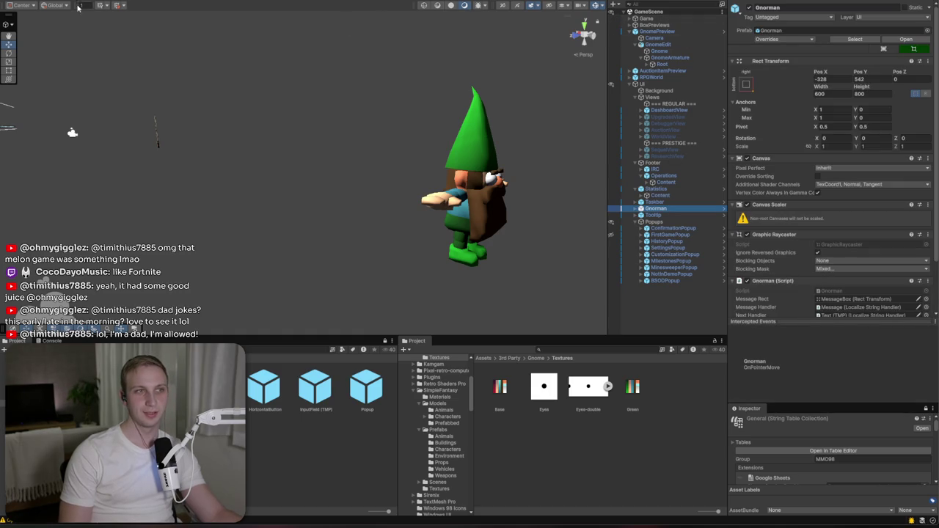
click(114, 6)
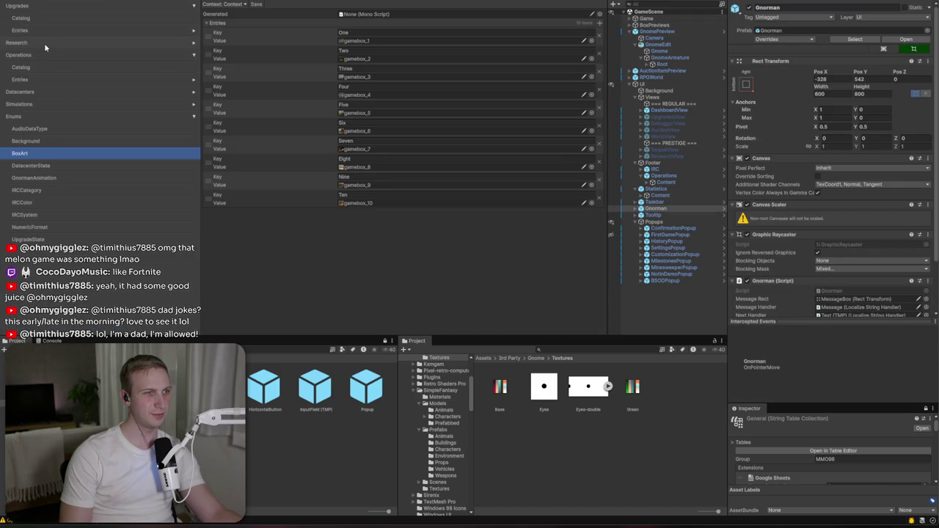
click(187, 42)
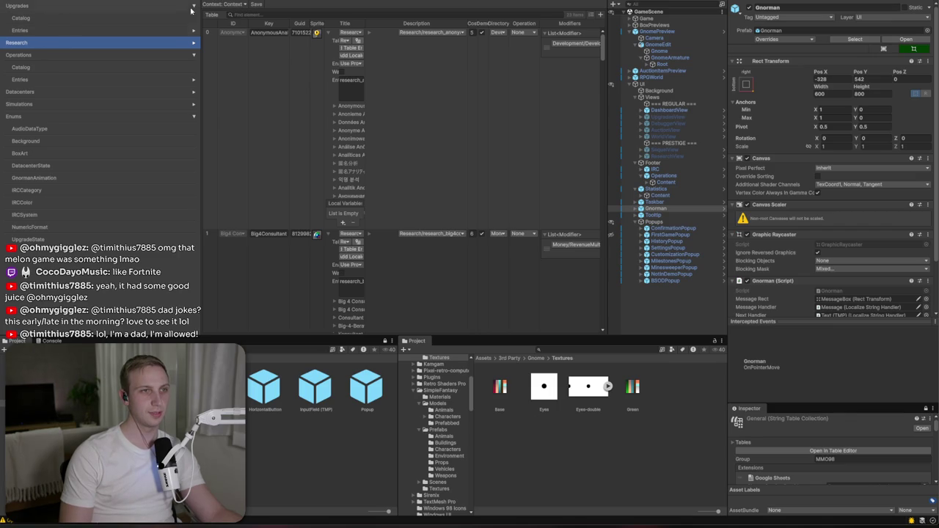
click(44, 30)
click(44, 18)
click(45, 6)
click(50, 34)
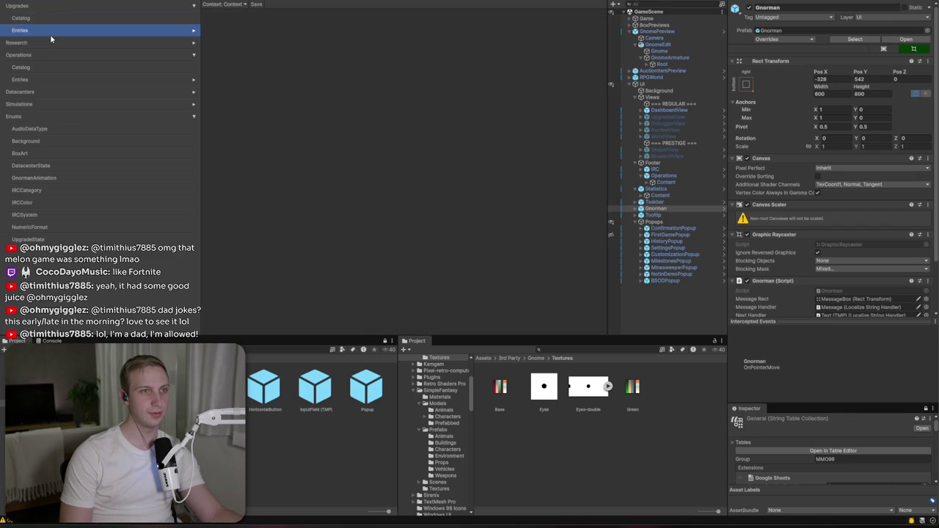
click(64, 9)
- View the Upgrades overview table, then its graph of upgrade nodes
click(225, 7)
click(244, 25)
click(275, 15)
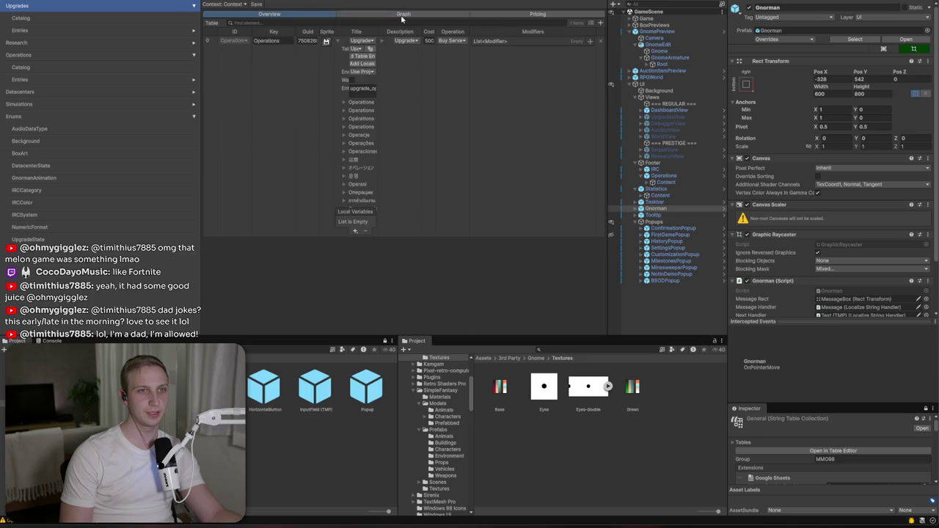
click(402, 14)
click(224, 5)
click(228, 22)
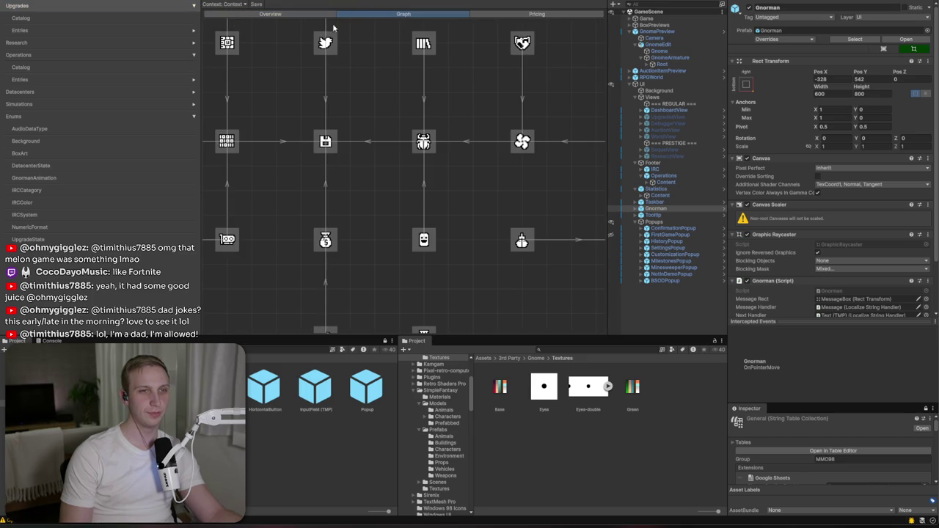
- Change the graph's Full/Demo Context to show only the save node, then close the data editor
click(219, 5)
click(233, 22)
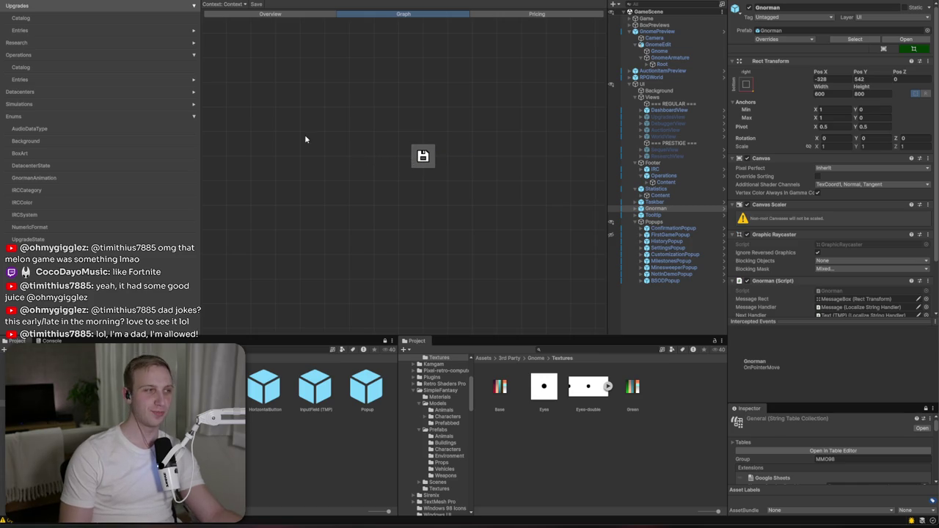
key(ctrl+w)
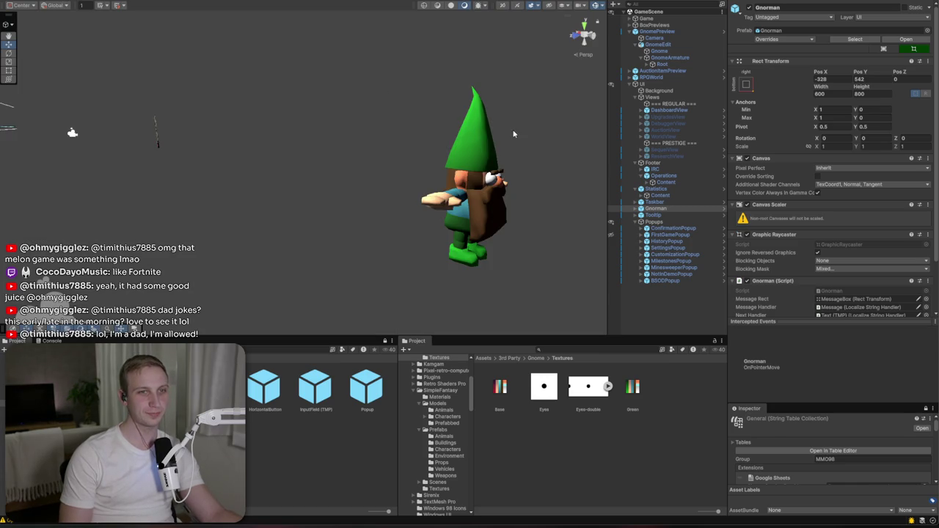
- Enter Play mode, choose Start Game on the MMO98 menu, and load the Playground studio
scroll(514, 134, down, 10)
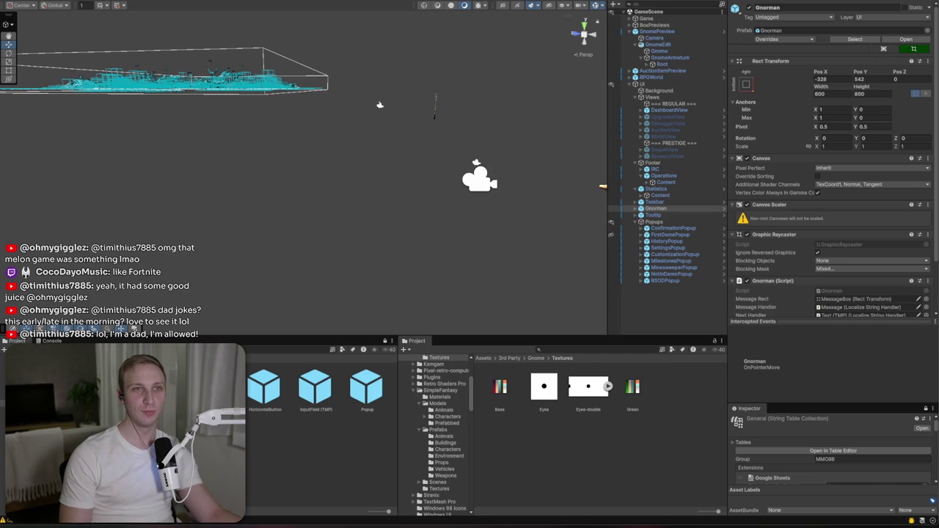
key(ctrl+p)
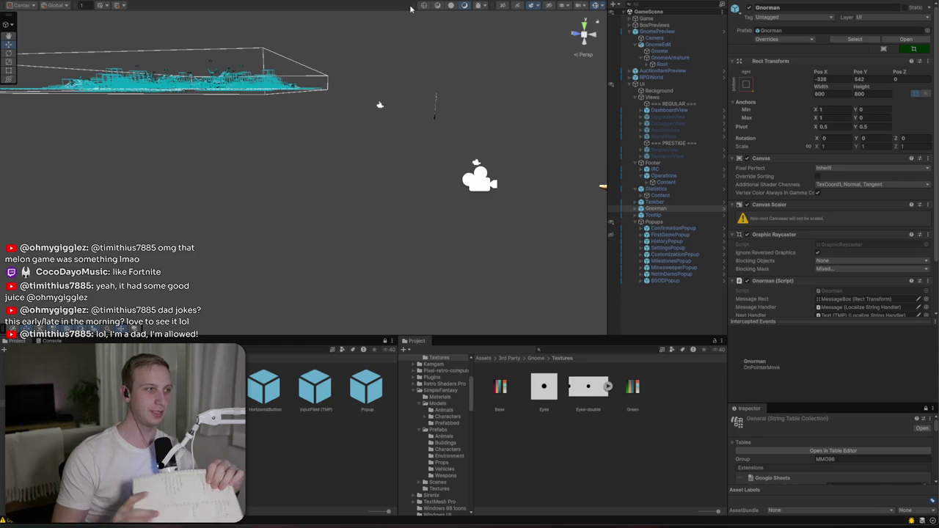
click(411, 8)
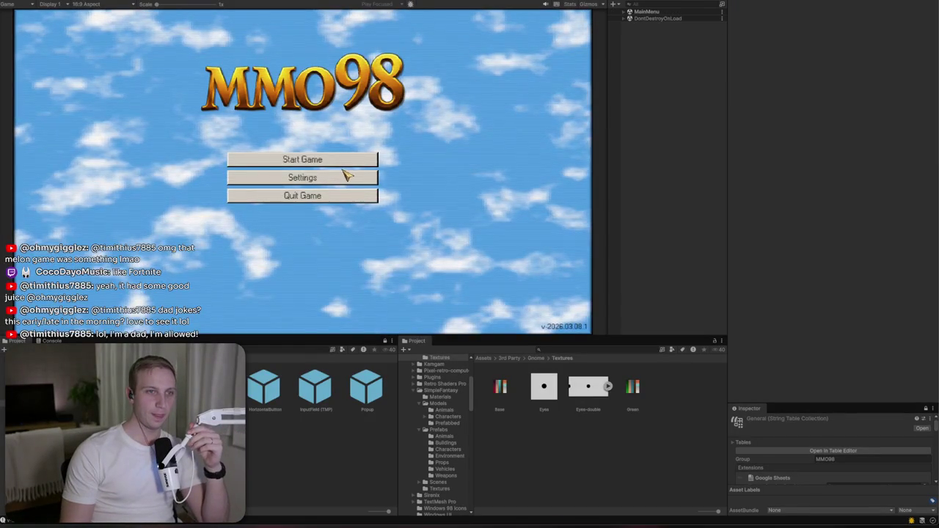
click(343, 165)
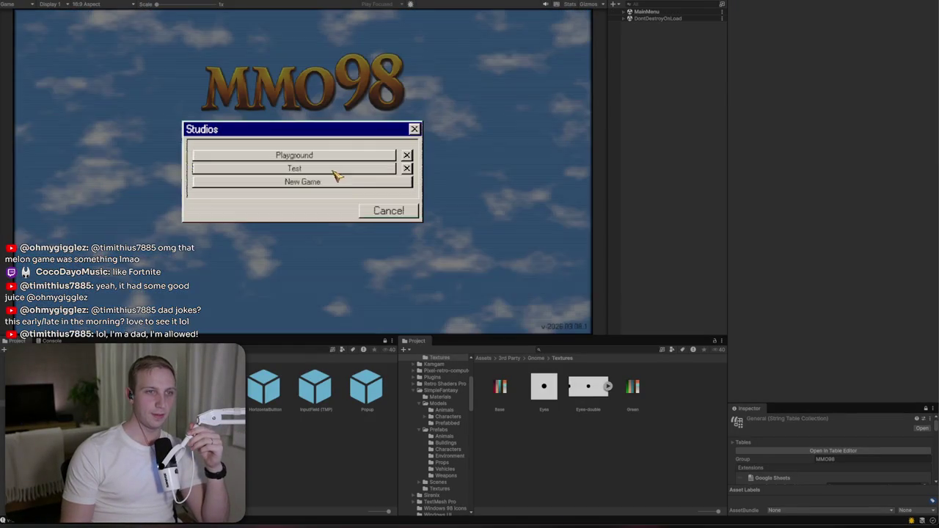
click(330, 155)
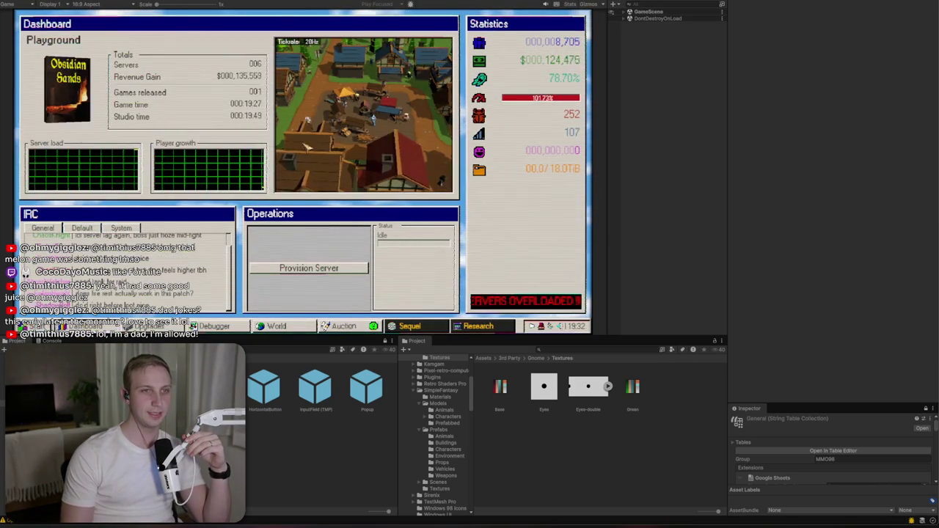
click(649, 11)
- Expand GameScene > Game > BoxPreviews > RPGWorld and toggle the Elven world object to preview it
click(625, 12)
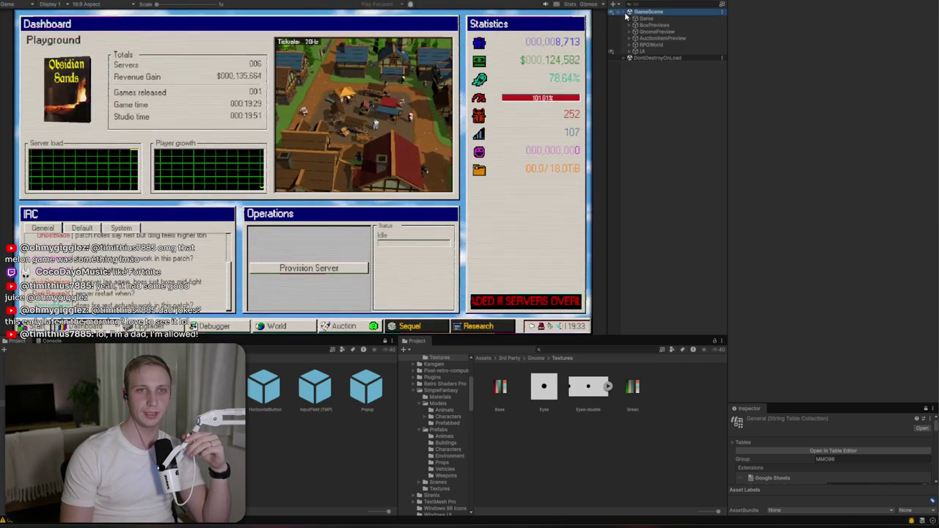
click(630, 18)
click(628, 39)
click(629, 64)
click(629, 65)
click(636, 71)
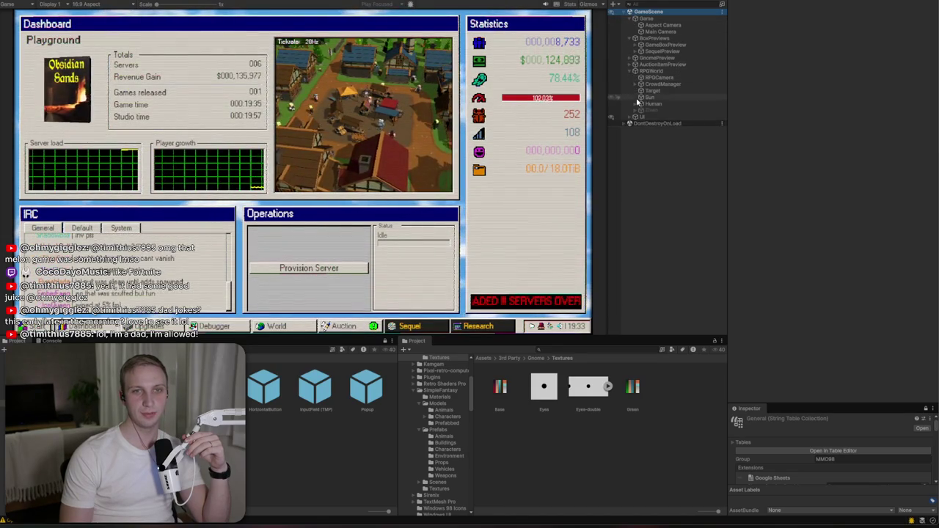
click(639, 104)
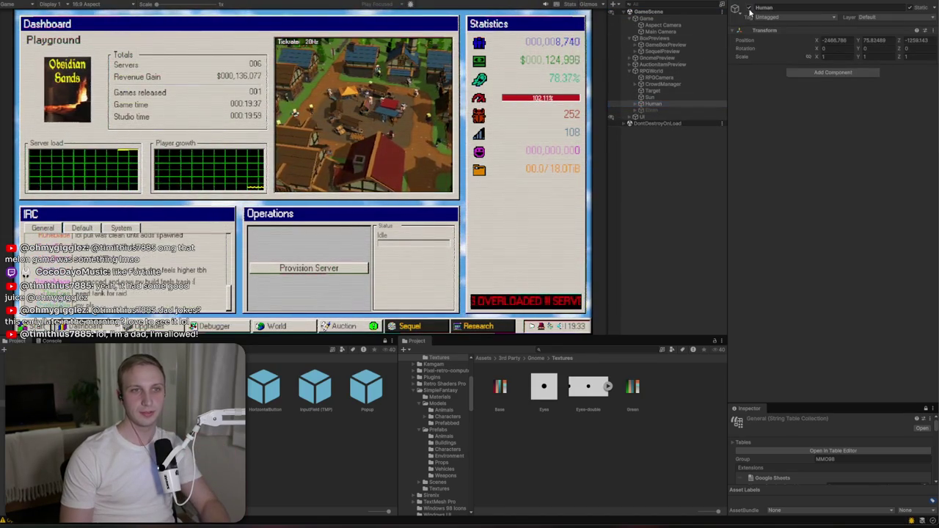
click(653, 111)
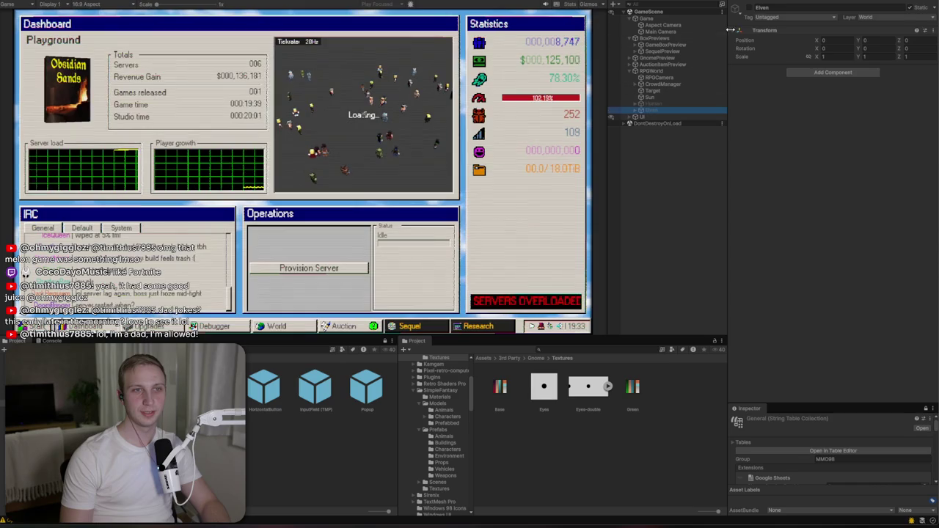
click(750, 11)
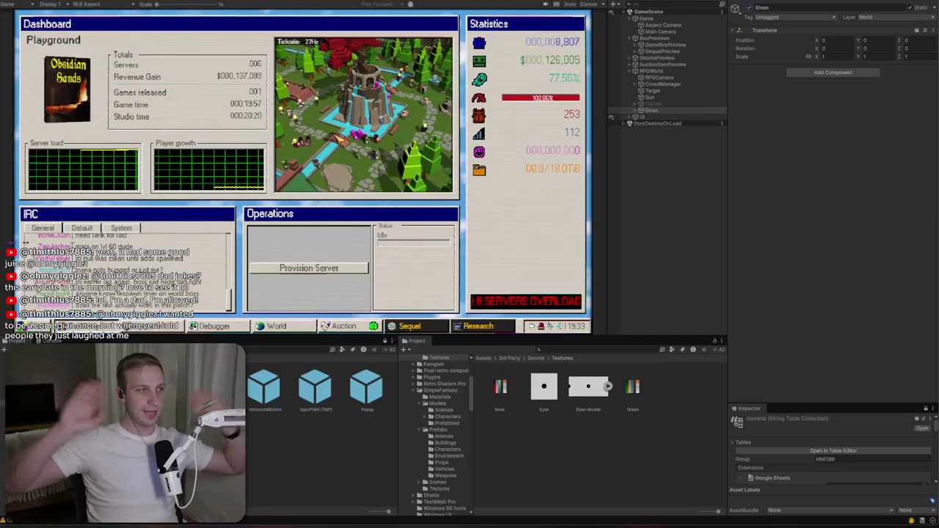
- Re-enable the Human world variant and disable the Elven one
click(677, 107)
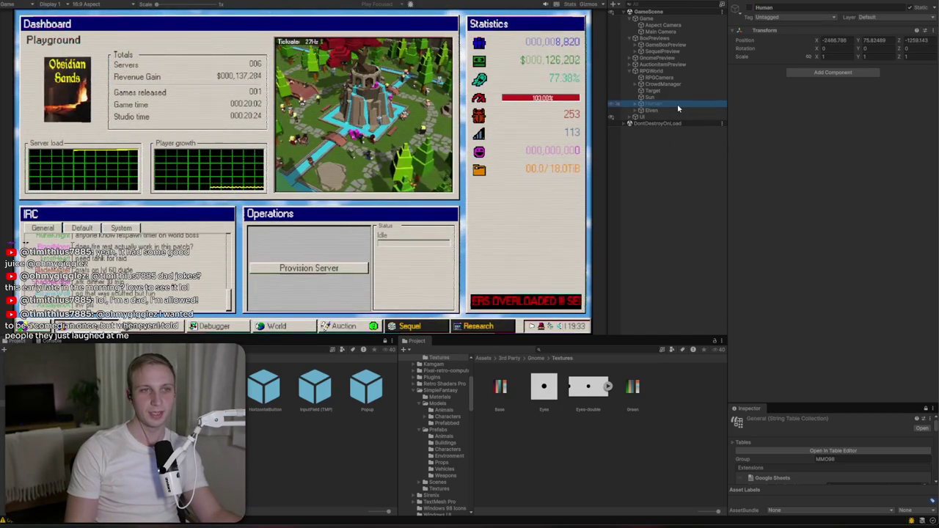
click(748, 8)
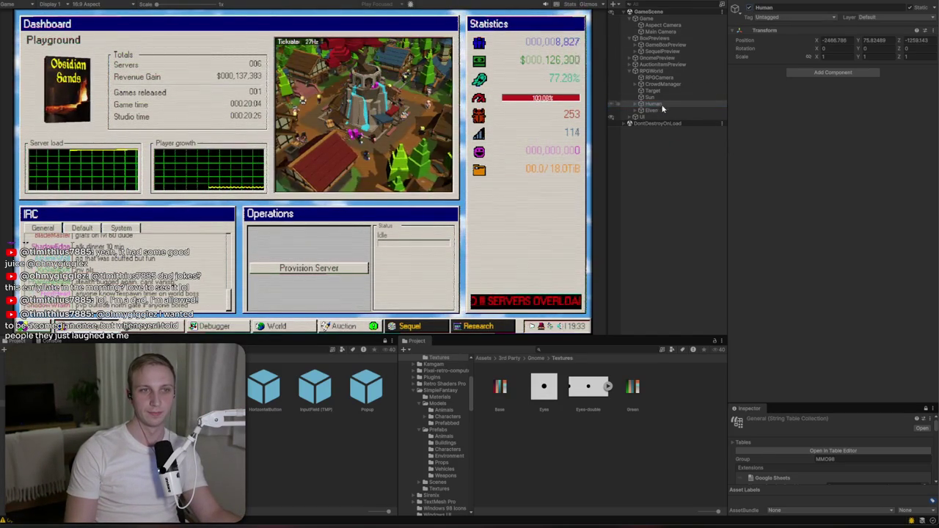
click(650, 111)
click(750, 8)
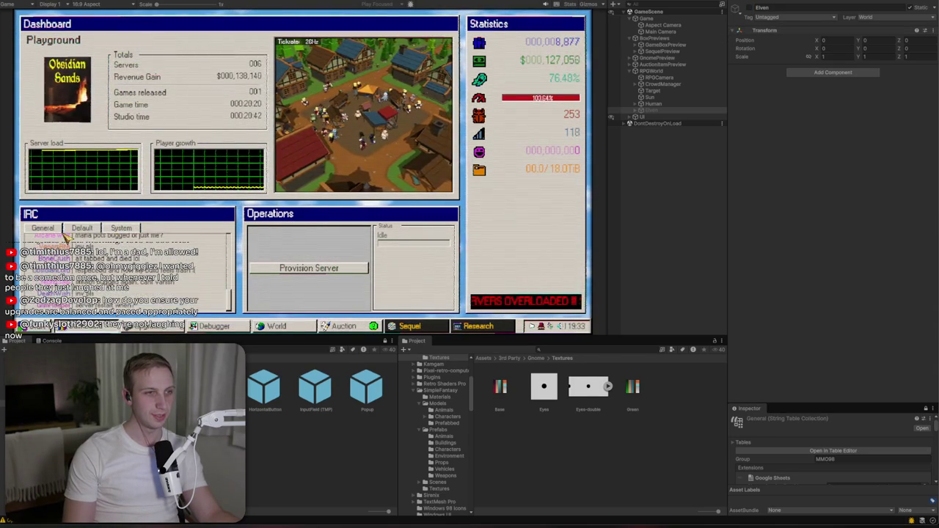
- Tick Twitch integration in MMO 98's Settings, close the dialog, and widen the Game view
click(51, 327)
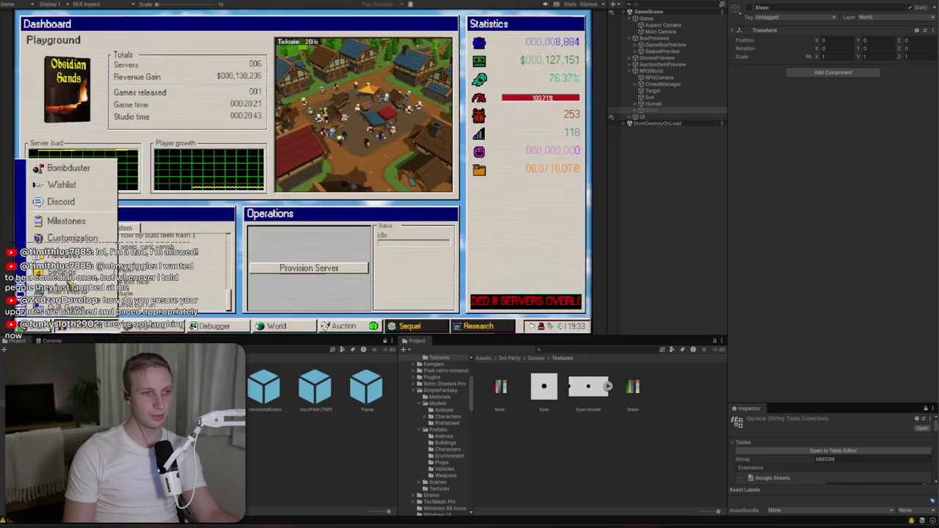
click(62, 272)
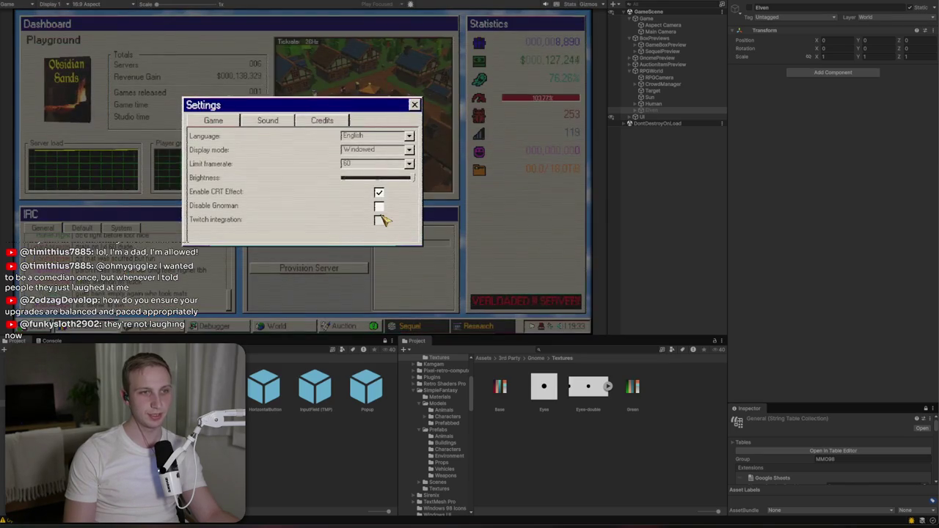
click(379, 219)
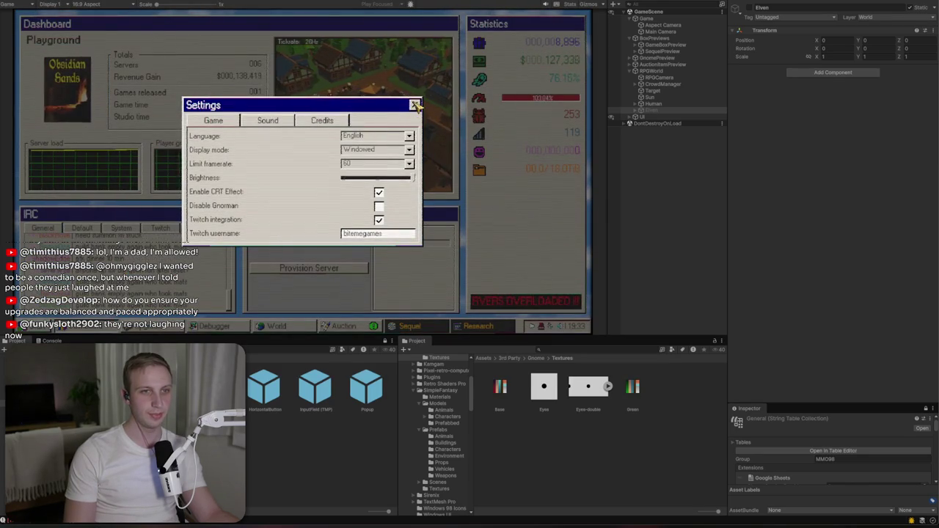
key(Escape)
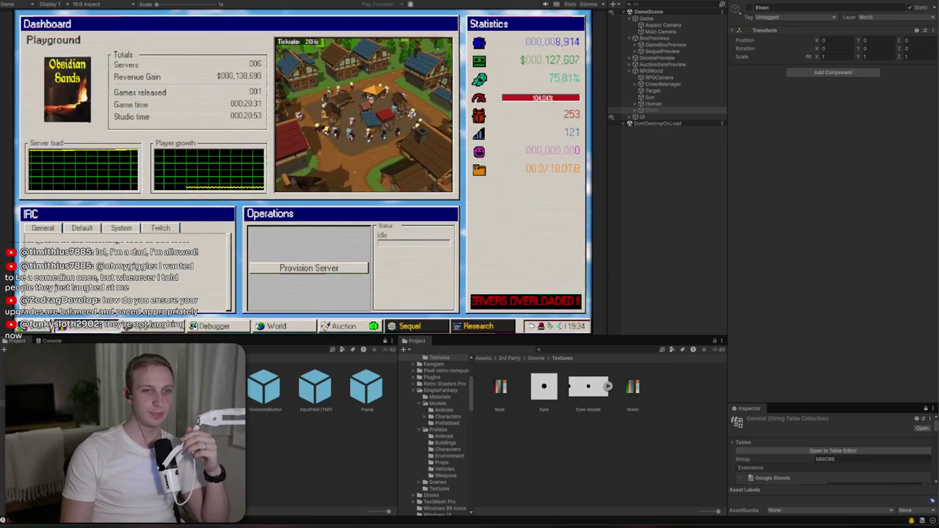
mouse_move(608, 193)
mouse_down()
mouse_move(500, 189)
mouse_move(709, 194)
mouse_up()
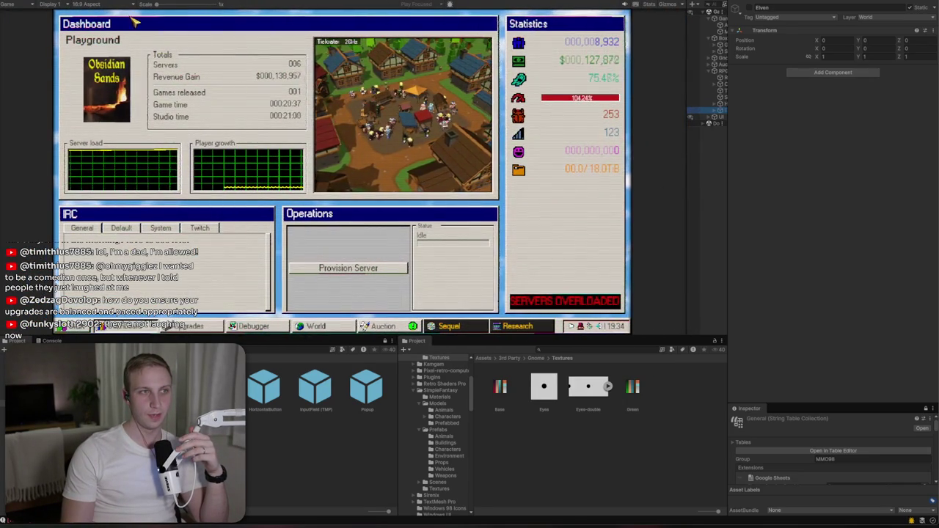
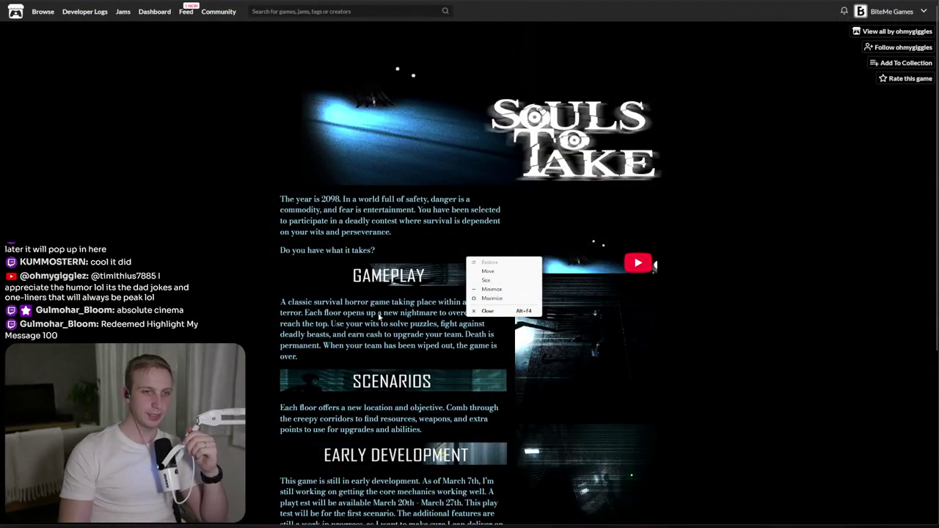
- Read the GAMEPLAY paragraph on the Souls to Take page, then return to the Discord thread
click(379, 316)
mouse_move(280, 301)
mouse_down()
mouse_move(463, 334)
mouse_move(281, 356)
mouse_up()
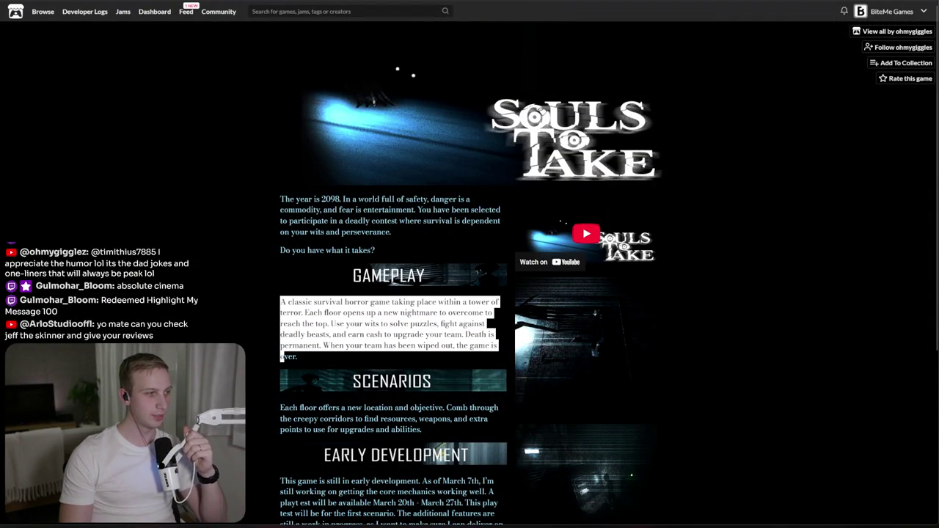
key(alt+Tab)
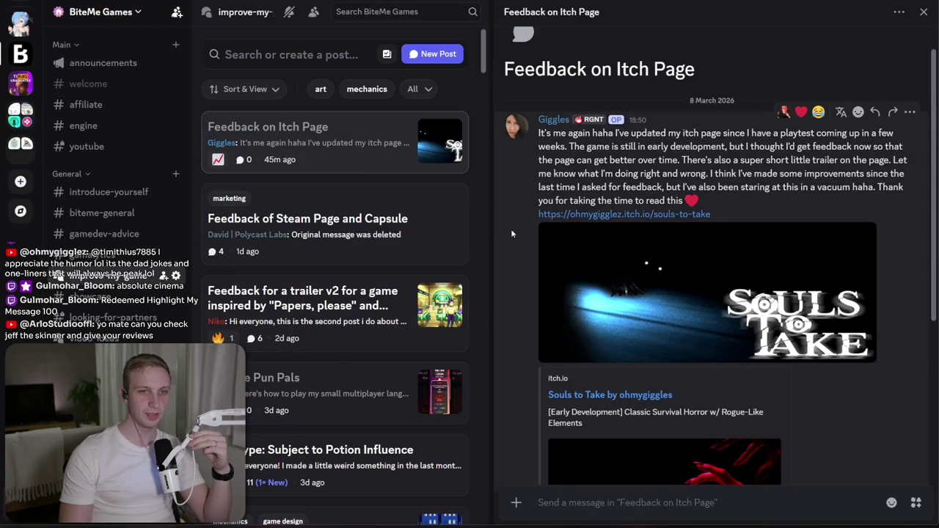
- Open the 'Feedback of Steam Page and Capsule' post and read the opening critique
drag(492, 228, 601, 245)
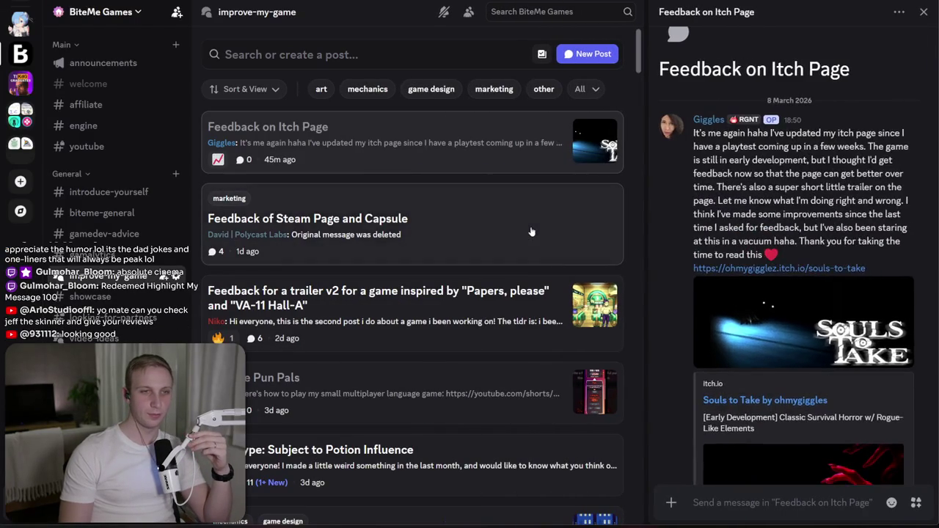
click(531, 232)
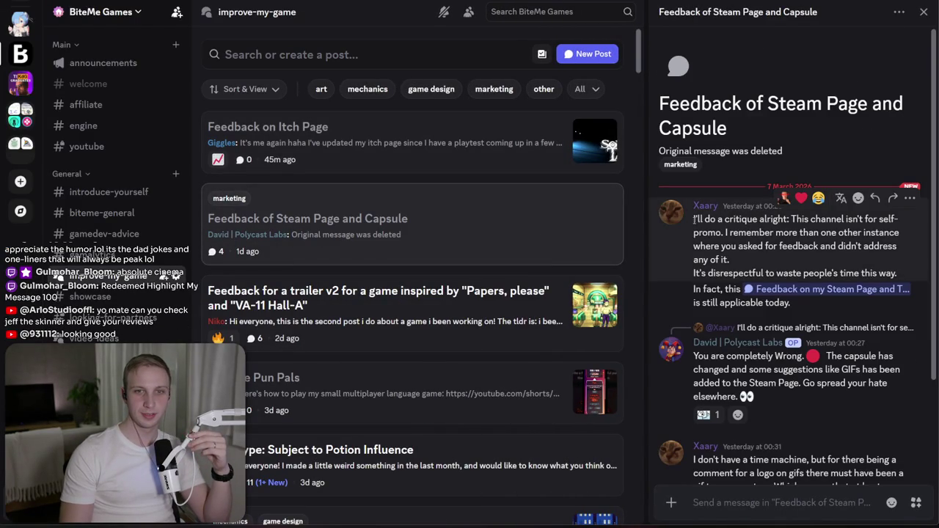
drag(694, 218, 704, 258)
click(769, 259)
mouse_move(769, 259)
mouse_down()
mouse_move(803, 218)
mouse_move(787, 234)
mouse_move(788, 255)
mouse_move(782, 246)
mouse_up()
click(787, 218)
click(787, 255)
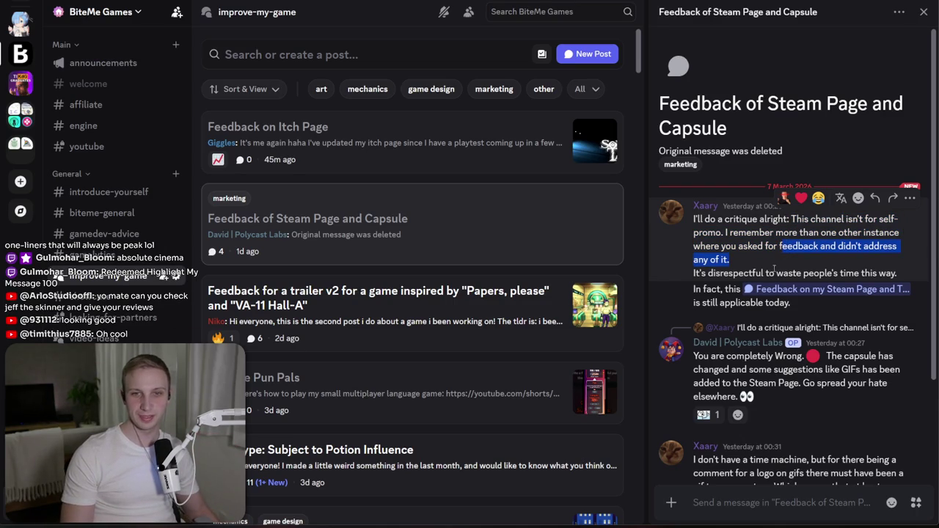
click(731, 233)
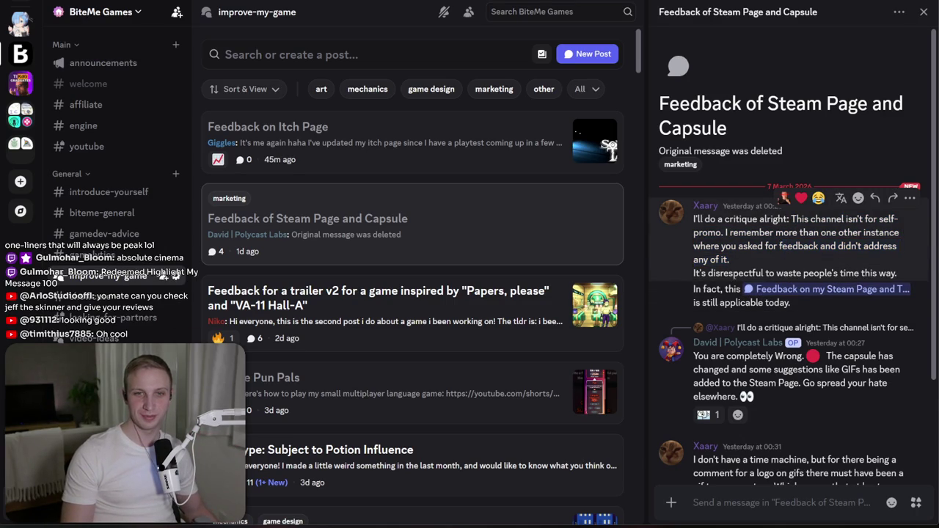
- Check the poster's profile and read the capsule-changes reply and the critic's follow-up
click(679, 352)
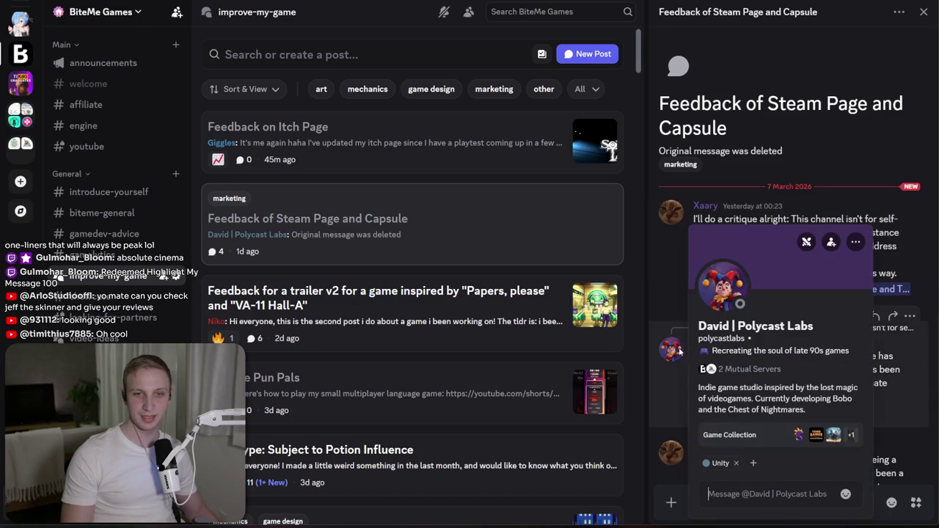
click(666, 397)
scroll(674, 354, down, 1)
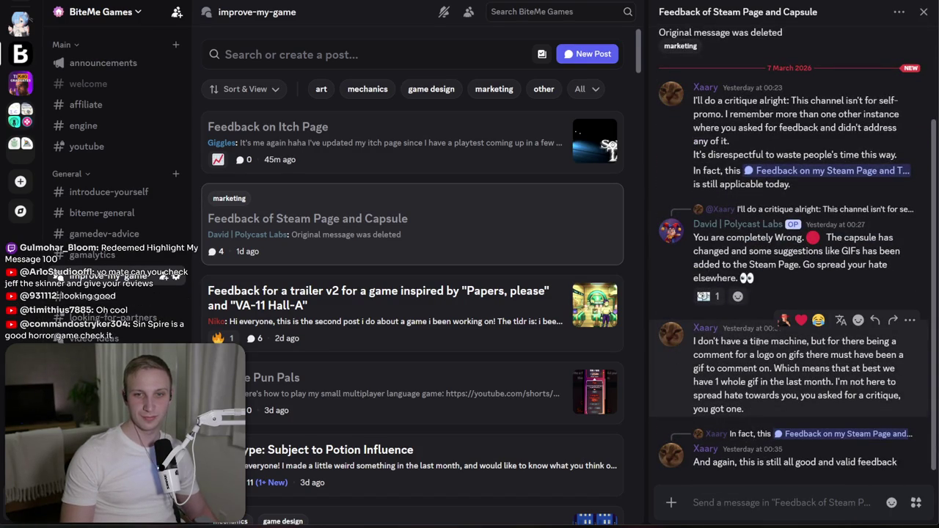
mouse_move(794, 286)
mouse_down()
mouse_move(699, 248)
mouse_move(802, 266)
mouse_up()
click(699, 248)
click(709, 237)
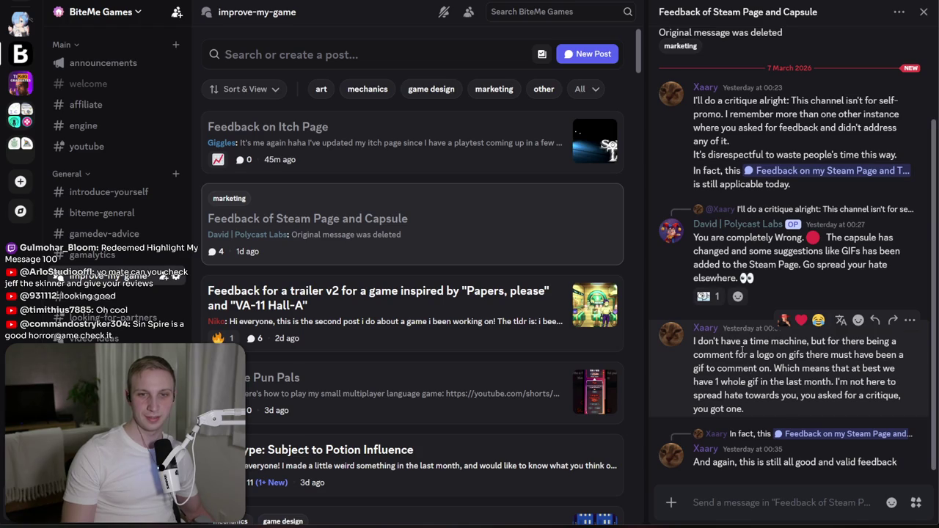
mouse_move(732, 341)
mouse_down()
mouse_move(776, 403)
mouse_move(723, 348)
mouse_move(779, 402)
mouse_move(697, 348)
mouse_up()
click(779, 409)
click(722, 341)
click(801, 413)
click(802, 418)
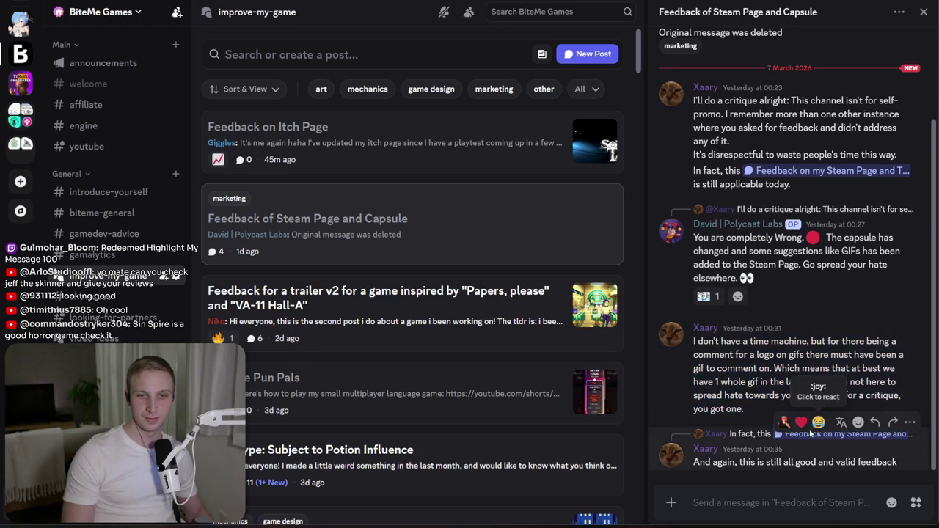
scroll(809, 432, up, 3)
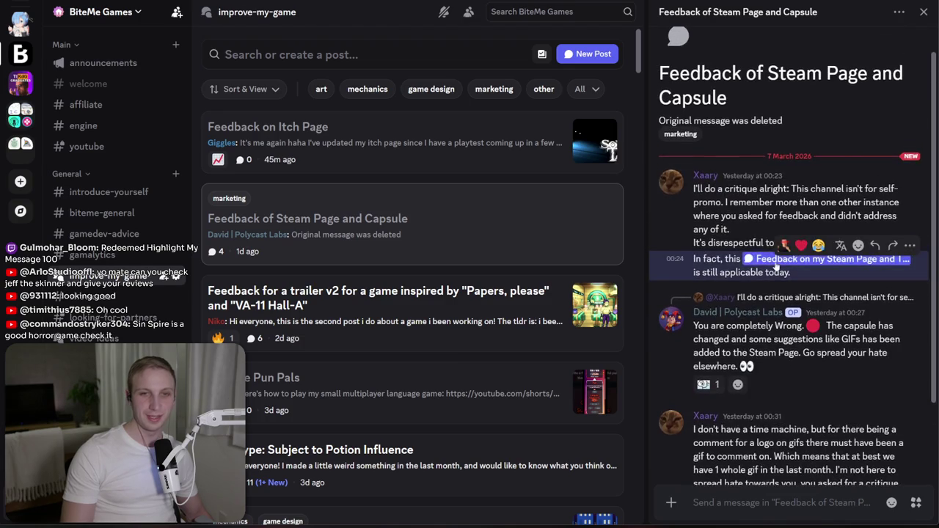
- Open the linked 'Feedback on my Steam Page and Trailer' thread, view its GIF, and search 'Boba'
click(774, 264)
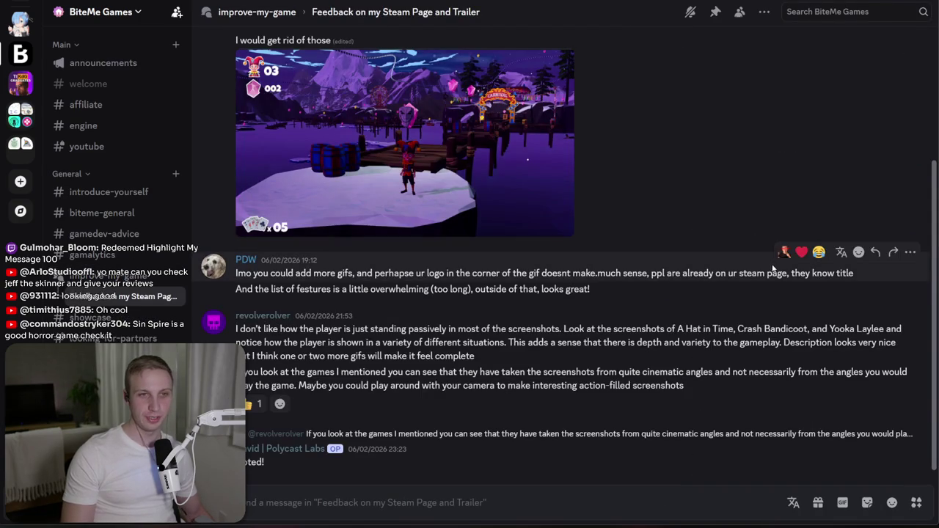
click(324, 161)
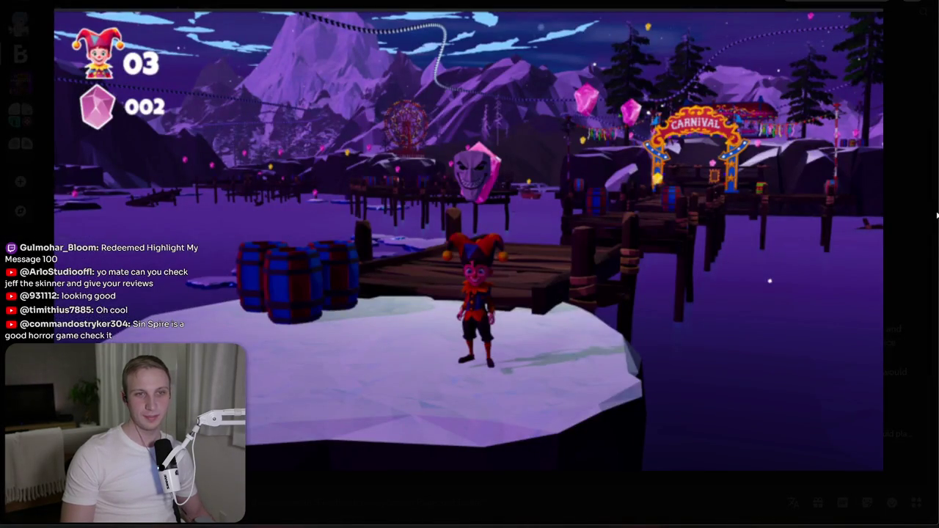
click(937, 215)
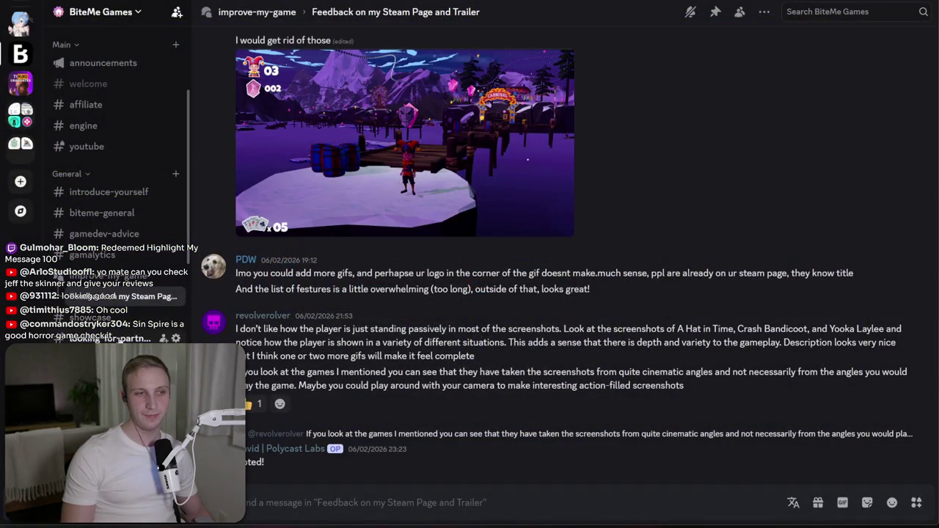
click(287, 448)
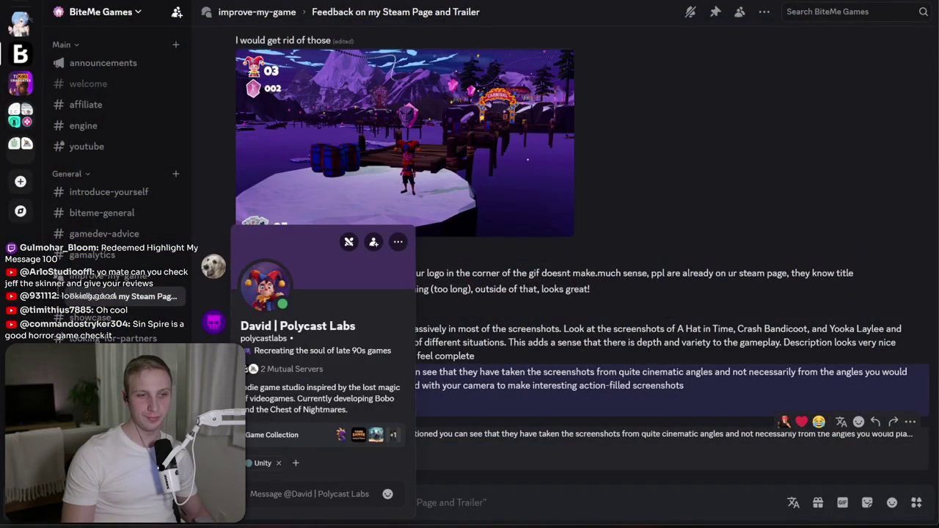
key(Escape)
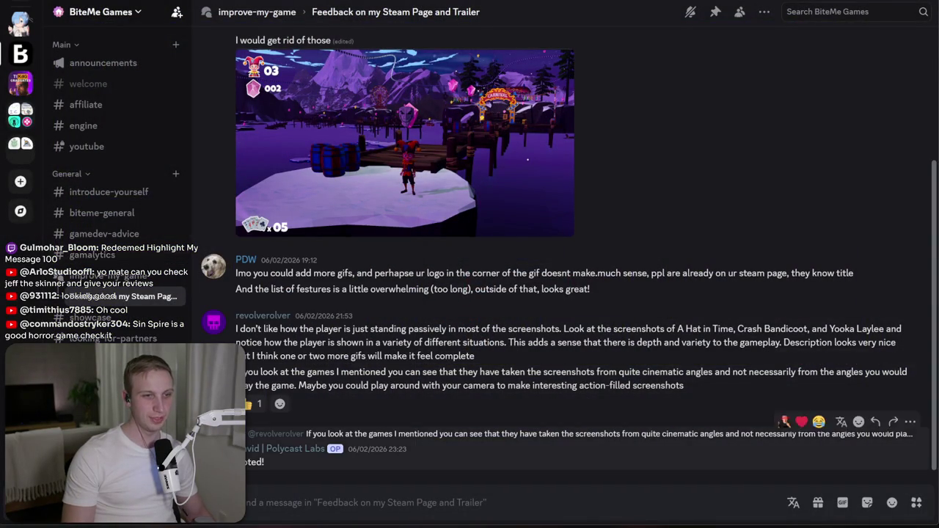
click(835, 12)
text(Boba)
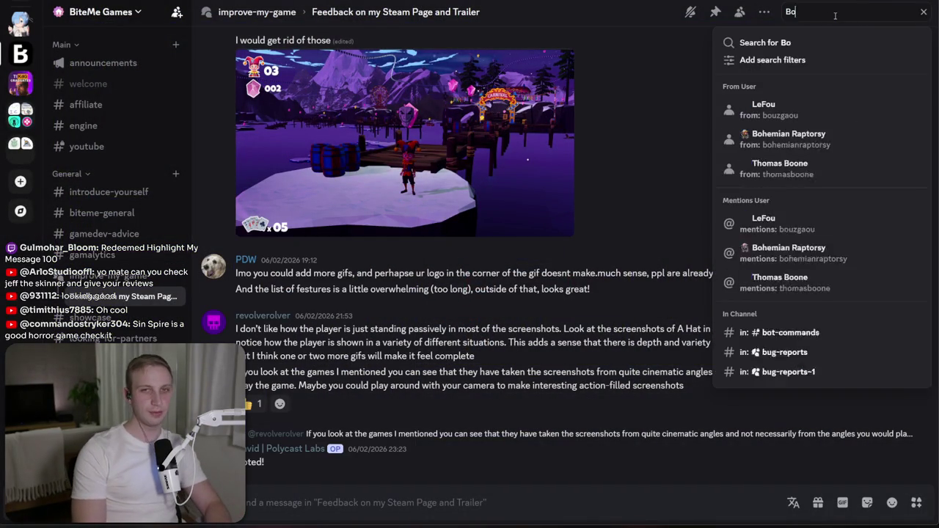
key(BackSpace)
text(o)
key(Return)
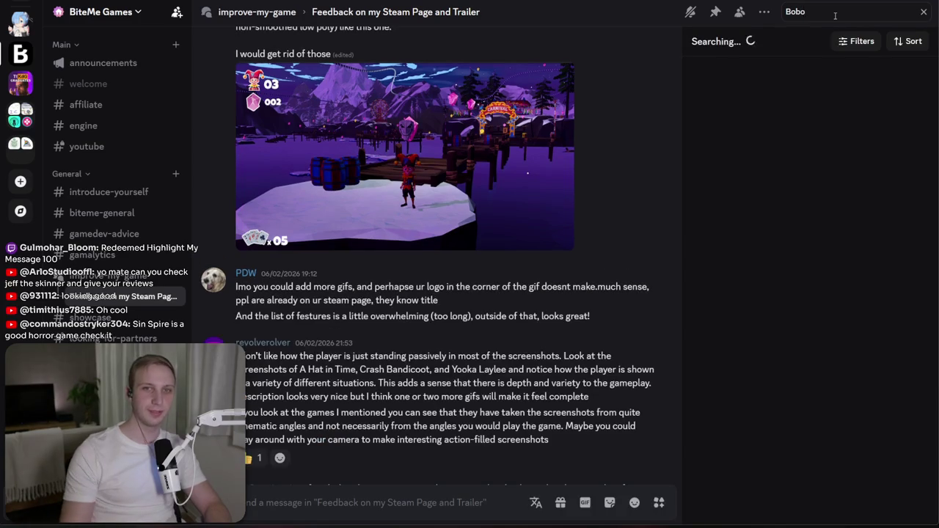
click(813, 130)
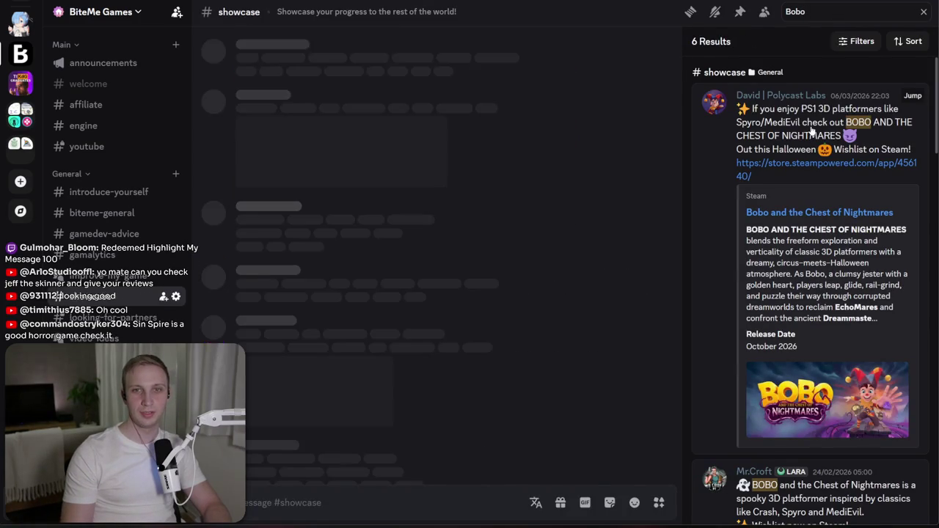
scroll(878, 374, down, 3)
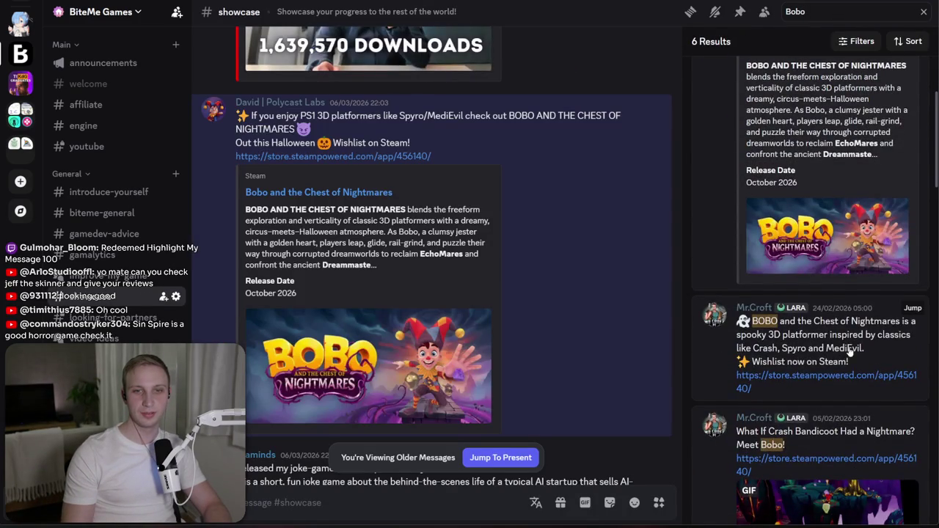
scroll(849, 352, up, 3)
scroll(833, 314, down, 2)
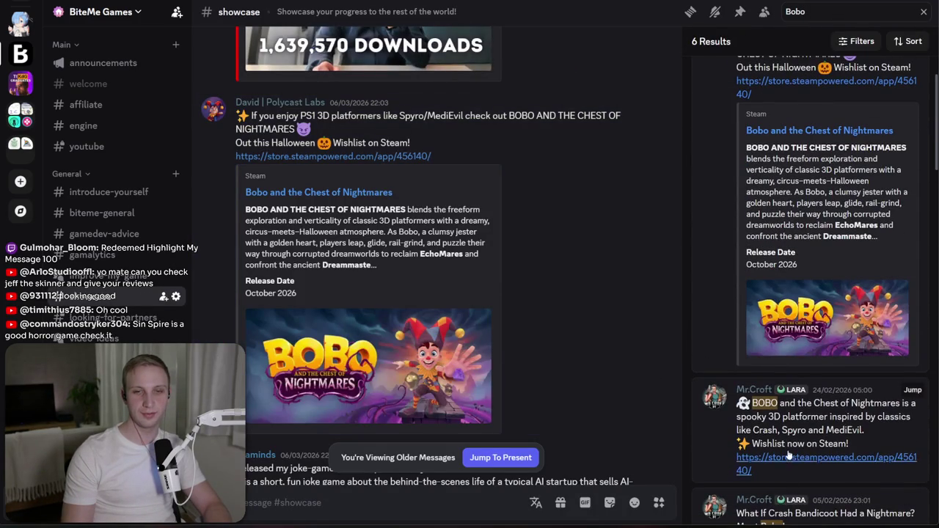
drag(810, 430, 816, 440)
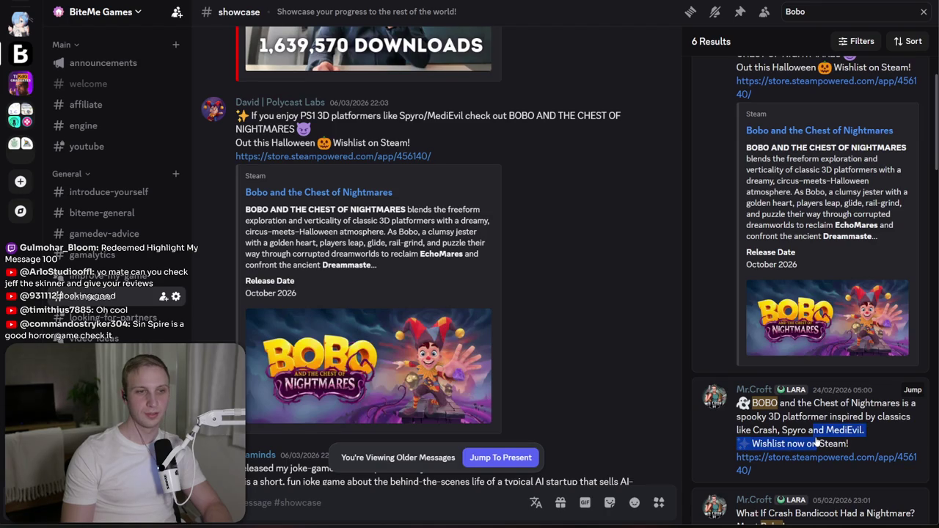
click(853, 443)
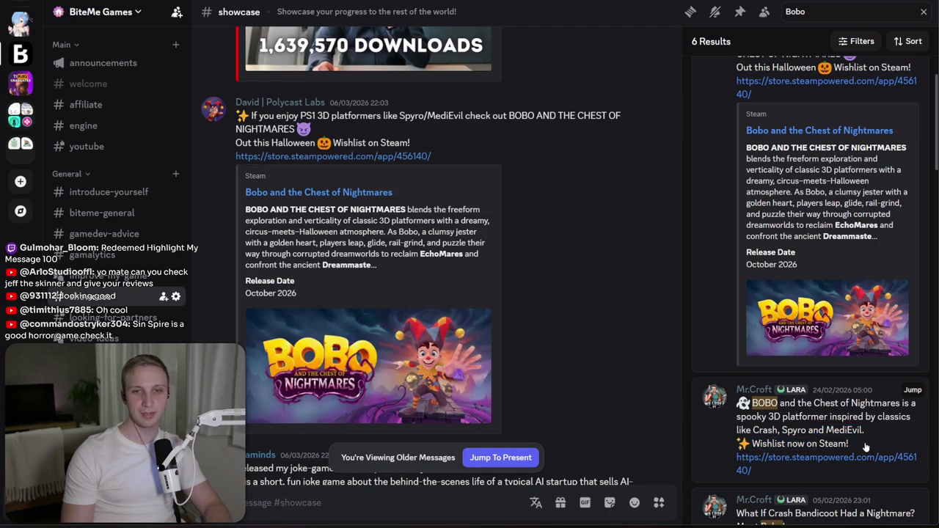
scroll(859, 433, up, 2)
scroll(855, 433, down, 5)
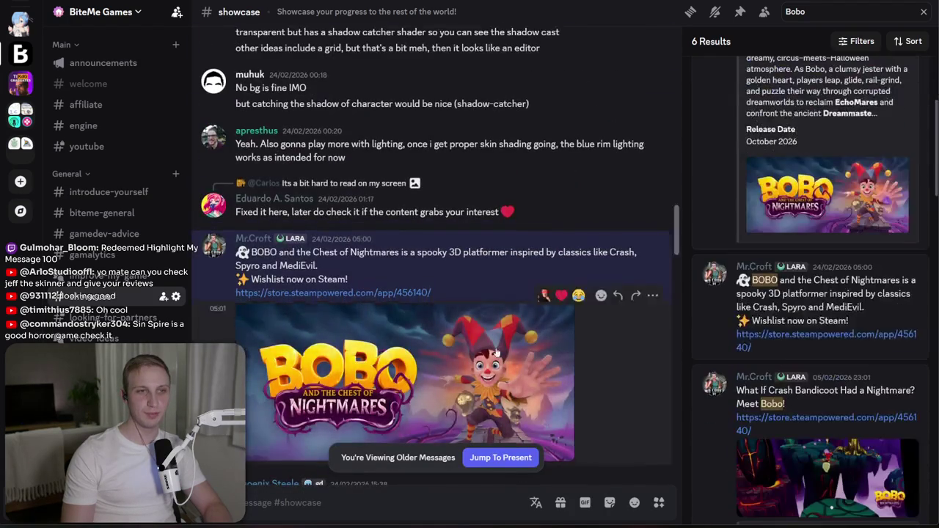
scroll(498, 346, down, 10)
scroll(765, 387, down, 5)
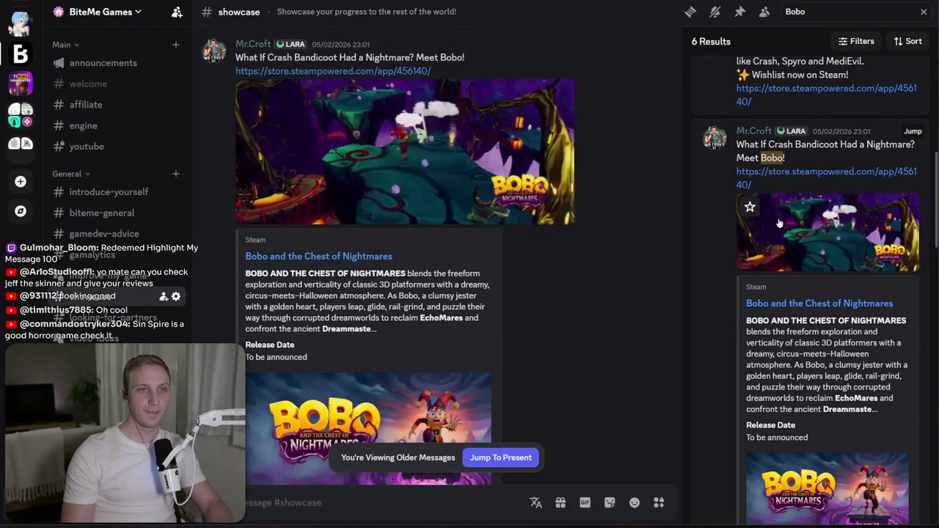
scroll(797, 293, down, 5)
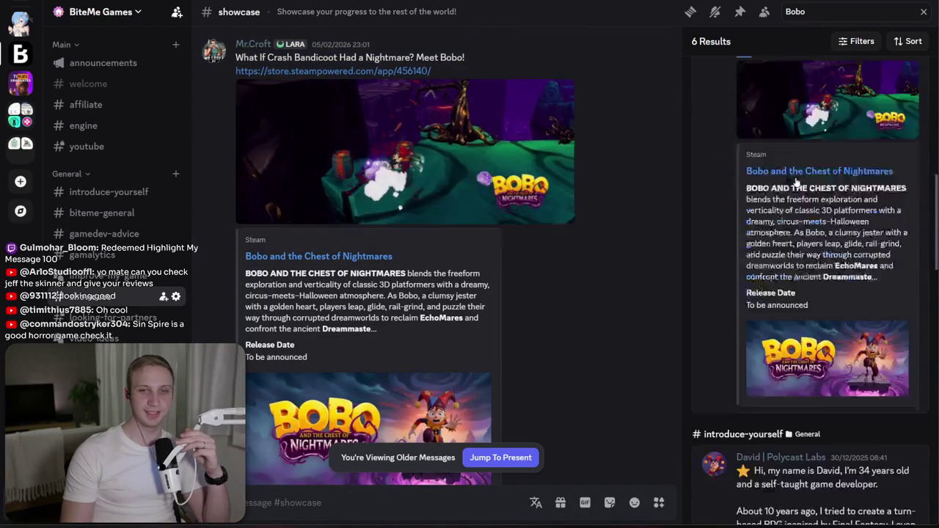
scroll(797, 336, down, 2)
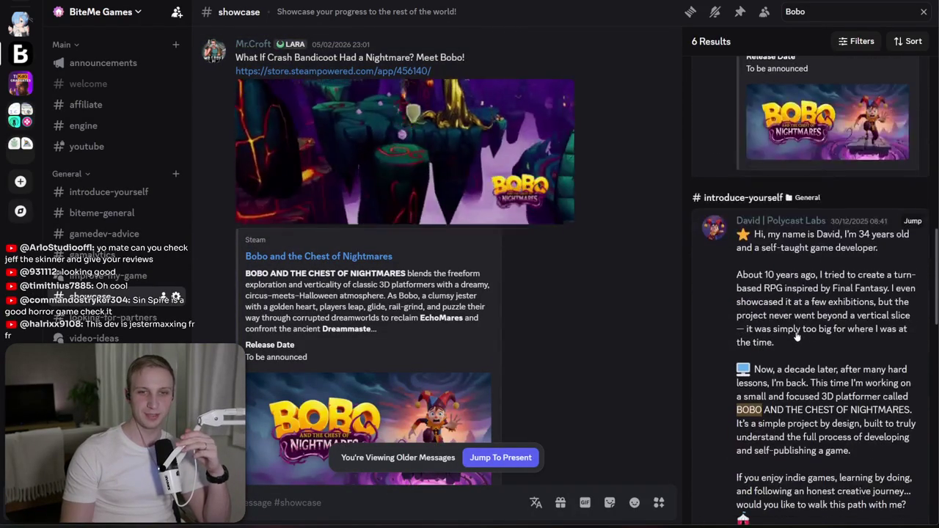
scroll(797, 336, down, 5)
scroll(797, 336, down, 2)
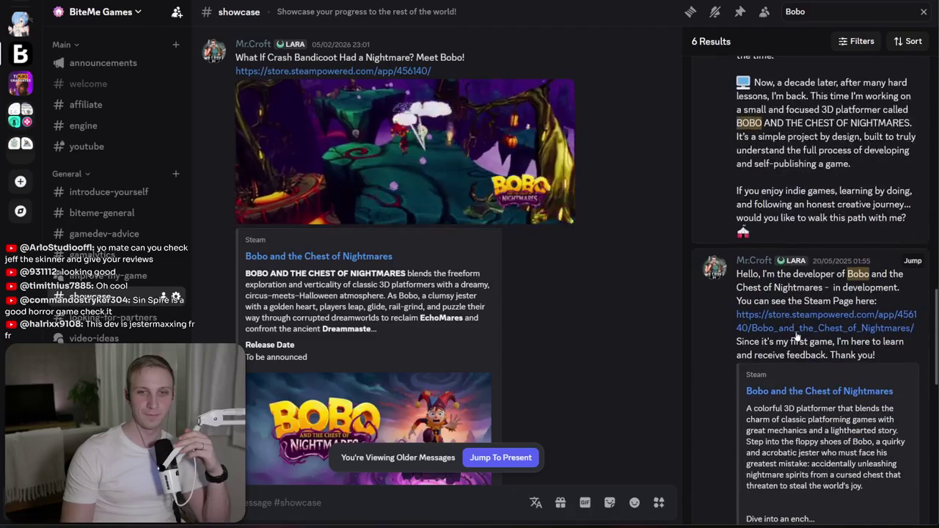
scroll(796, 293, up, 5)
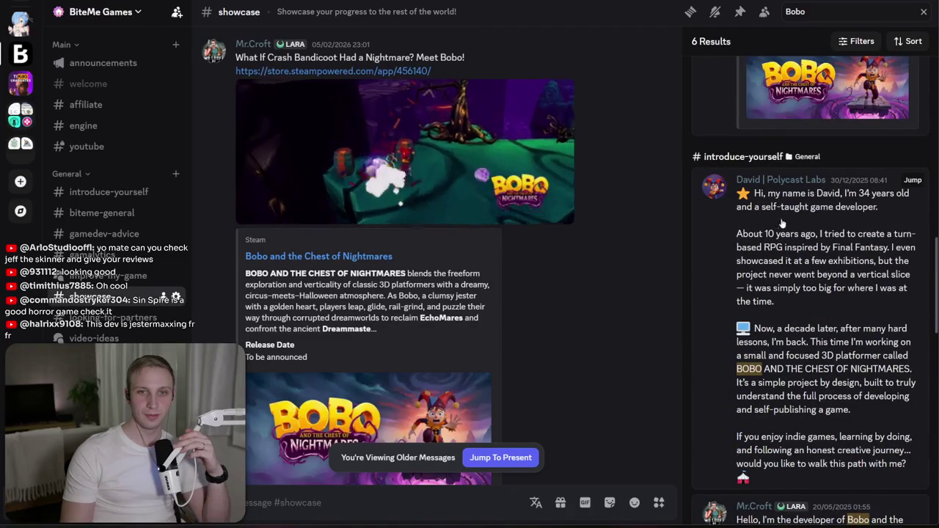
scroll(792, 220, down, 3)
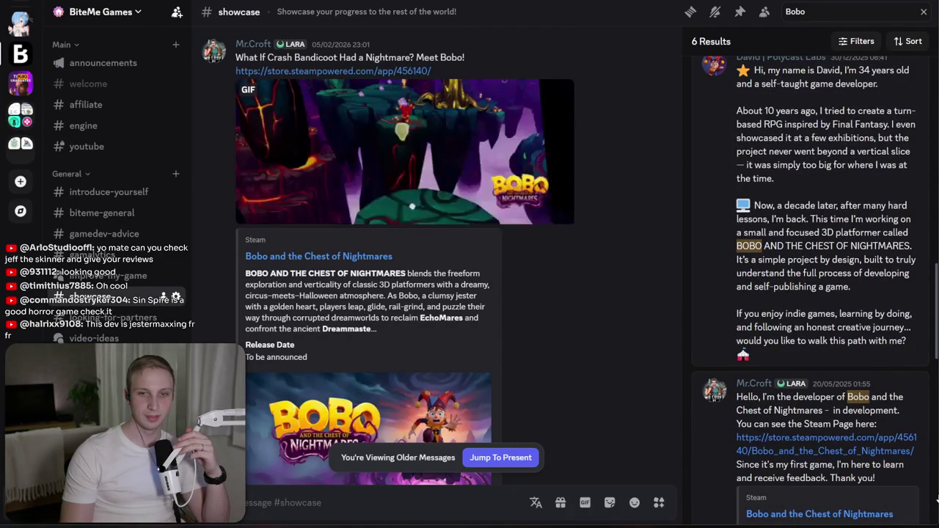
scroll(819, 421, down, 2)
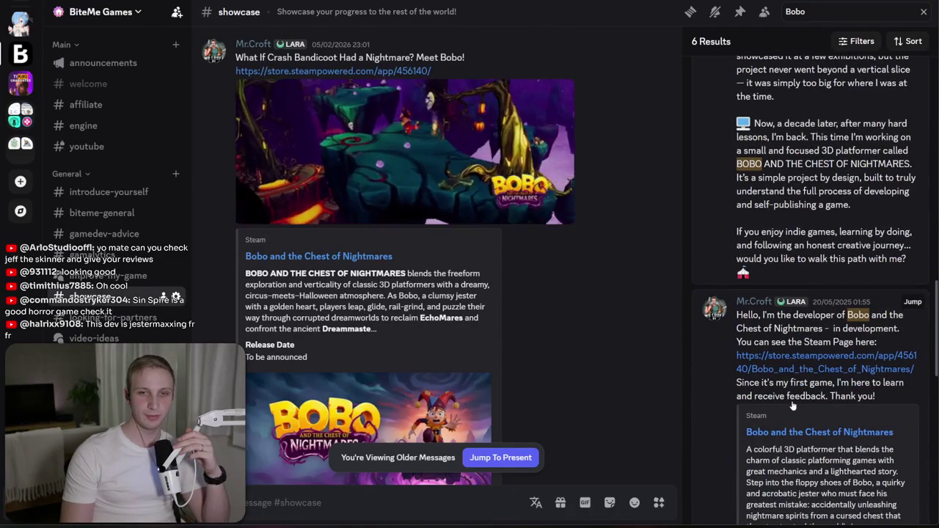
scroll(752, 406, up, 4)
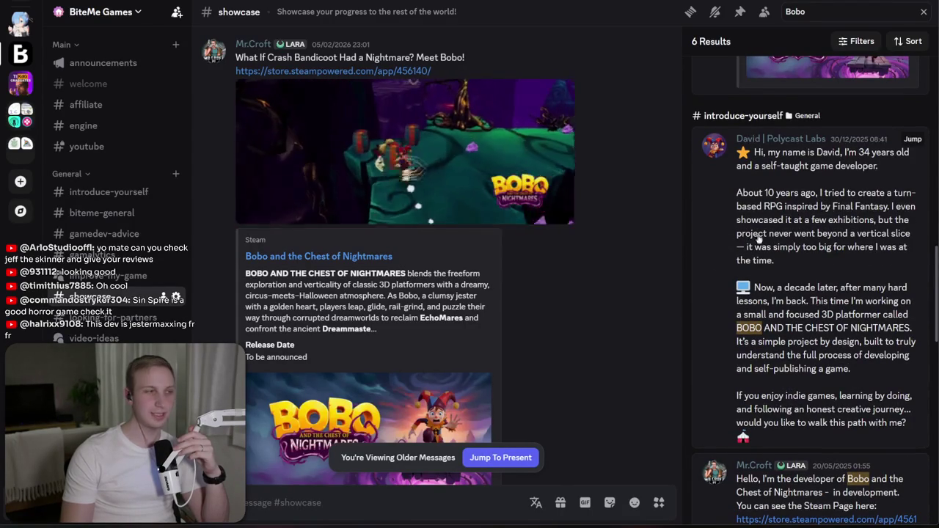
scroll(779, 424, down, 1)
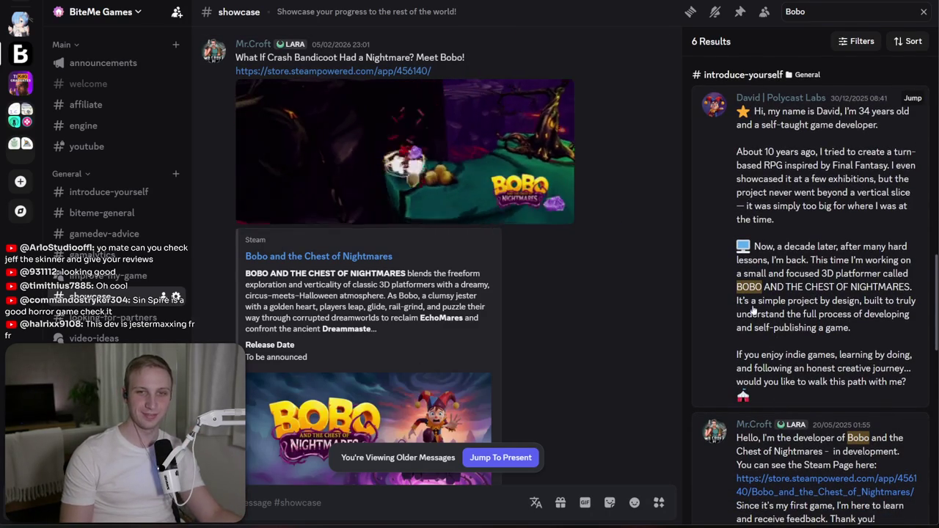
scroll(754, 315, down, 2)
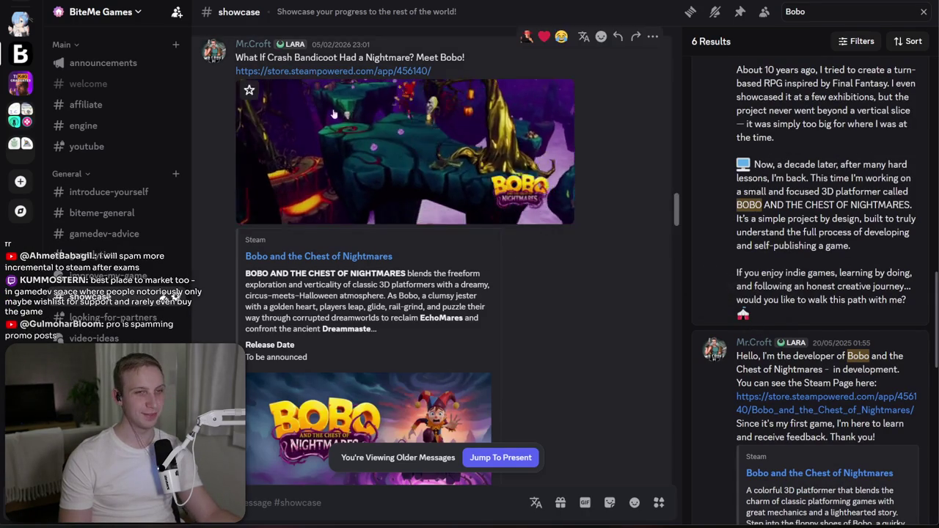
scroll(107, 161, up, 3)
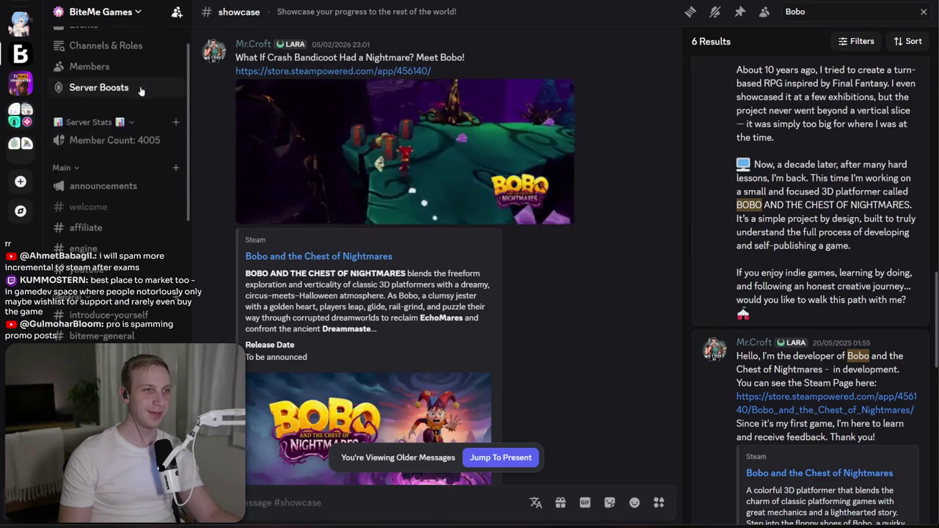
click(109, 46)
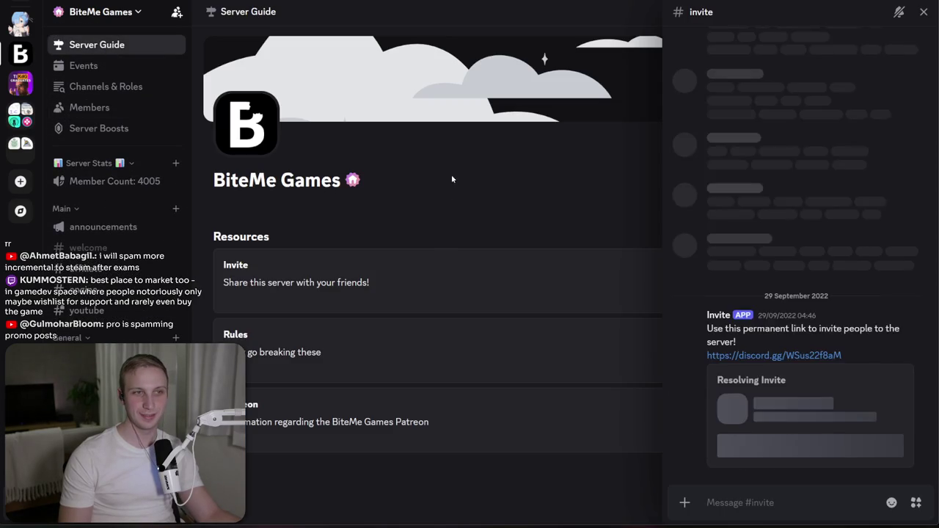
- Open the server rules and read rules 6–8 on self-promotion
click(327, 355)
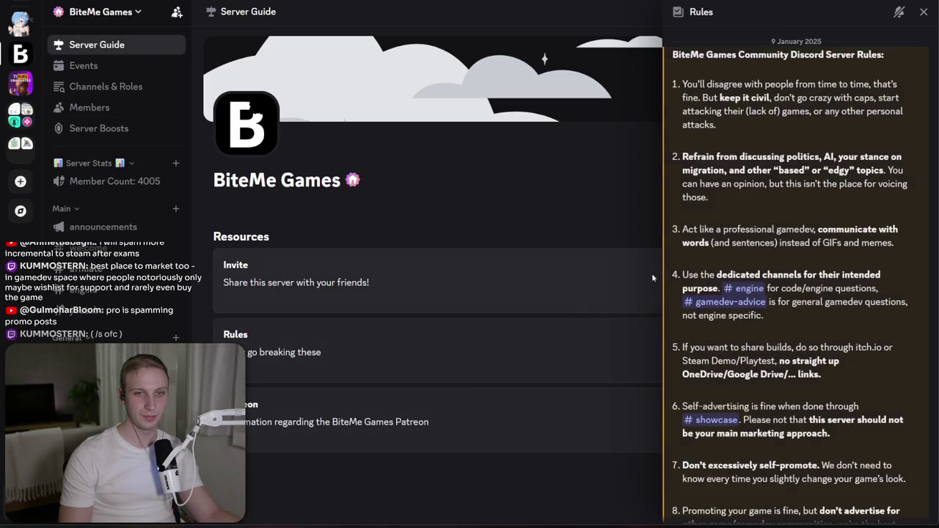
scroll(810, 298, down, 3)
drag(810, 298, 780, 265)
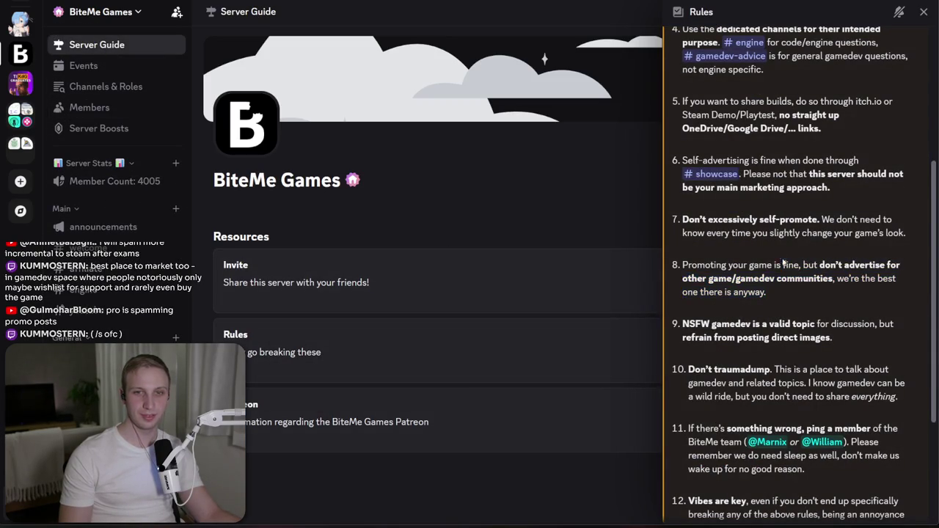
drag(799, 305, 730, 266)
click(726, 265)
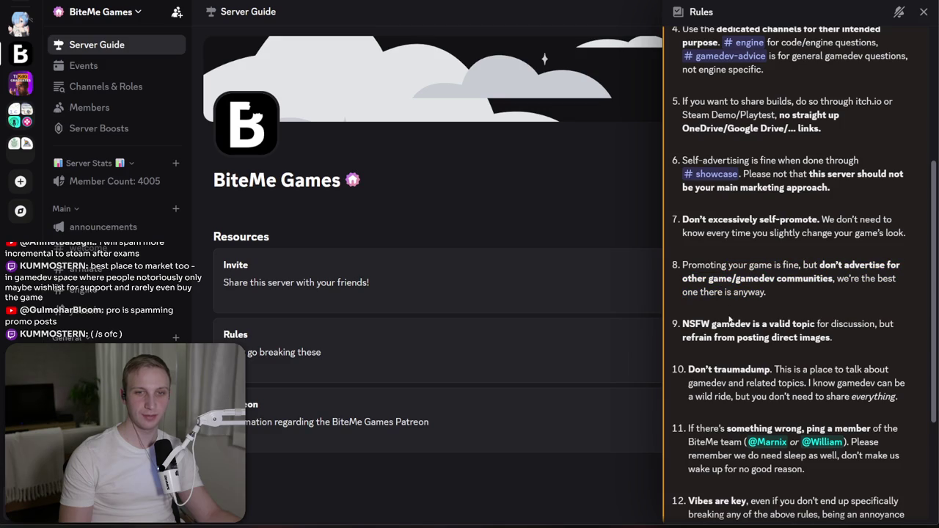
drag(791, 212, 813, 246)
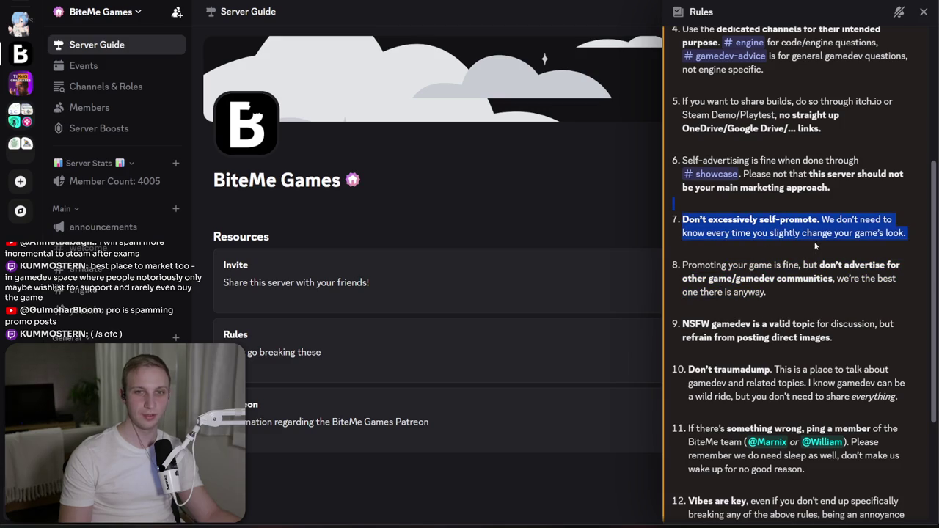
mouse_move(886, 212)
mouse_down()
mouse_move(915, 250)
mouse_move(860, 206)
mouse_move(695, 160)
mouse_up()
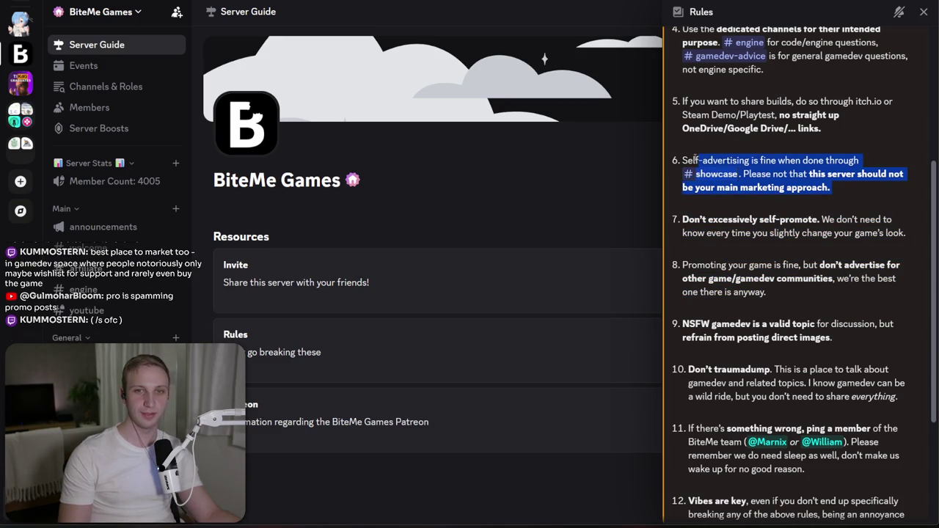
click(829, 187)
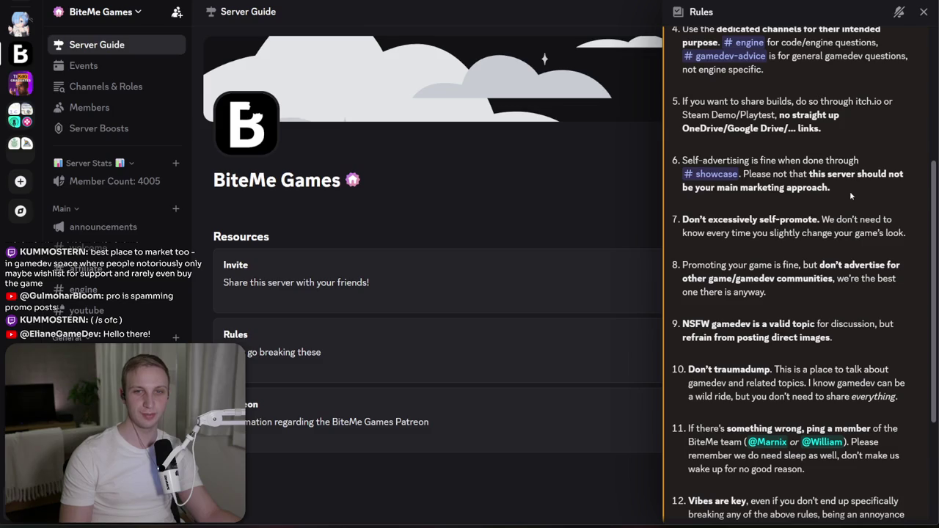
drag(849, 191, 828, 174)
- Go to the improve-my-game forum
scroll(110, 322, down, 3)
mouse_move(110, 337)
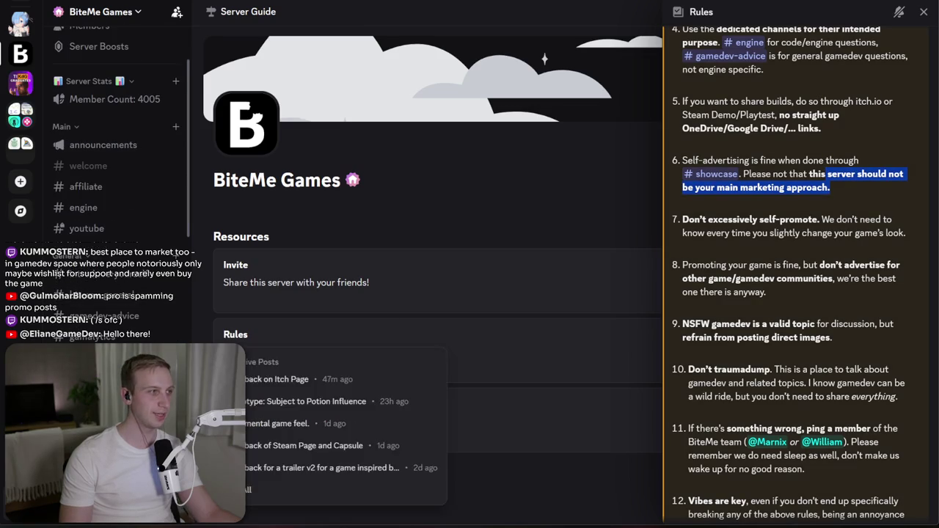
click(110, 337)
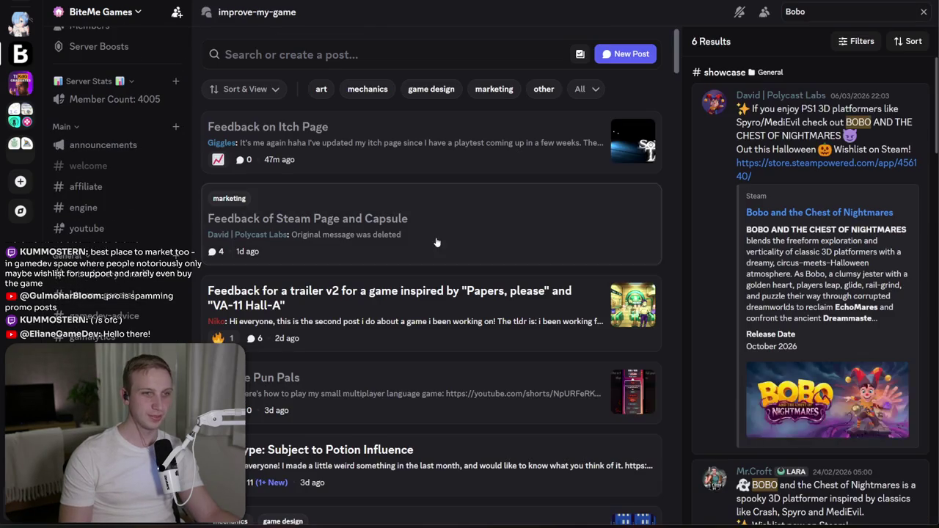
- Read the 'Feedback of Steam Page and Capsule' replies and follow the quote to the linked Steam Page thread
click(308, 219)
mouse_move(715, 243)
mouse_down()
mouse_move(892, 265)
mouse_move(721, 266)
mouse_up()
click(780, 275)
click(716, 290)
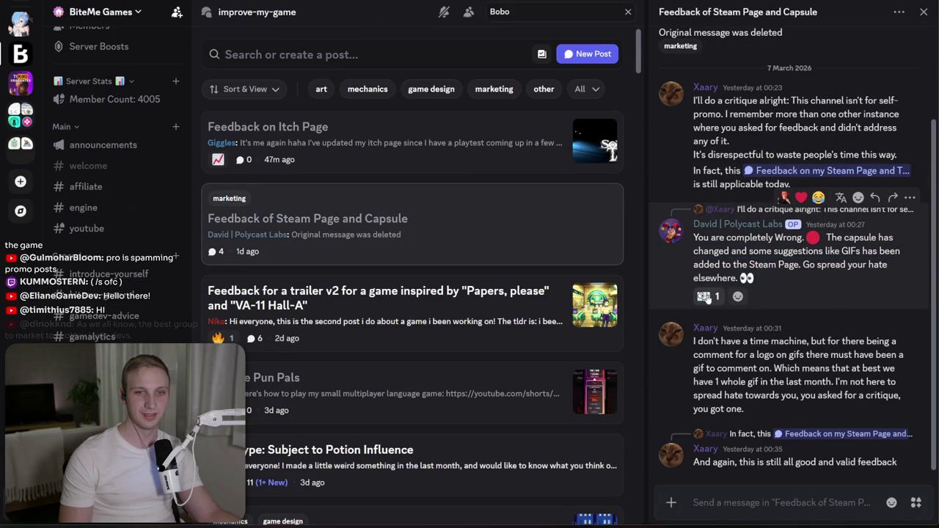
mouse_move(707, 299)
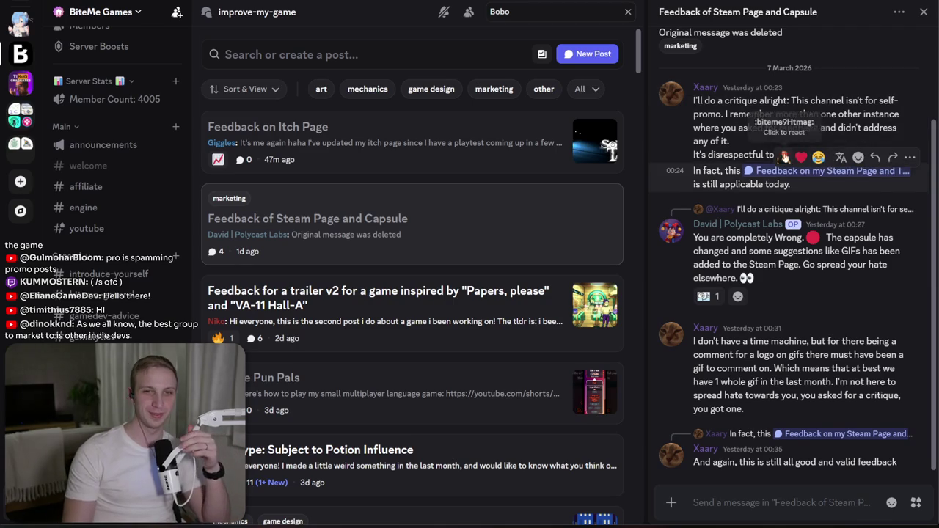
double_click(763, 155)
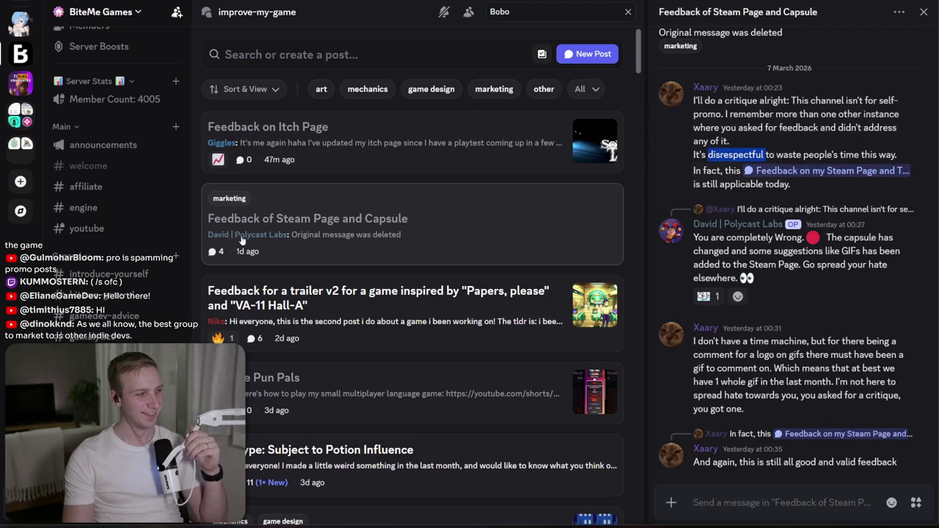
click(805, 443)
click(805, 443)
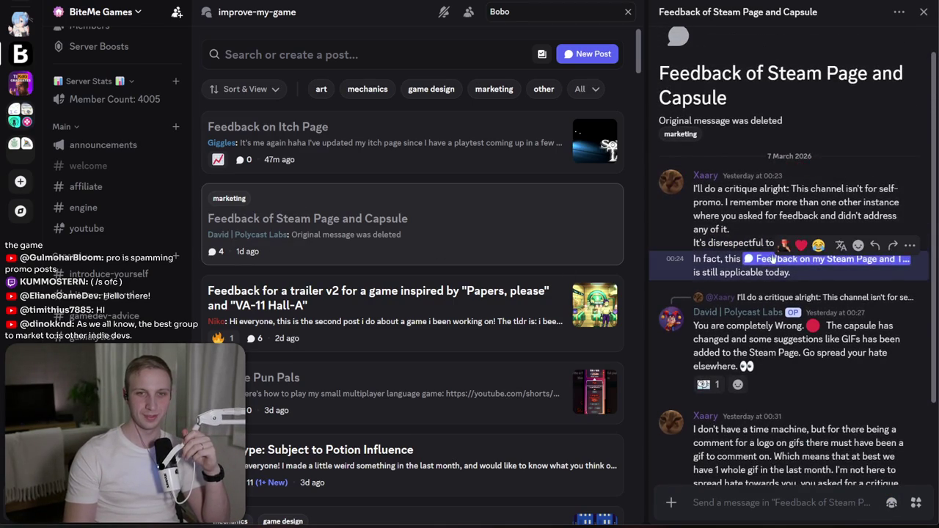
click(772, 262)
- Scroll through and read the reviewers' replies in the Steam Page and Trailer thread
scroll(506, 339, up, 3)
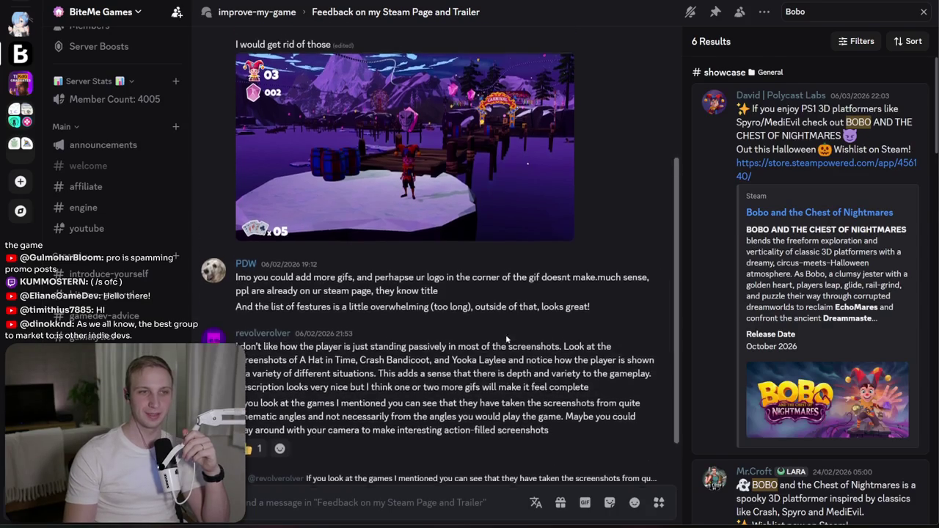
scroll(505, 339, up, 2)
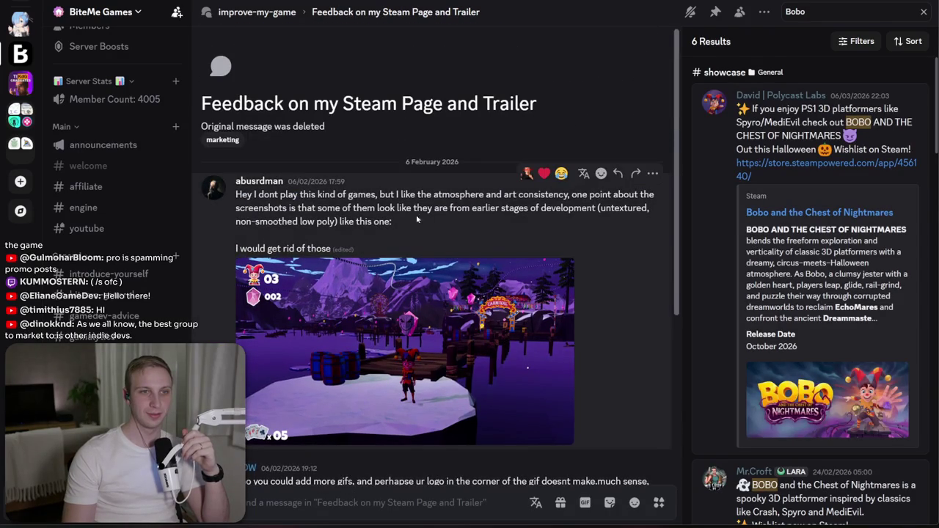
triple_click(452, 219)
click(452, 219)
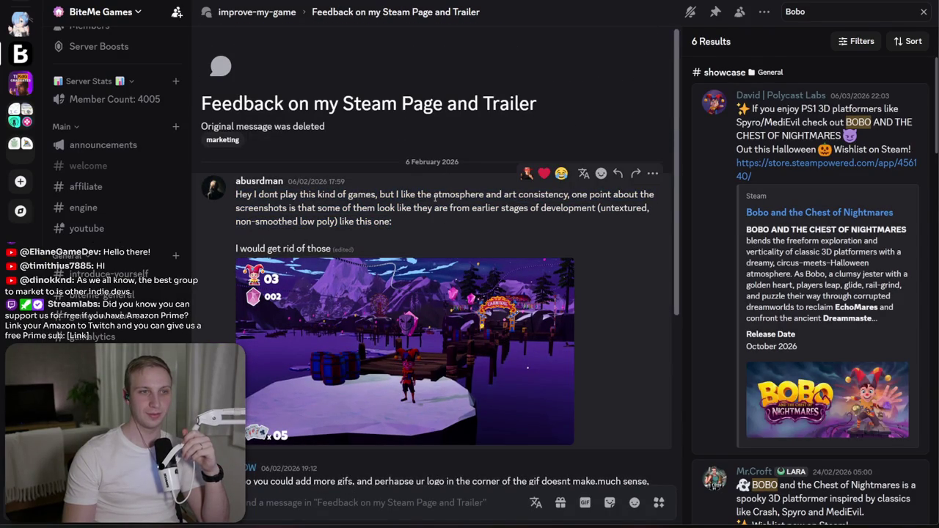
scroll(435, 197, down, 5)
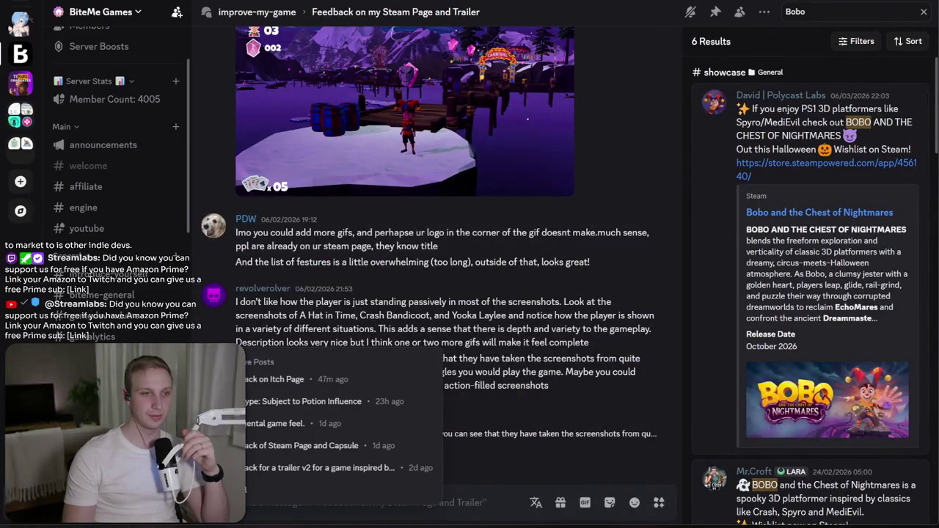
scroll(248, 128, up, 5)
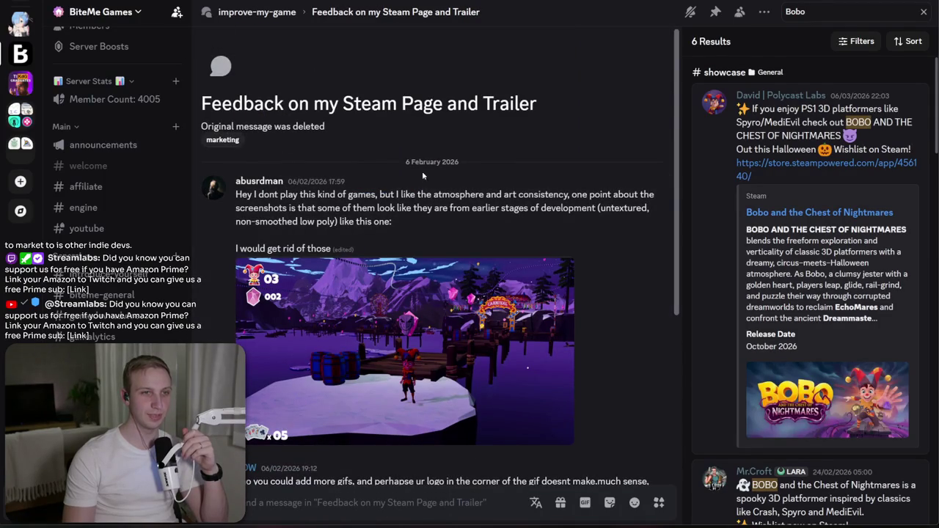
- Reread the early-stage screenshots comment, visit #biteme-general, then return to improve-my-game
drag(441, 194, 454, 225)
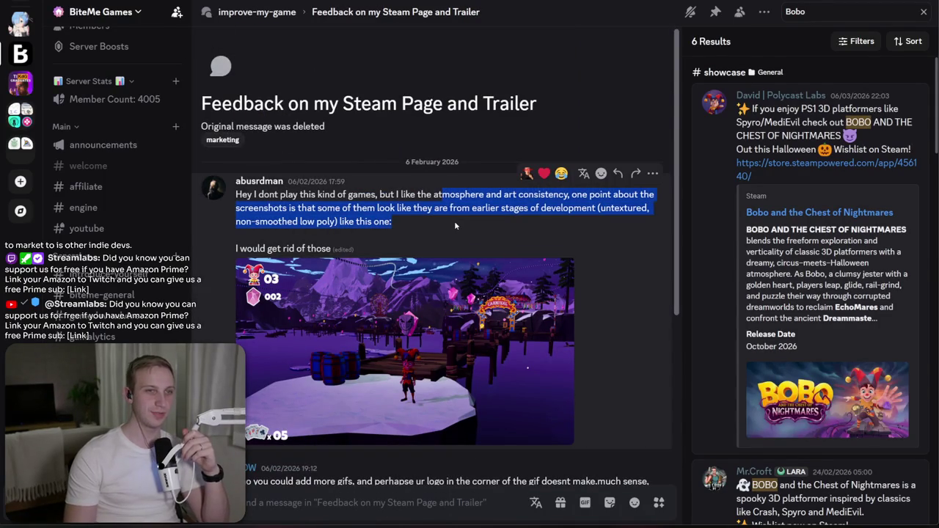
click(454, 226)
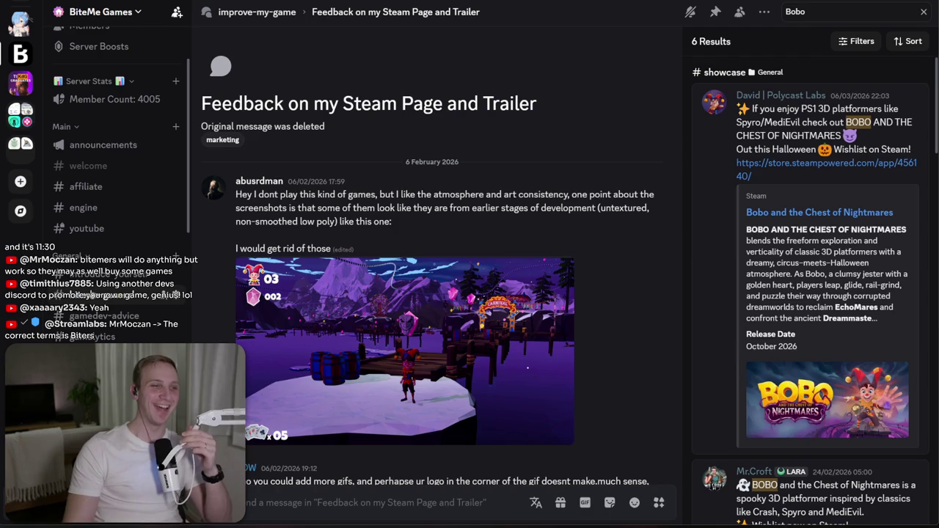
click(103, 295)
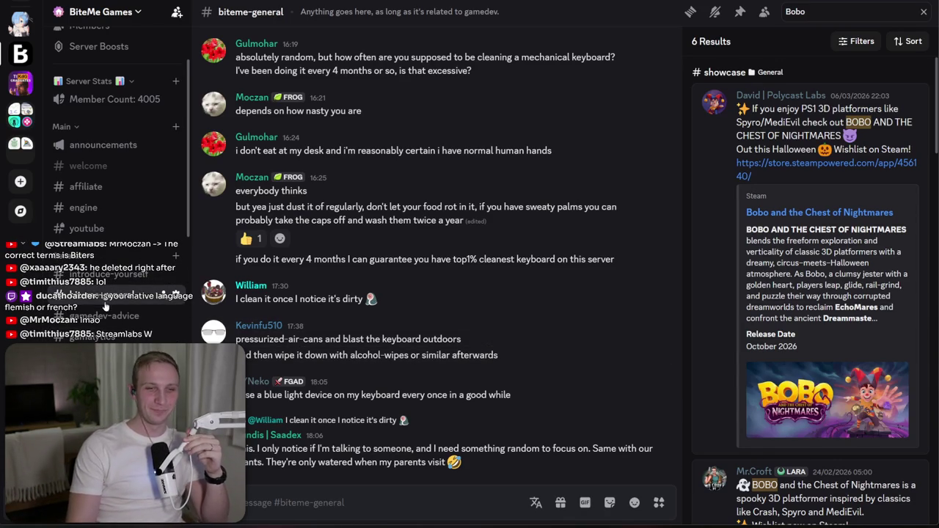
click(88, 358)
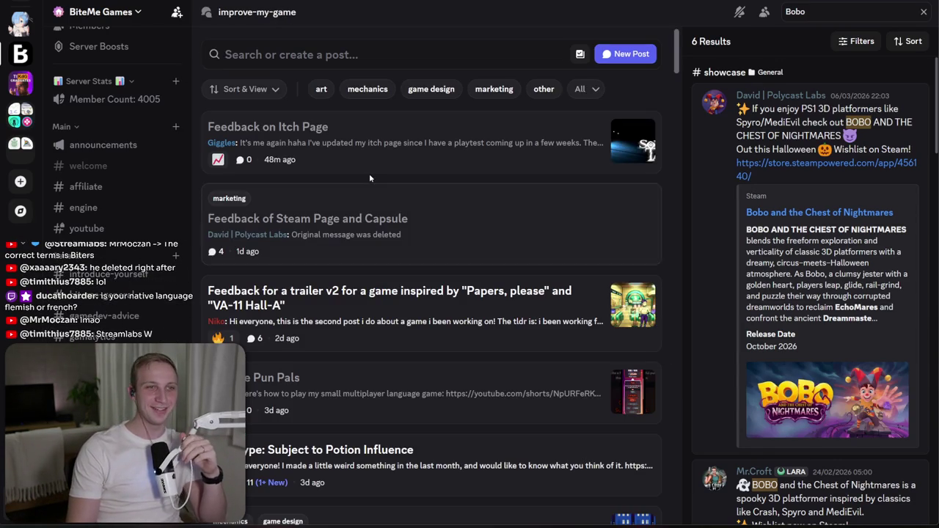
- Open the Feedback on Itch Page post and its Souls to Take itch.io link
click(385, 146)
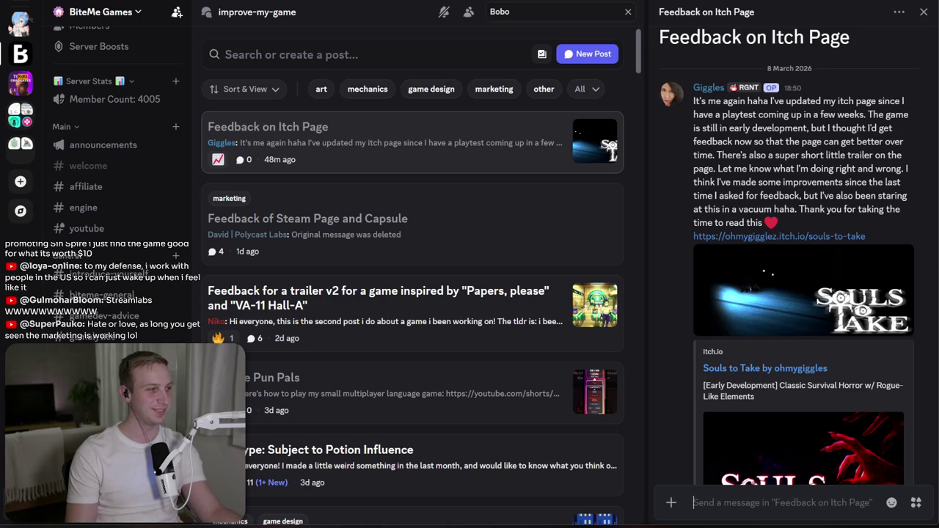
click(807, 236)
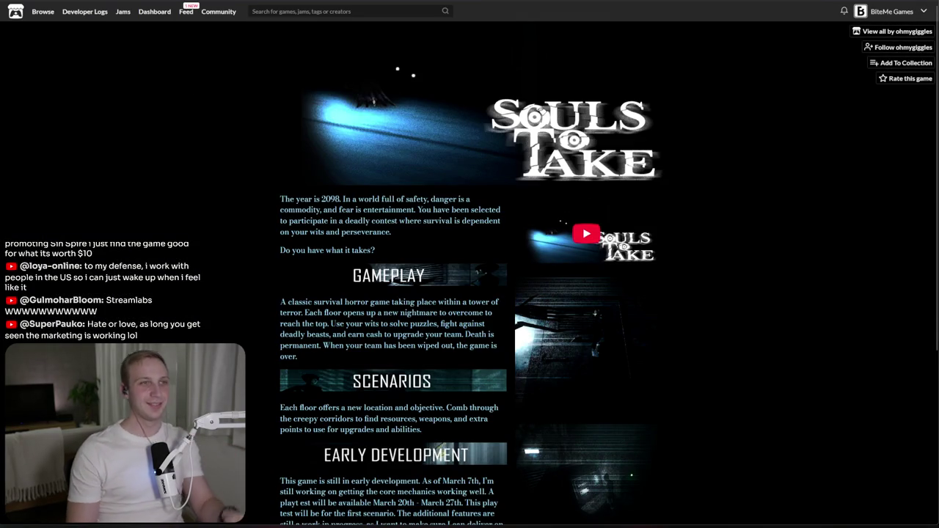
key(alt+Tab)
mouse_move(693, 100)
mouse_down()
mouse_move(820, 196)
mouse_move(741, 137)
mouse_up()
click(747, 132)
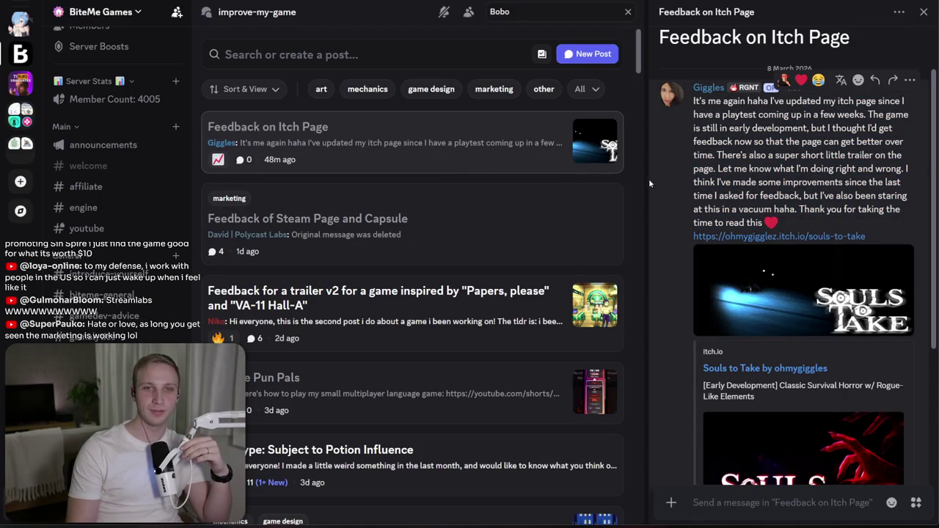
- Widen the post panel and read its feedback request and list of recent improvements
drag(649, 184, 512, 185)
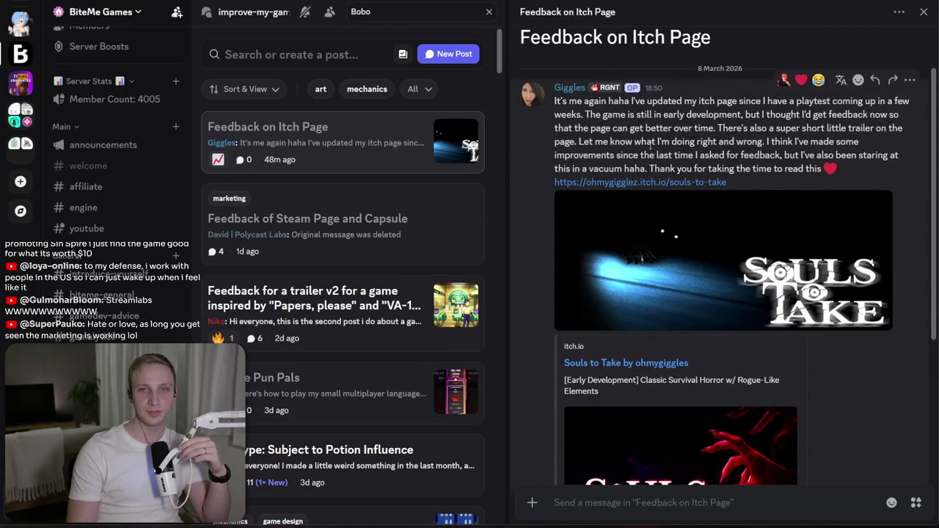
mouse_move(581, 142)
mouse_down()
mouse_move(807, 170)
mouse_move(643, 155)
mouse_up()
drag(602, 154, 801, 155)
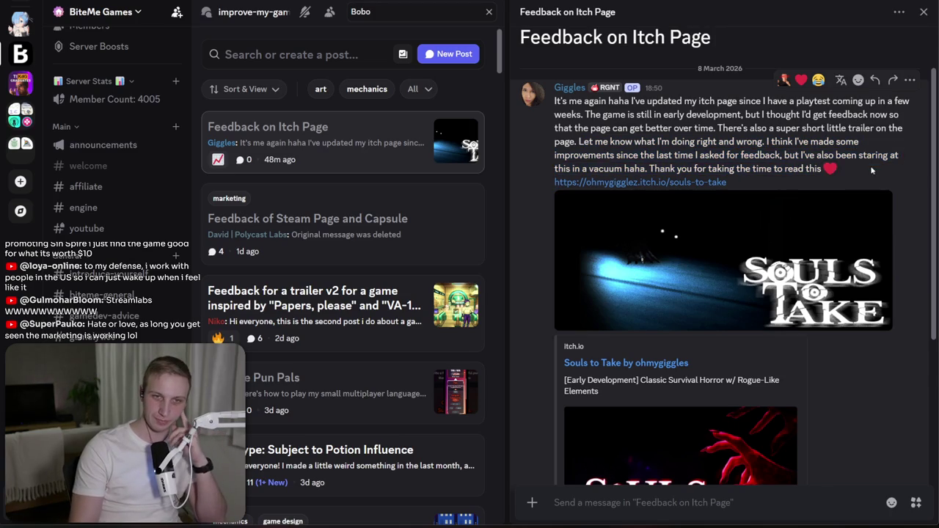
drag(556, 154, 869, 170)
scroll(814, 208, down, 3)
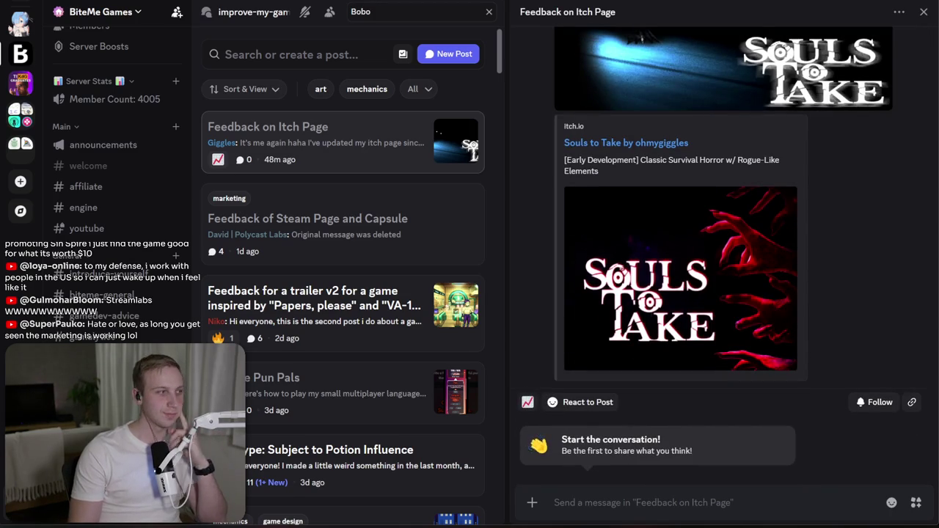
- Switch to the Souls to Take itch.io page and read the opening story paragraph
key(alt+Tab)
drag(271, 199, 335, 233)
click(335, 233)
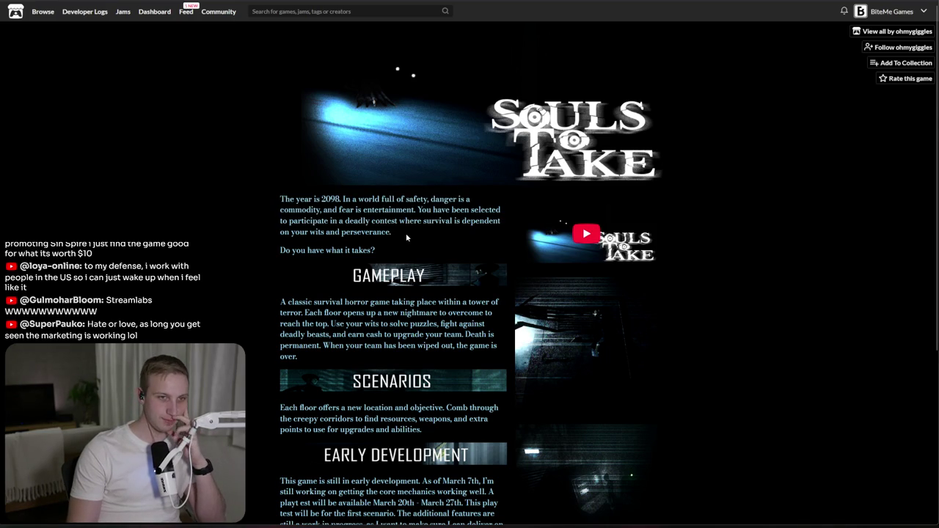
- Read the opening story and Gameplay paragraphs on the Souls to Take page
mouse_move(405, 232)
mouse_down()
mouse_move(279, 197)
mouse_move(281, 249)
mouse_up()
click(281, 249)
drag(279, 197, 276, 257)
click(276, 256)
scroll(276, 257, down, 3)
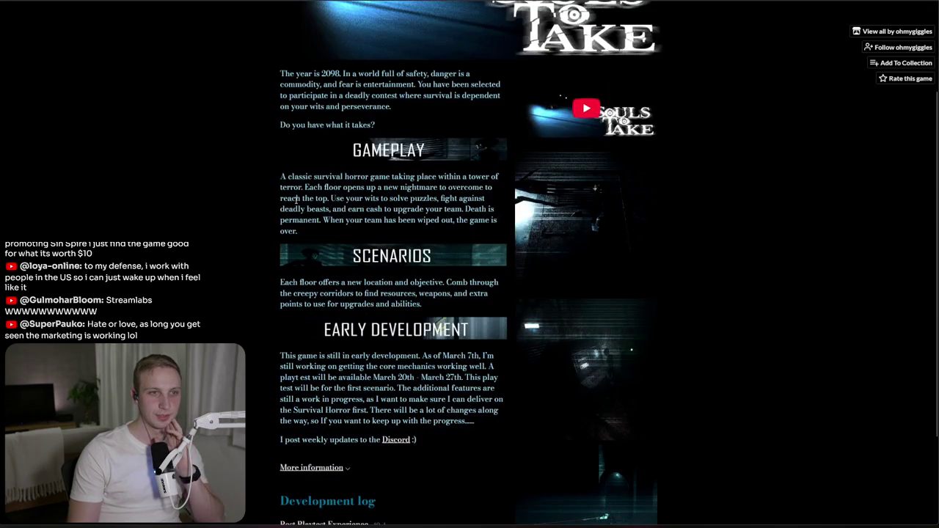
mouse_move(280, 176)
mouse_down()
mouse_move(297, 208)
mouse_move(292, 234)
mouse_move(269, 187)
mouse_move(296, 176)
mouse_up()
click(293, 234)
mouse_move(281, 176)
mouse_down()
mouse_move(277, 236)
mouse_move(338, 239)
mouse_move(323, 197)
mouse_move(303, 182)
mouse_up()
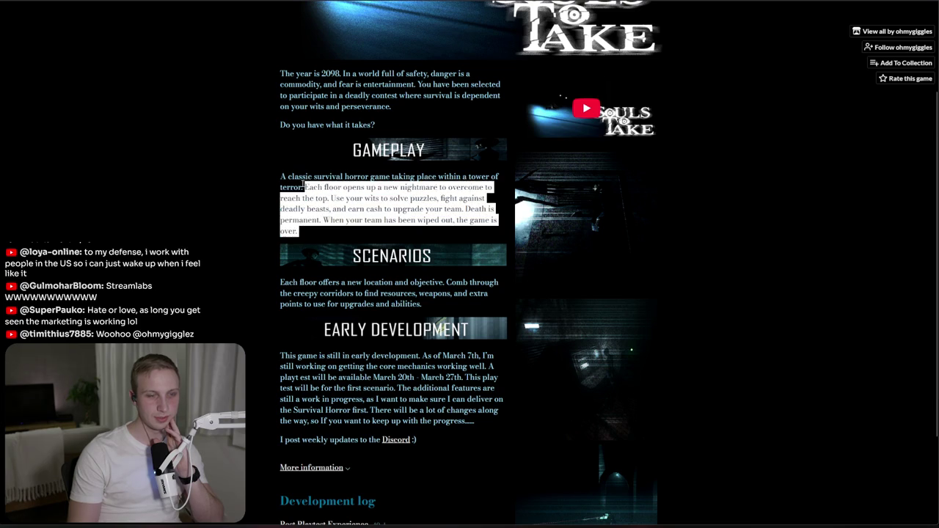
click(303, 180)
- Read the Scenarios paragraph, then open the embedded trailer's YouTube channel
scroll(302, 179, down, 1)
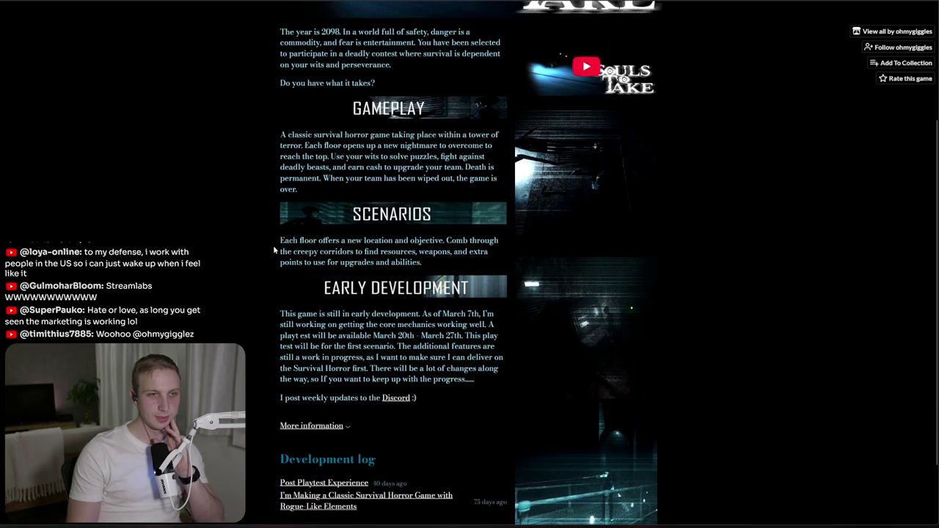
drag(275, 244, 272, 271)
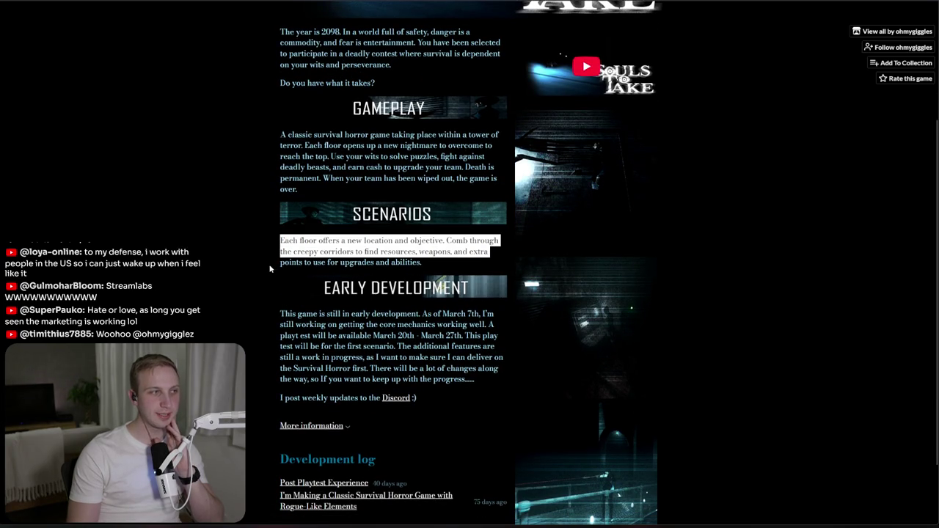
click(270, 267)
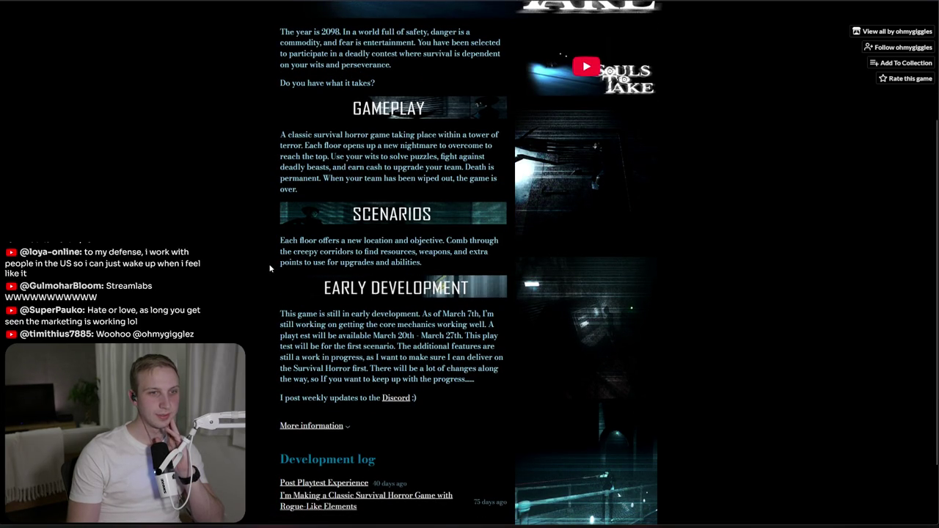
drag(282, 235, 283, 264)
click(282, 264)
scroll(282, 264, down, 2)
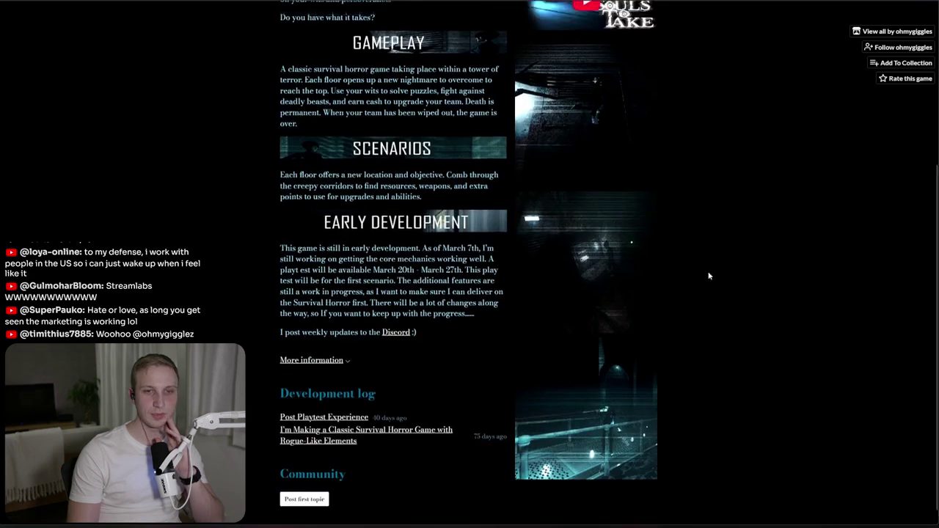
scroll(282, 264, up, 5)
click(530, 211)
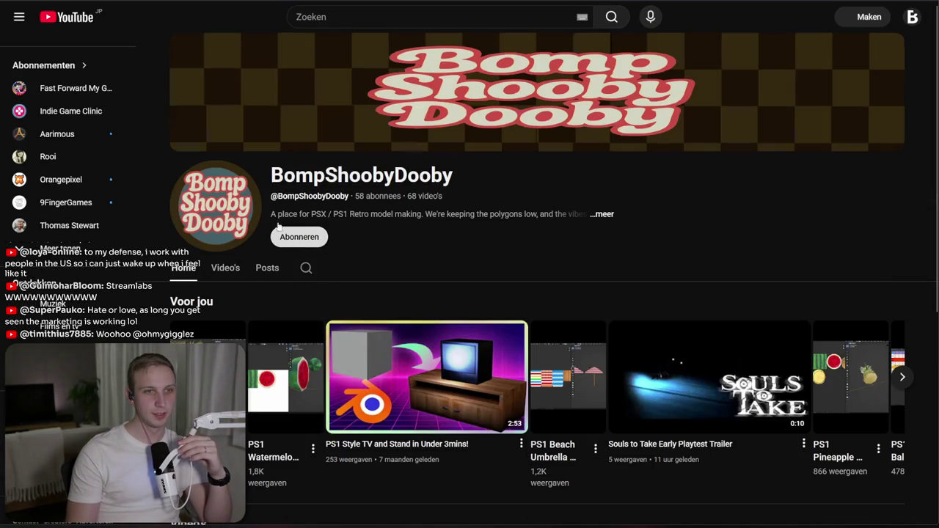
- On the developer's channel, find and play the Souls to Take Early Playtest Trailer
drag(273, 174, 455, 176)
click(470, 199)
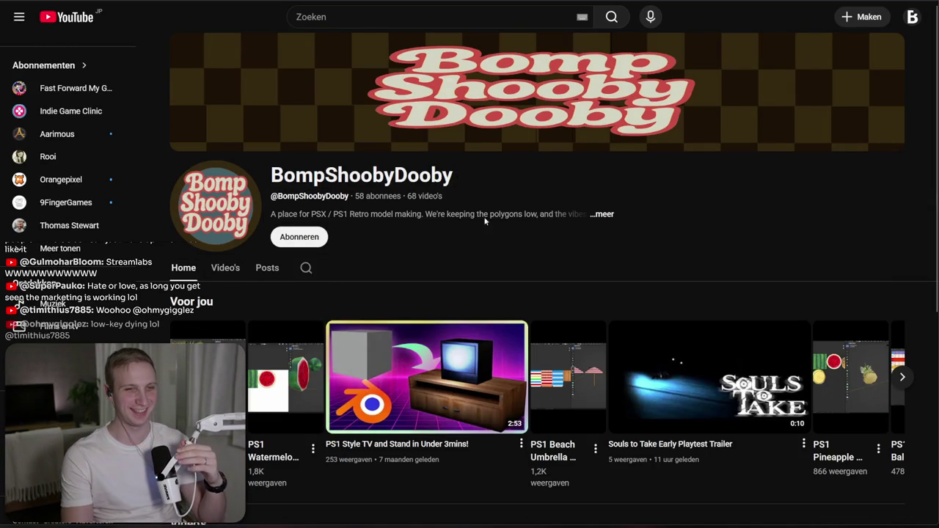
scroll(667, 371, down, 1)
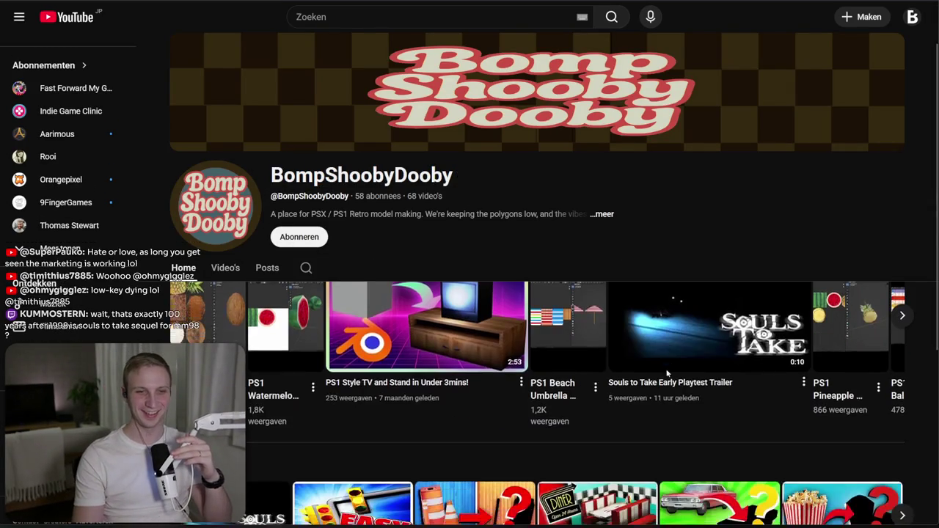
click(599, 310)
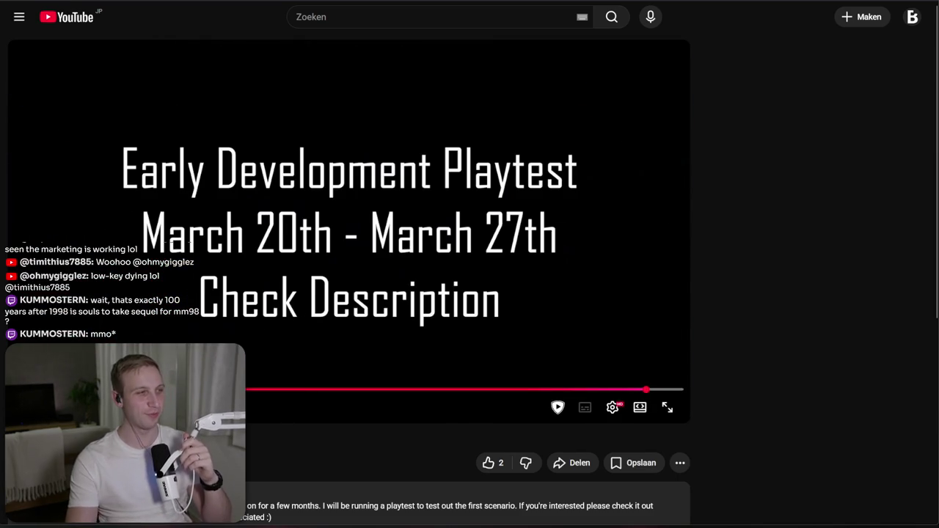
- Replay the trailer, seek to 0:07 and pause on the bridge scene
click(217, 250)
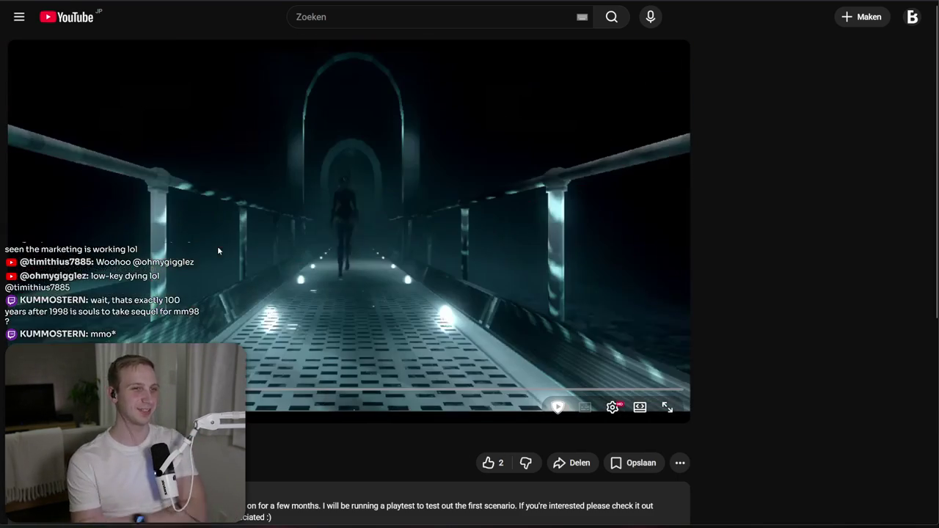
click(217, 251)
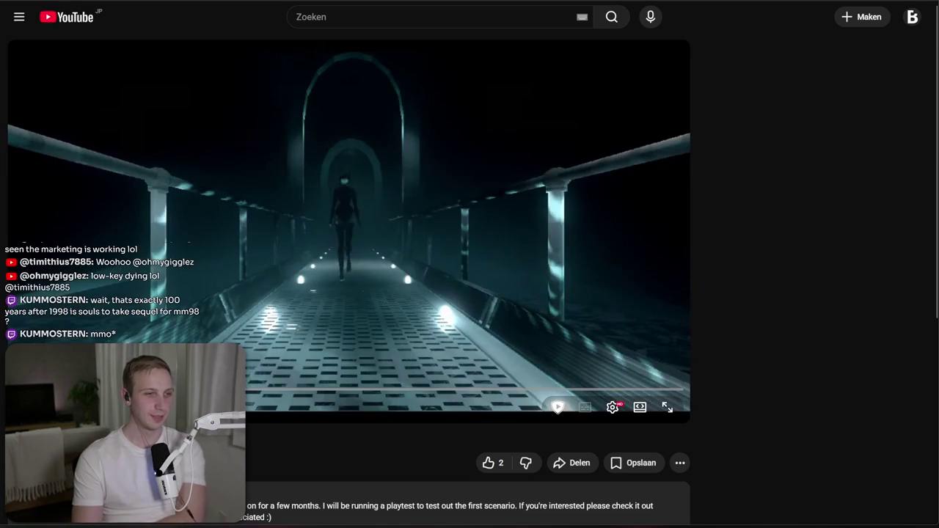
key(Left)
drag(293, 390, 648, 397)
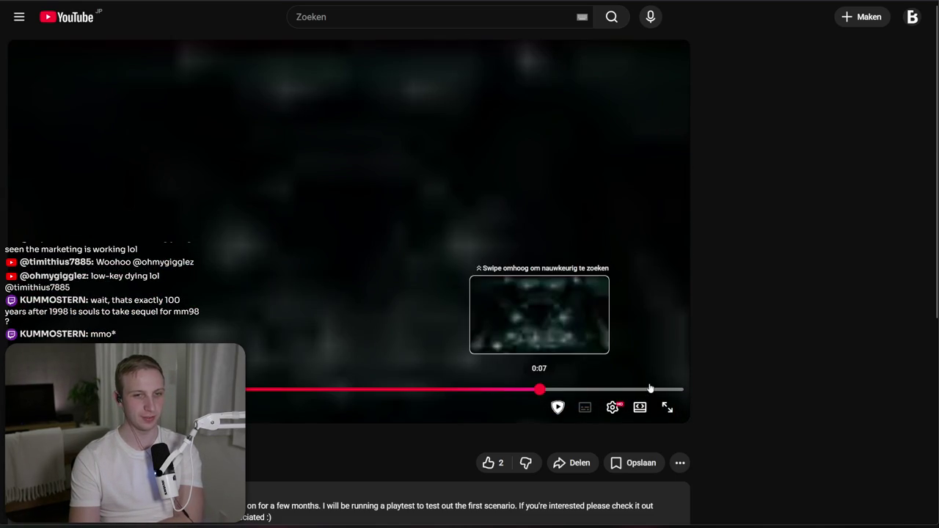
drag(258, 246, 339, 256)
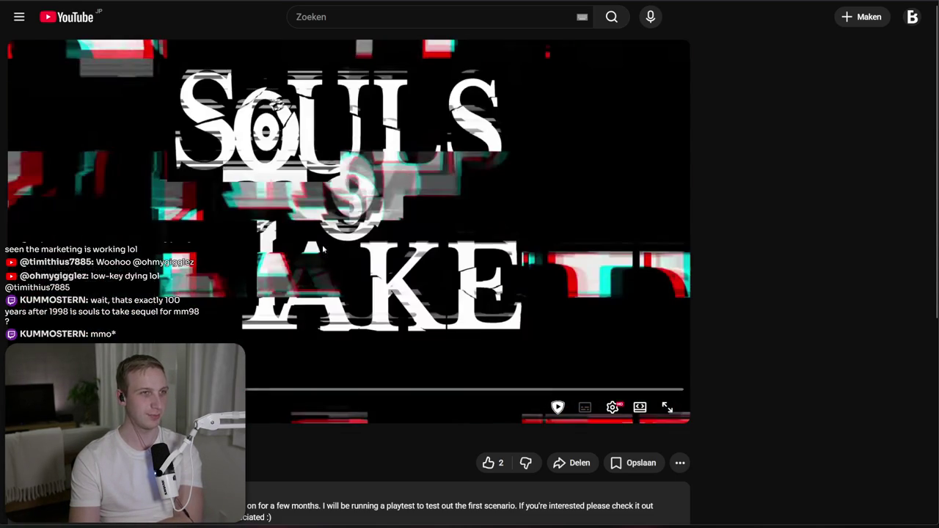
key(space)
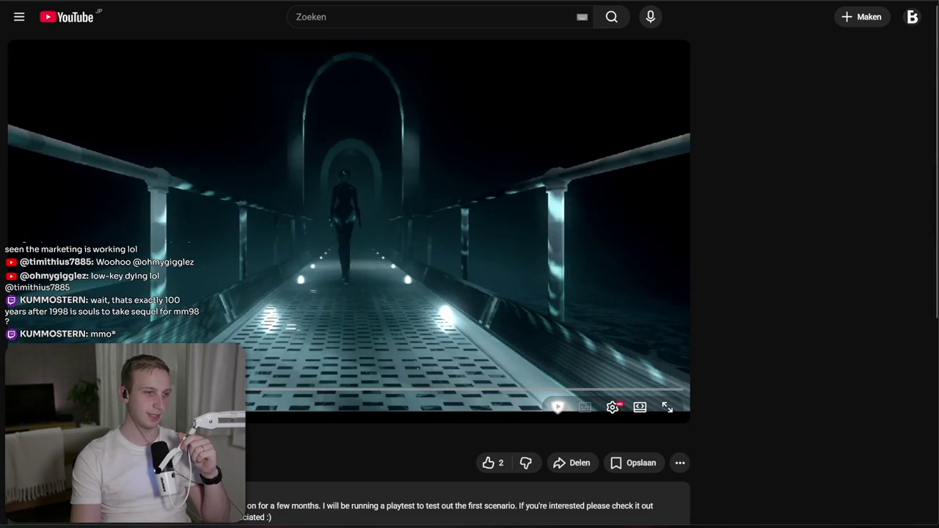
- Resume, jump back, then skip forward to the dark corridor scene
click(166, 245)
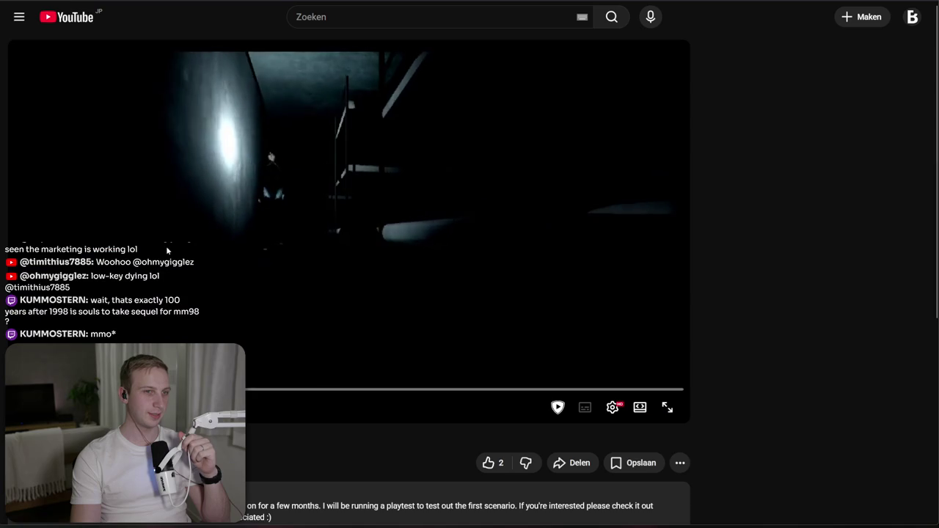
key(space)
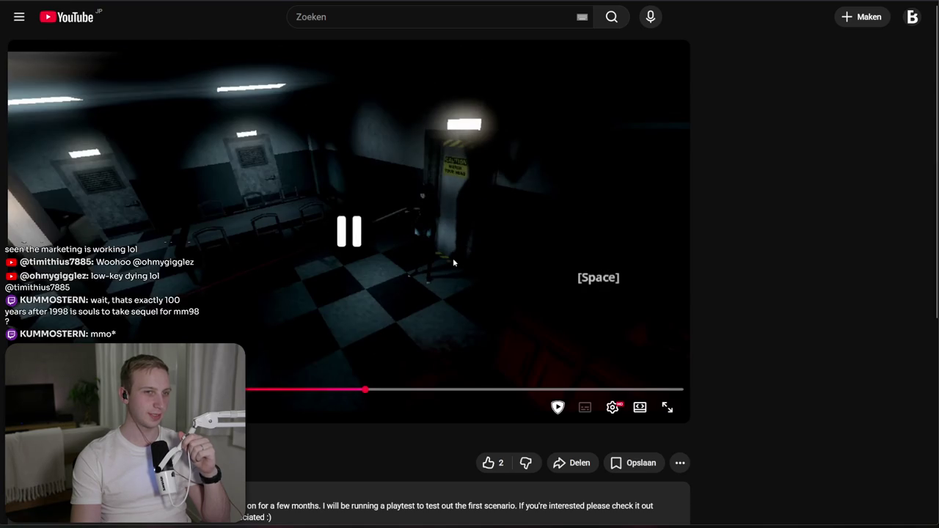
click(174, 390)
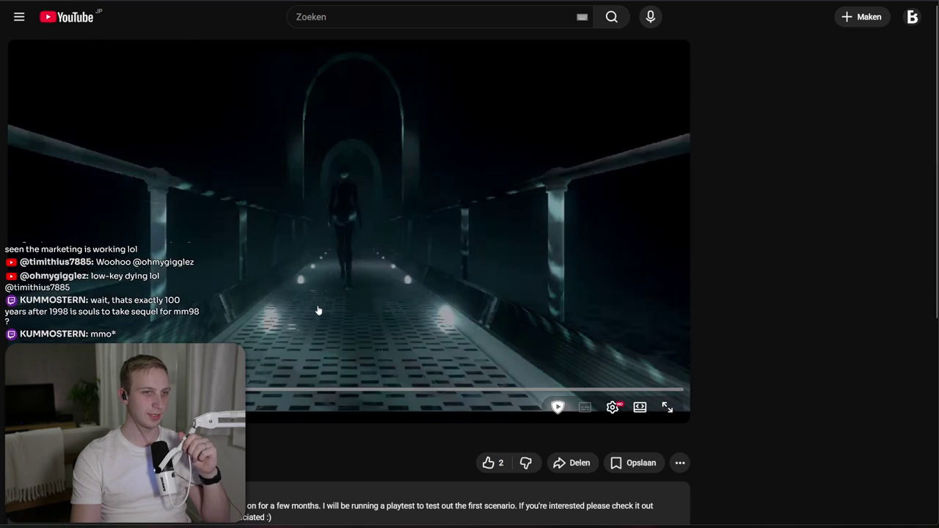
key(space)
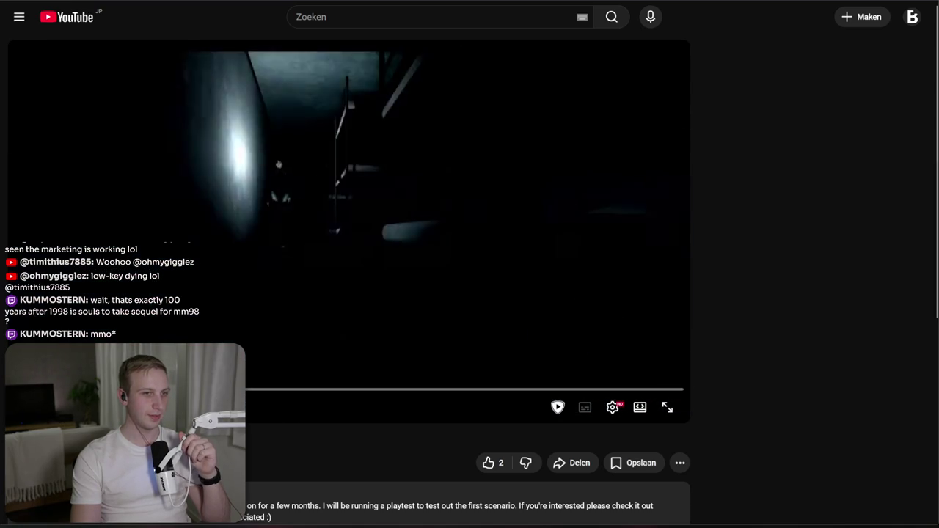
key(Right)
key(Right)
key(Right)
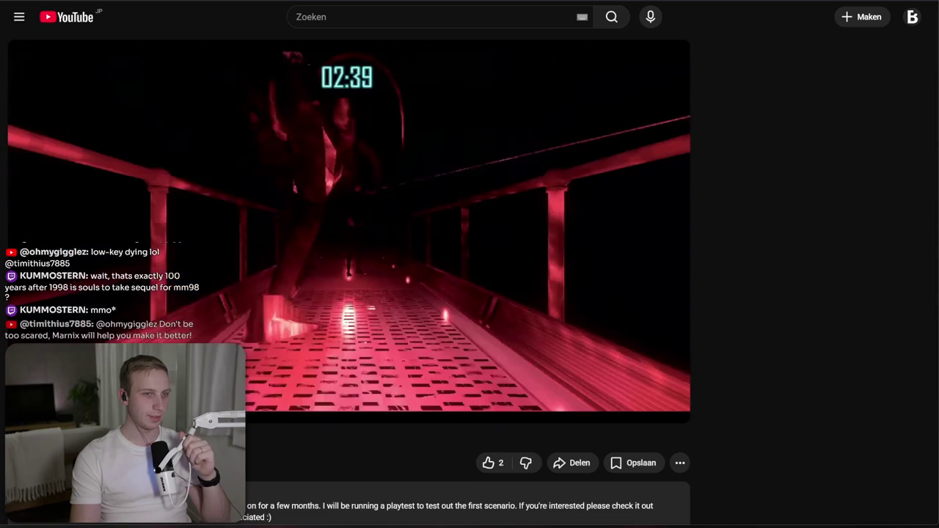
key(Right)
key(Right)
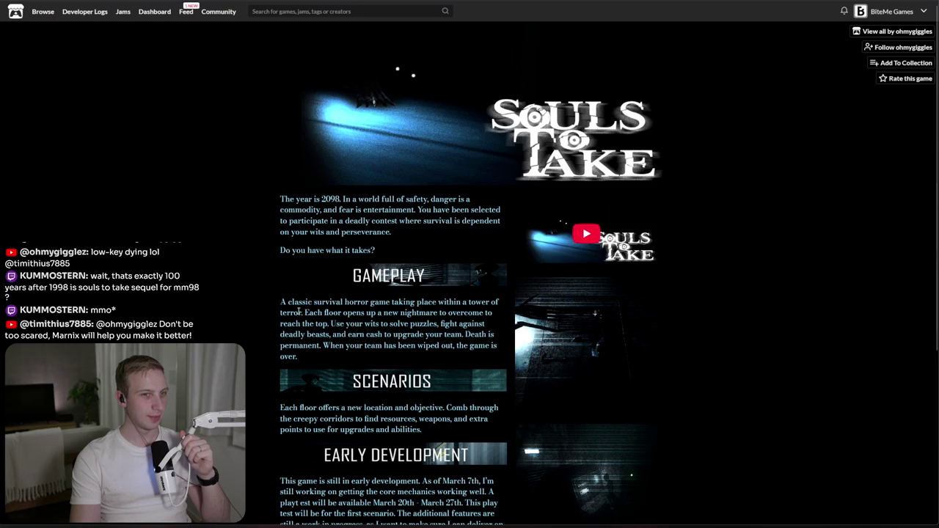
- Reread the Gameplay paragraph and the story's sentence about the deadly contest
mouse_move(348, 353)
mouse_down()
mouse_move(241, 310)
mouse_move(263, 359)
mouse_up()
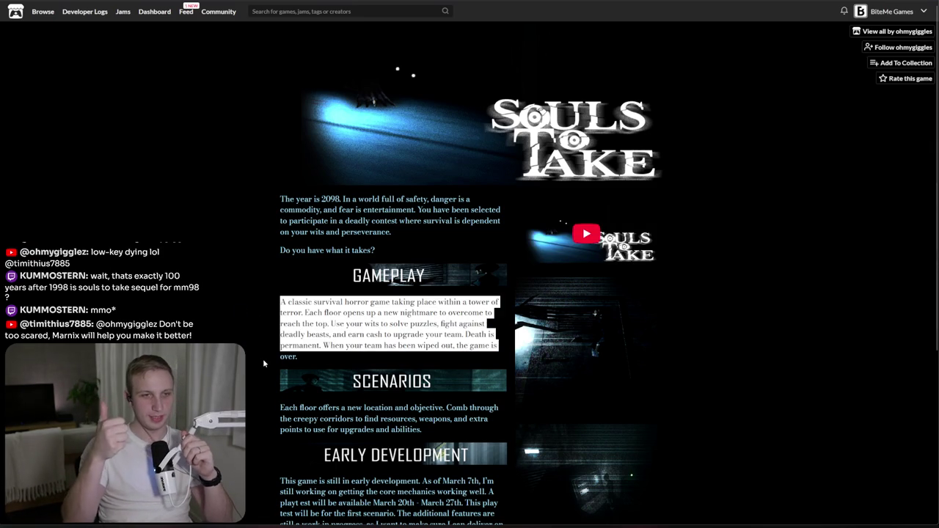
drag(406, 237, 317, 220)
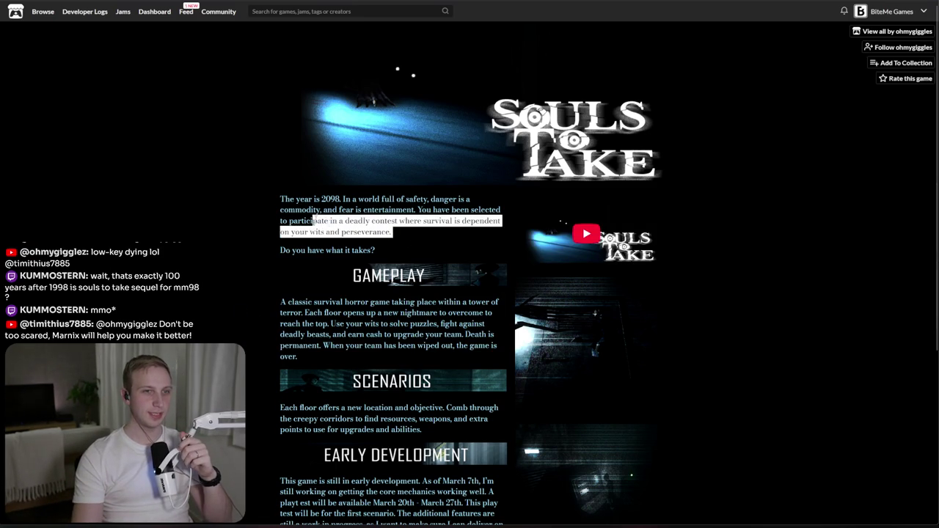
click(410, 210)
mouse_move(419, 209)
mouse_down()
mouse_move(443, 221)
mouse_move(415, 229)
mouse_move(440, 220)
mouse_move(441, 210)
mouse_up()
click(415, 230)
click(425, 211)
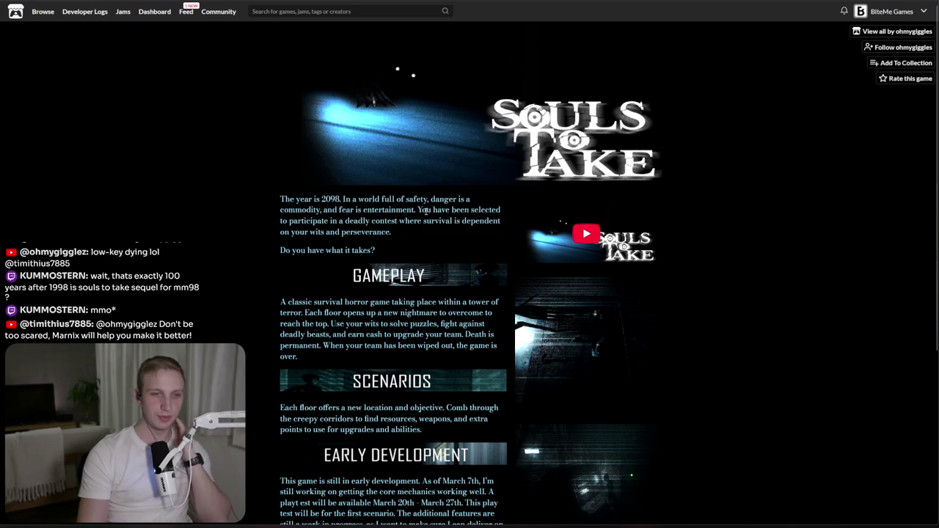
drag(425, 212, 424, 225)
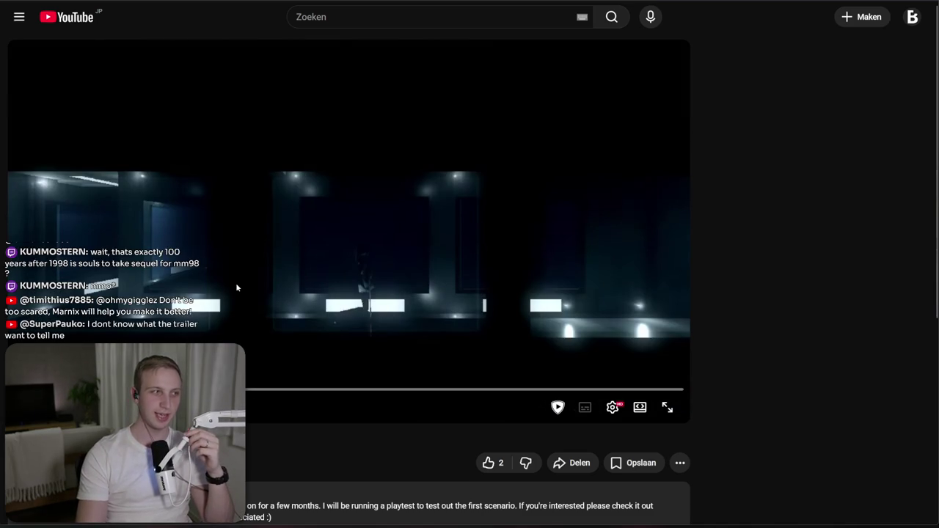
- Pause the Souls To Take trailer and return to the game's itch.io store page
click(236, 288)
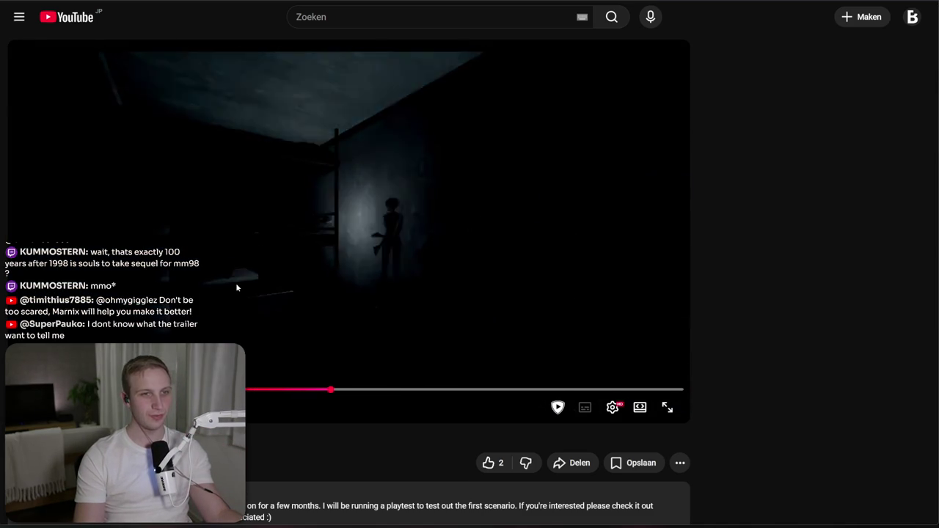
click(236, 288)
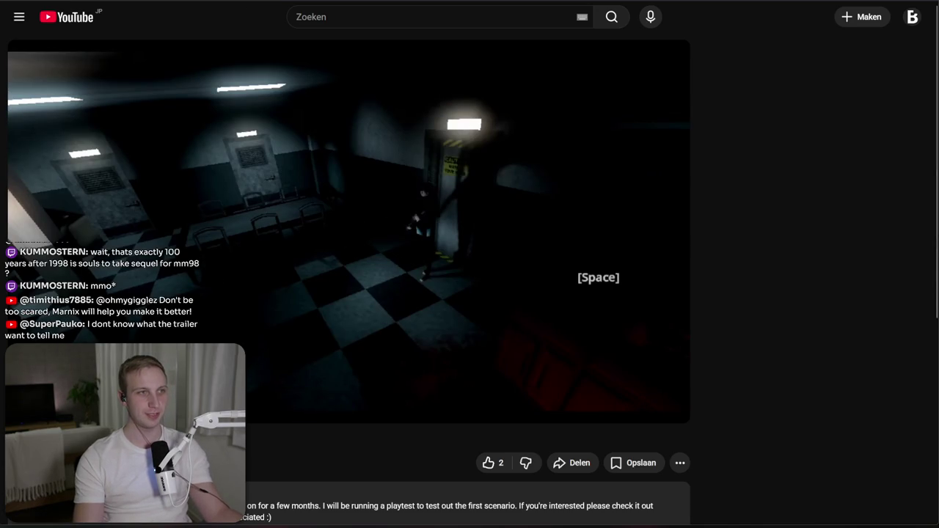
key(ctrl+w)
scroll(348, 320, down, 2)
scroll(348, 321, down, 1)
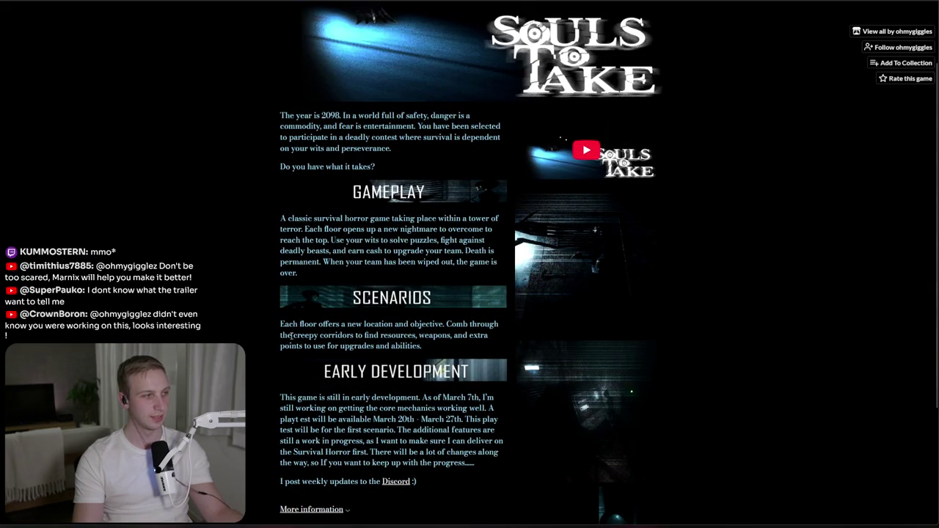
- Read the Early Development section and browse the game's screenshots in the lightbox
mouse_move(282, 395)
mouse_down()
mouse_move(287, 433)
mouse_move(374, 440)
mouse_up()
click(287, 433)
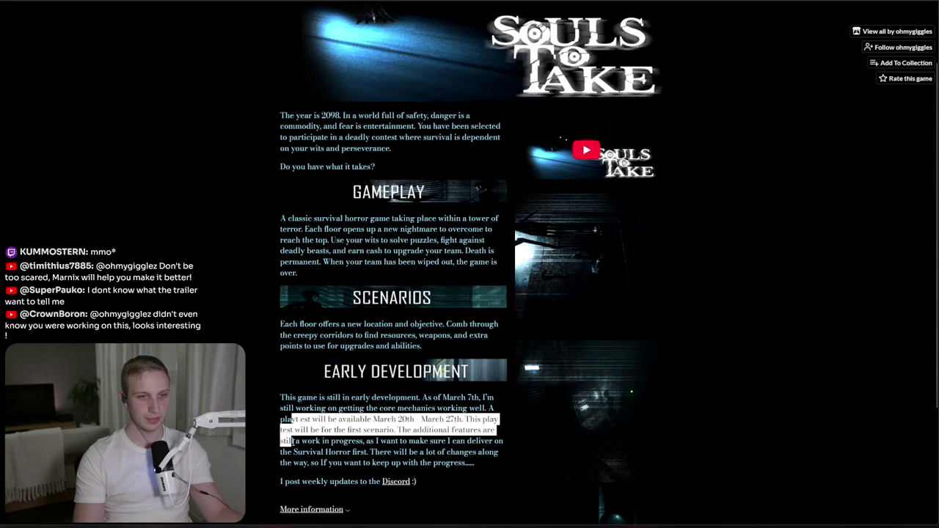
scroll(371, 345, down, 2)
click(371, 337)
drag(371, 336, 376, 360)
click(372, 377)
scroll(364, 394, down, 2)
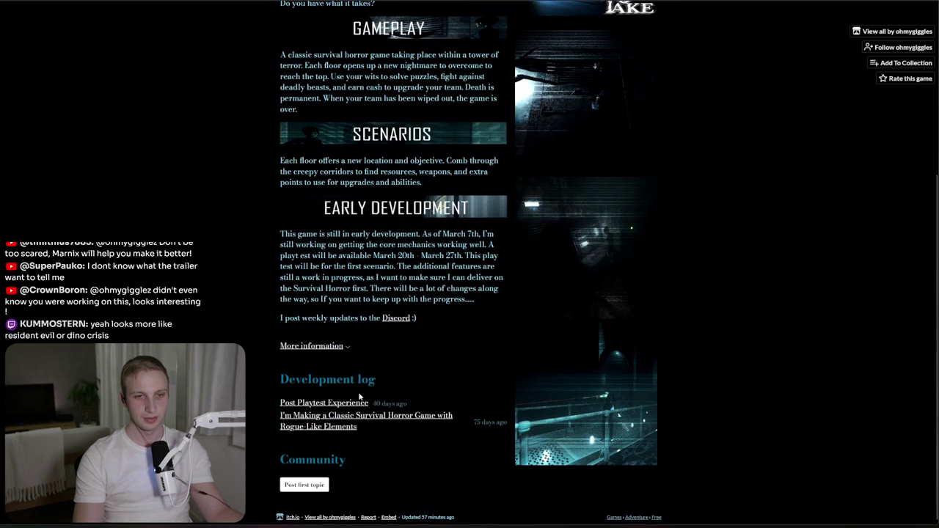
click(583, 208)
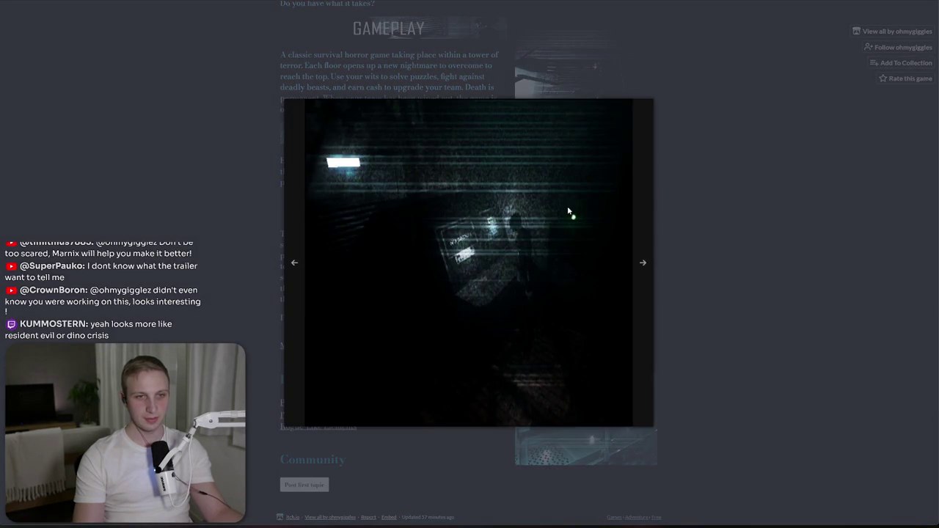
click(567, 211)
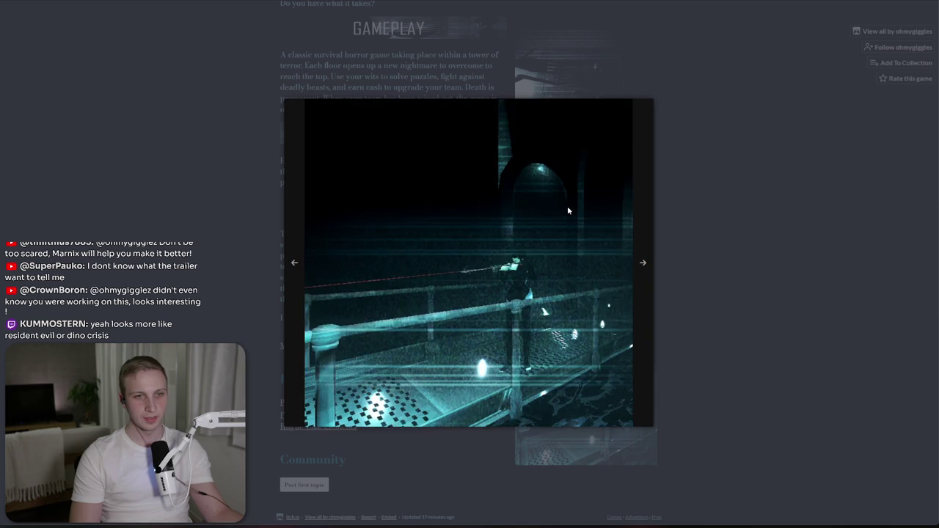
click(567, 211)
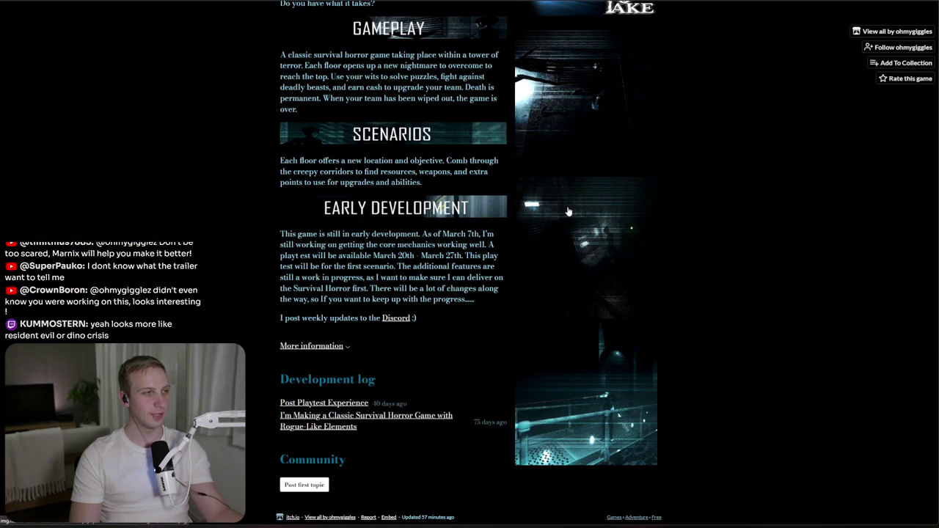
- Read the Gameplay paragraph and the opening description by highlighting them
scroll(567, 211, up, 3)
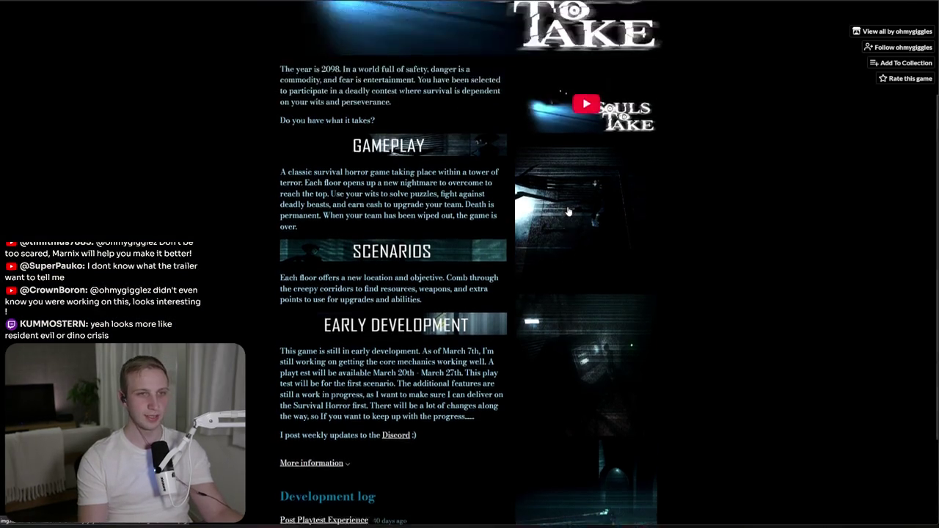
drag(280, 222, 433, 244)
mouse_move(401, 278)
mouse_down()
mouse_move(266, 231)
mouse_move(272, 224)
mouse_up()
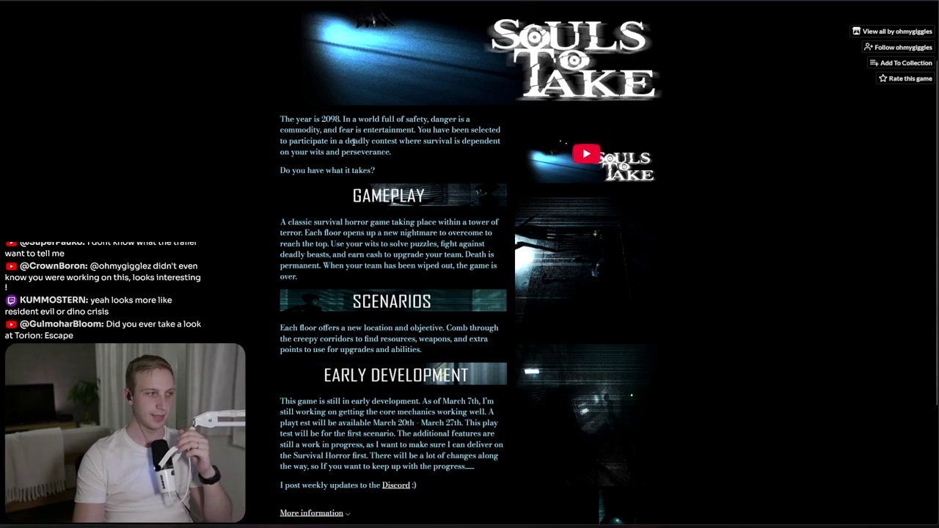
triple_click(336, 141)
click(311, 151)
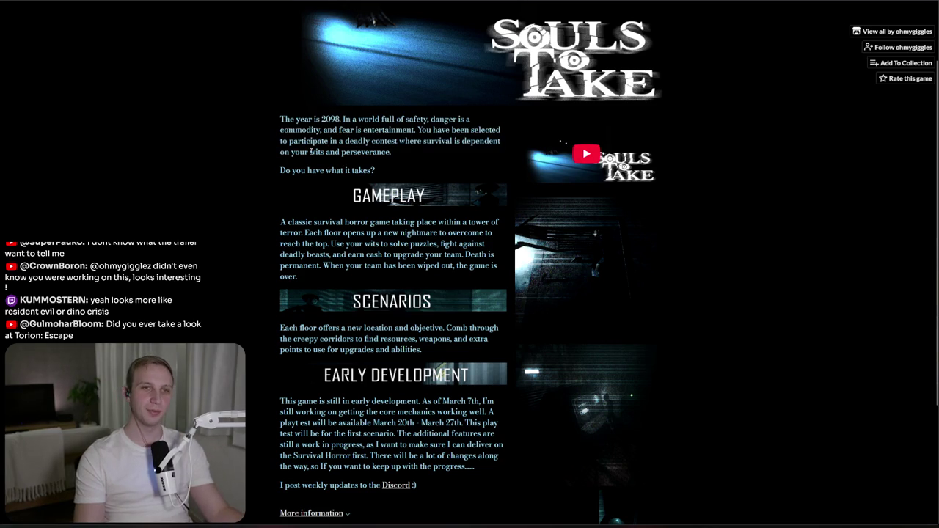
mouse_move(450, 156)
mouse_down()
mouse_move(363, 129)
mouse_move(450, 156)
mouse_move(404, 129)
mouse_up()
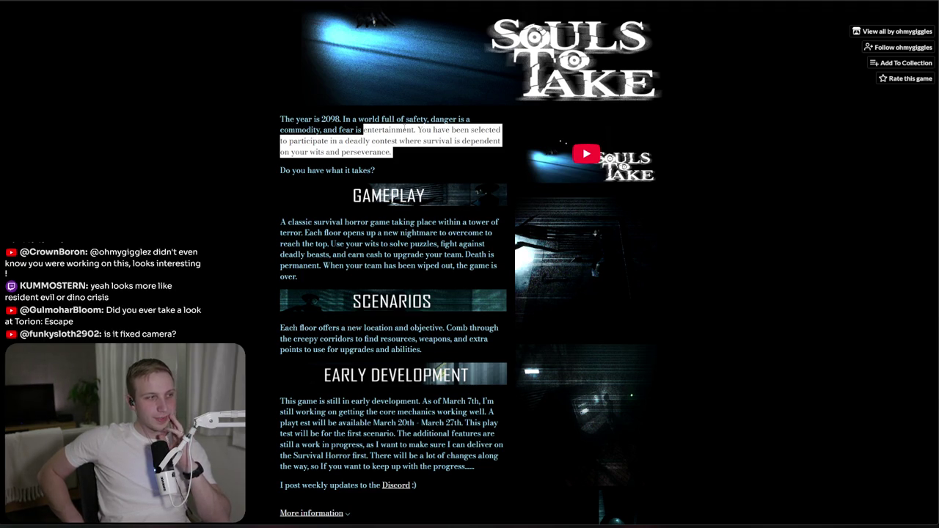
- Reread the Early Development paragraph, then return to the YouTube trailer
scroll(341, 264, down, 2)
scroll(341, 264, down, 1)
mouse_move(474, 341)
mouse_down()
mouse_move(294, 301)
mouse_move(474, 342)
mouse_move(354, 317)
mouse_up()
triple_click(353, 317)
click(267, 275)
drag(267, 275, 283, 359)
click(283, 353)
key(ctrl+Tab)
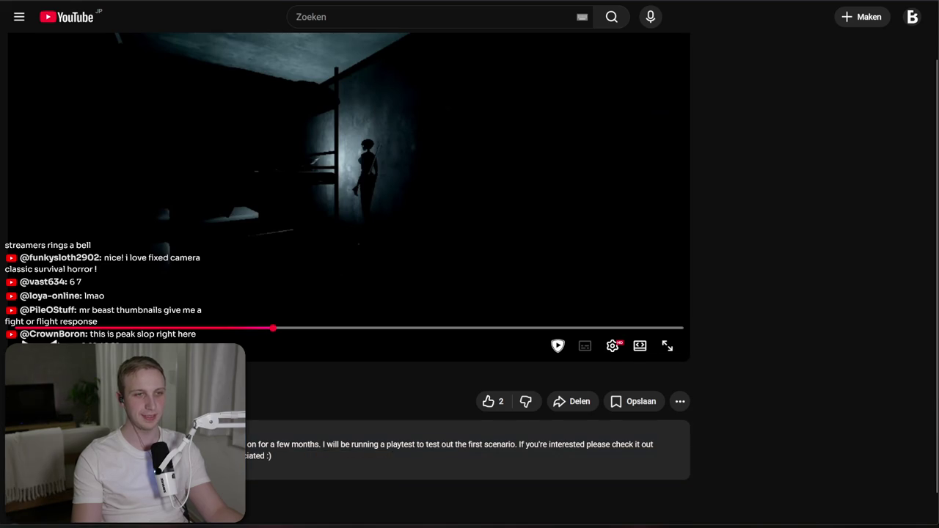
- Open the BompShoobyDooby channel page from the trailer
click(59, 400)
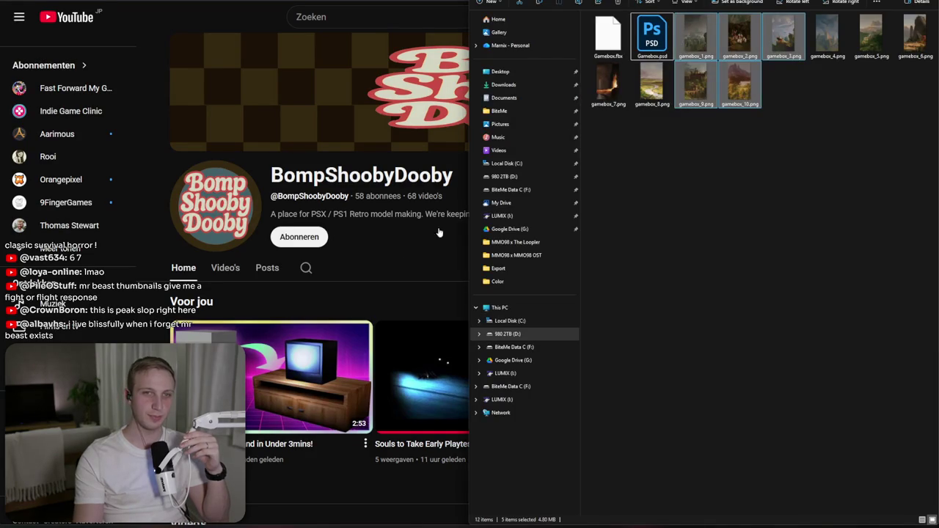
click(404, 263)
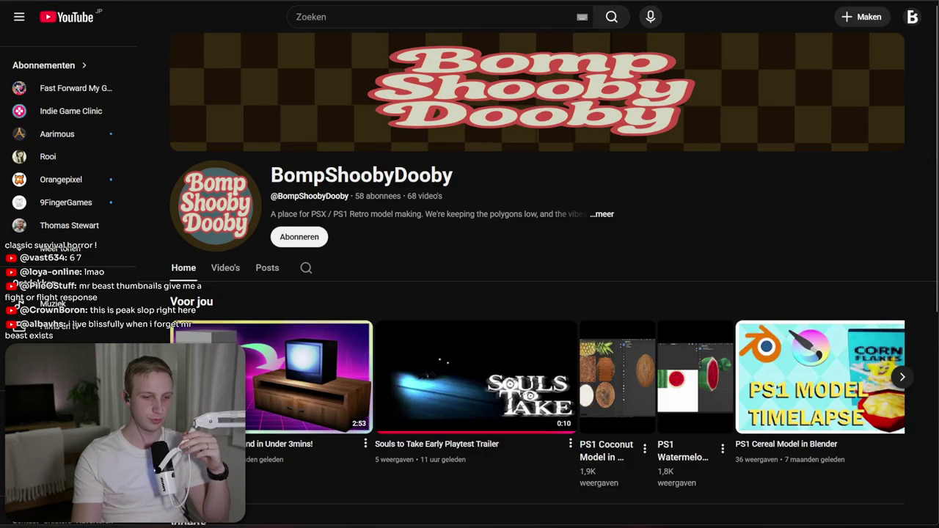
scroll(653, 285, down, 3)
mouse_move(287, 242)
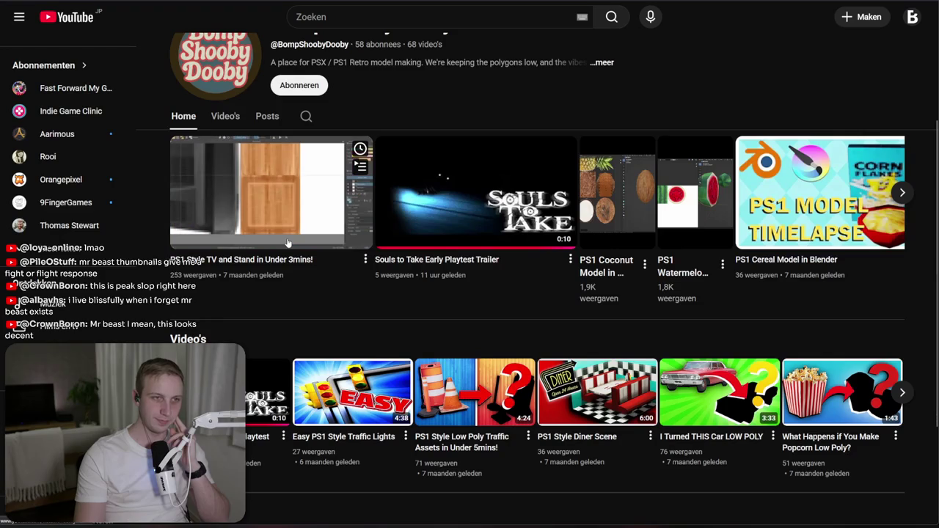
- Browse the channel's Videos grid, then switch back to the itch.io page
click(218, 123)
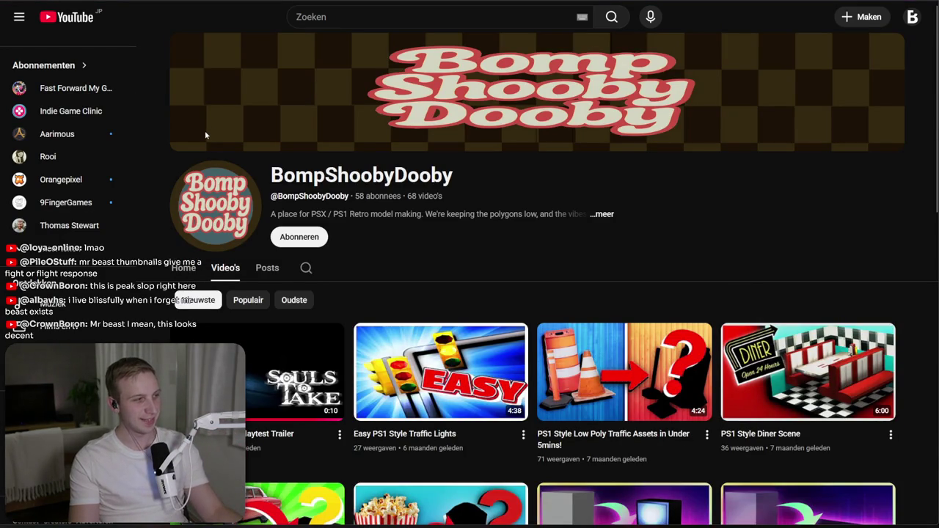
scroll(334, 271, down, 1)
scroll(333, 227, down, 3)
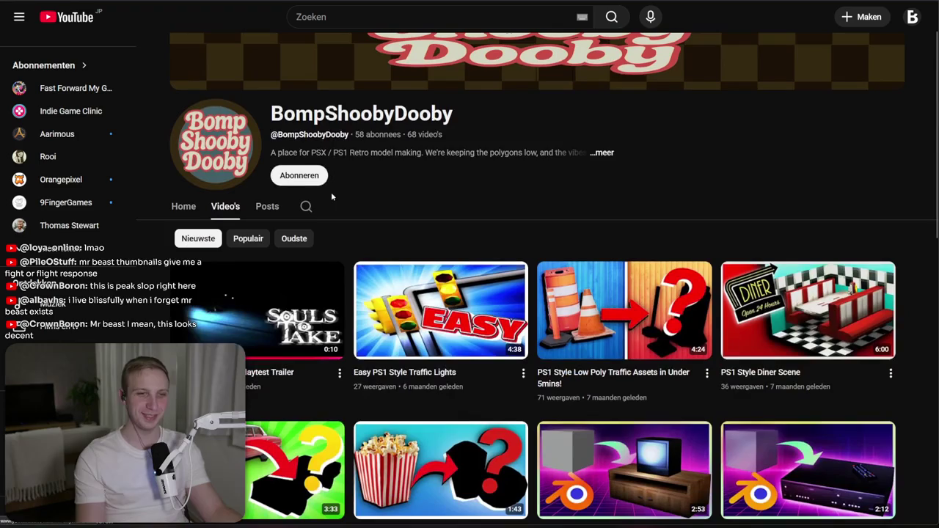
scroll(376, 102, down, 1)
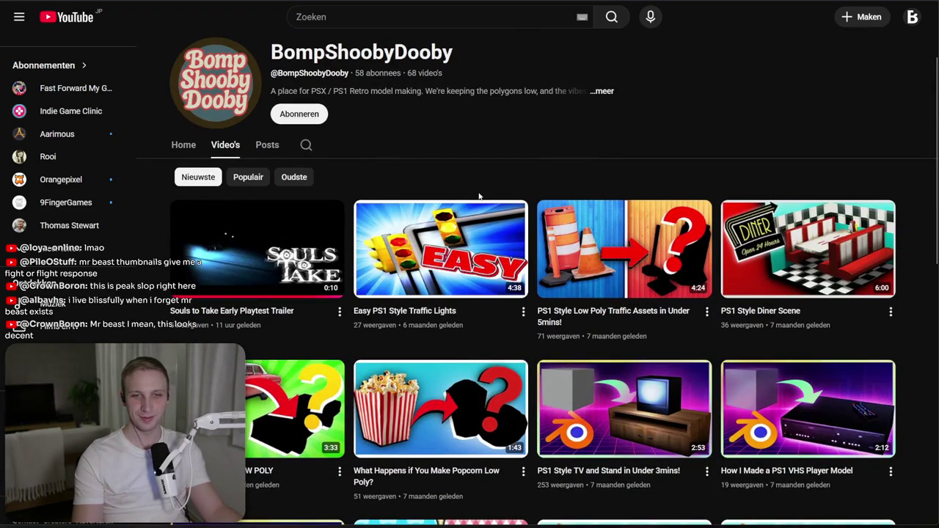
mouse_move(458, 270)
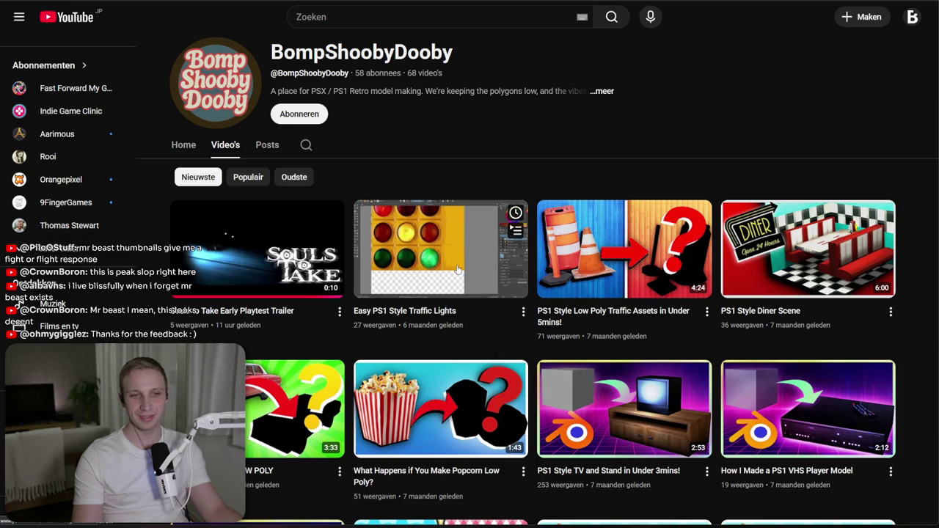
scroll(457, 268, down, 3)
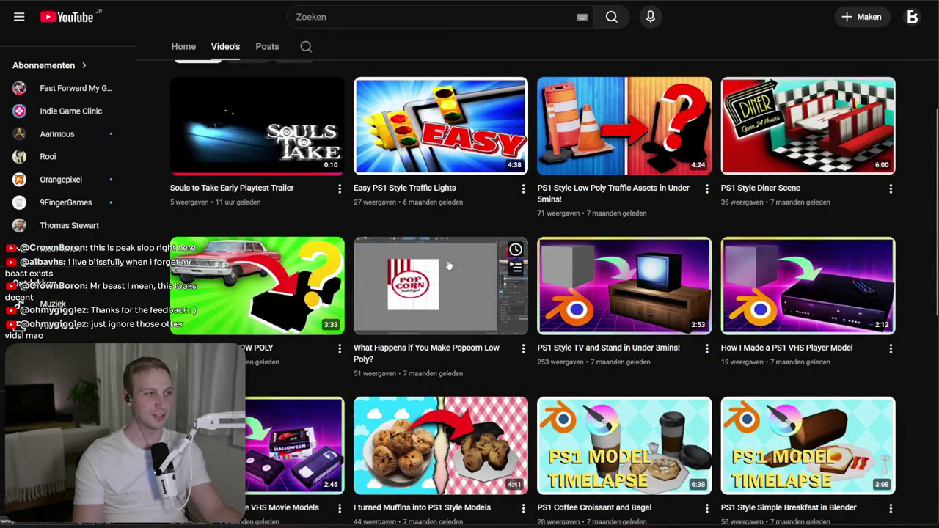
scroll(448, 265, down, 3)
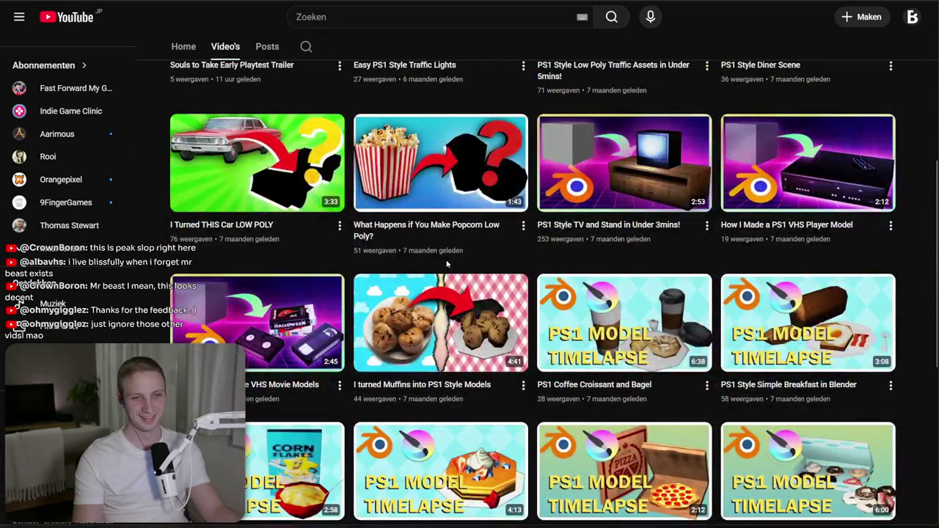
scroll(422, 303, down, 1)
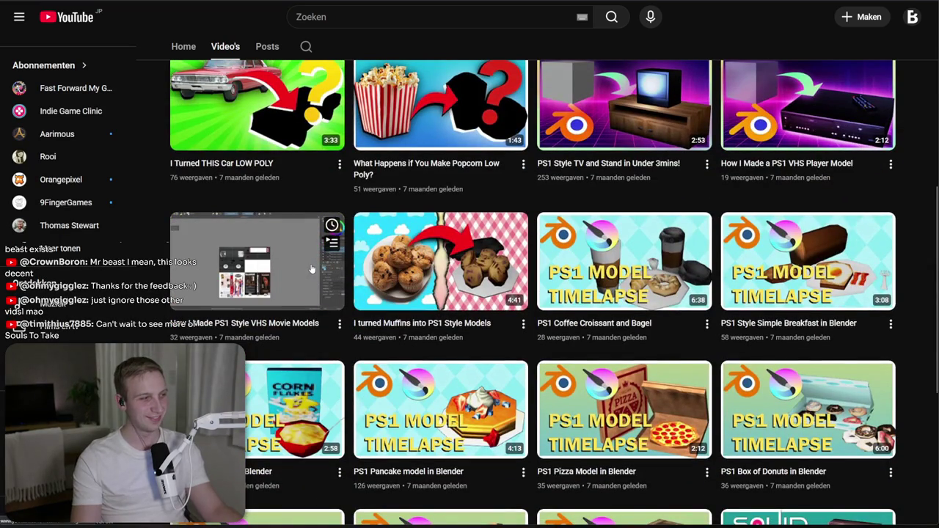
scroll(311, 270, up, 7)
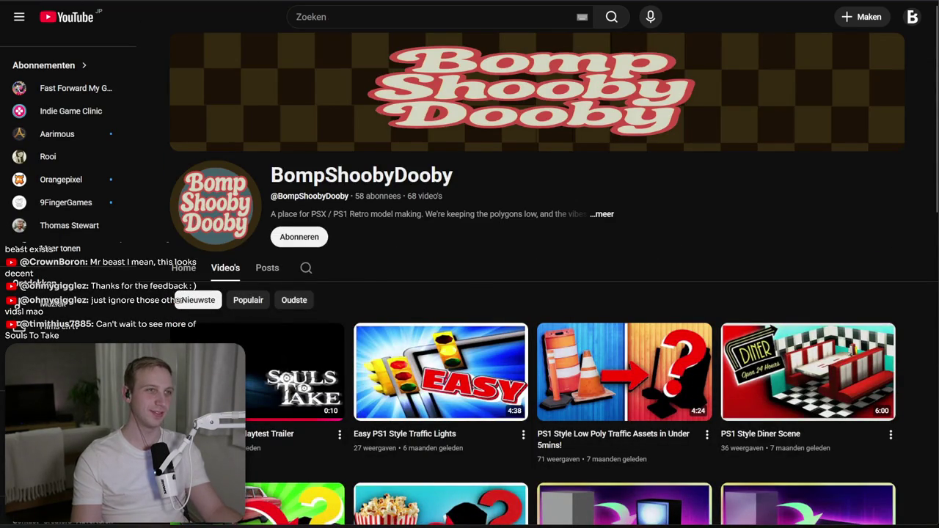
key(ctrl+Tab)
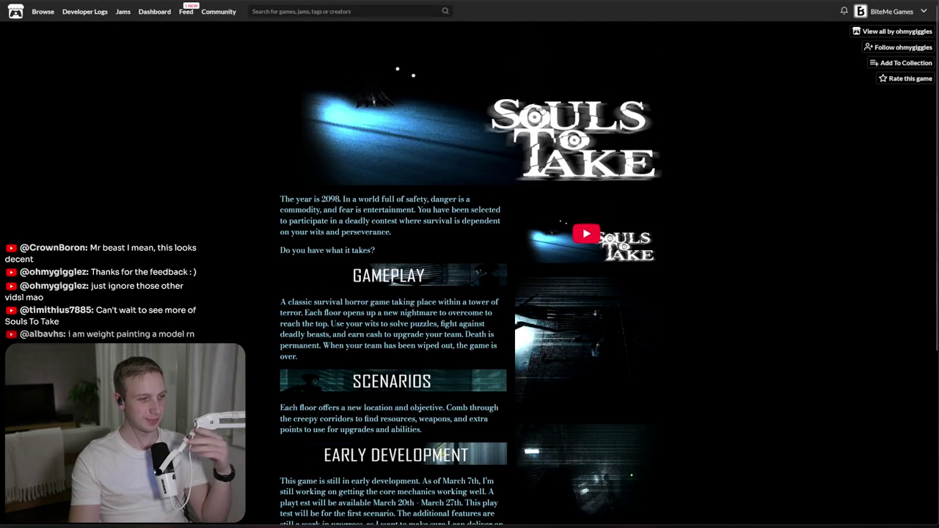
key(alt+Tab)
key(Escape)
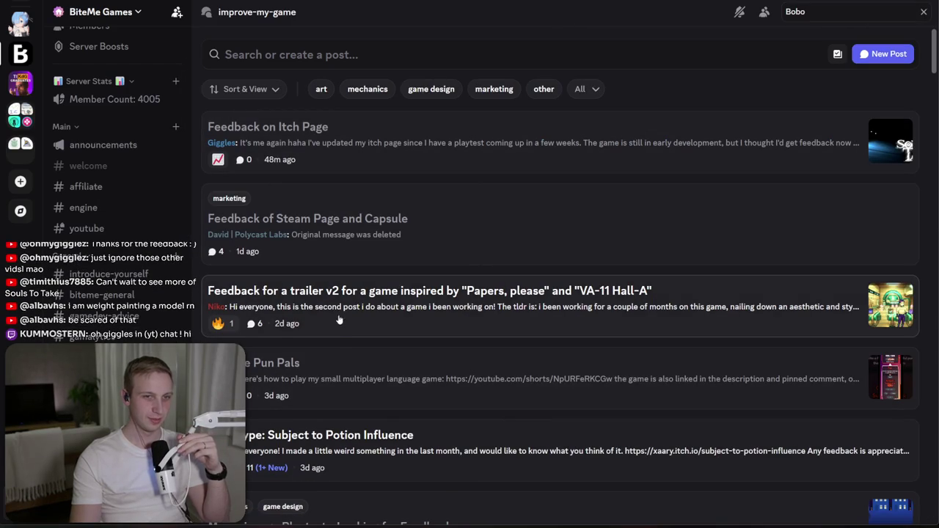
click(328, 334)
click(308, 220)
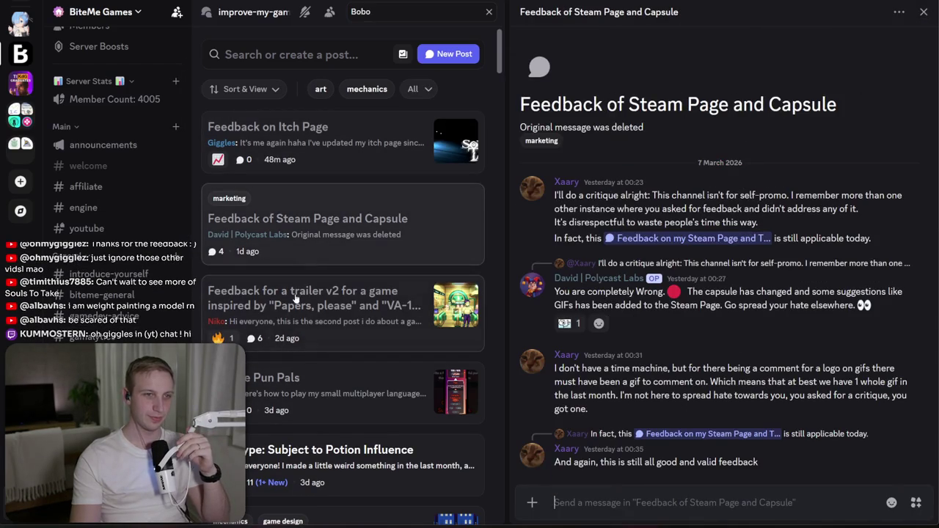
click(291, 315)
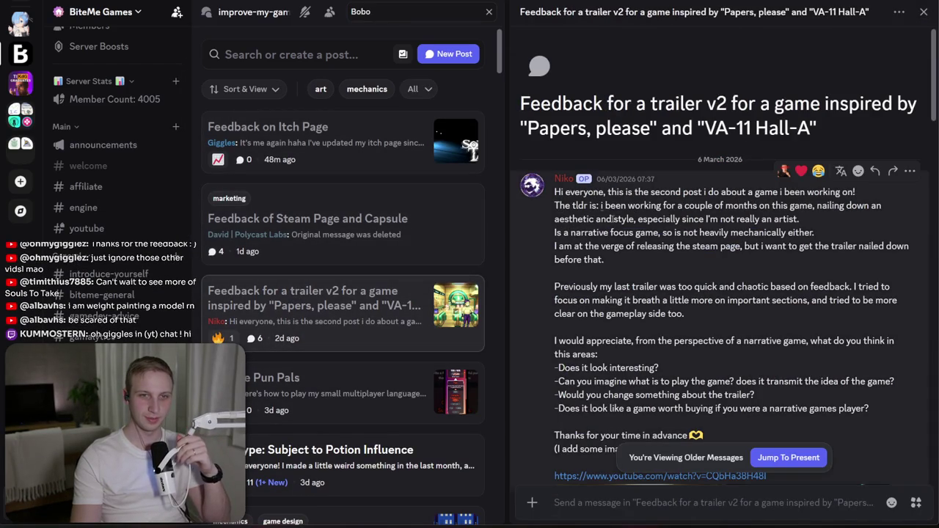
drag(570, 190, 603, 260)
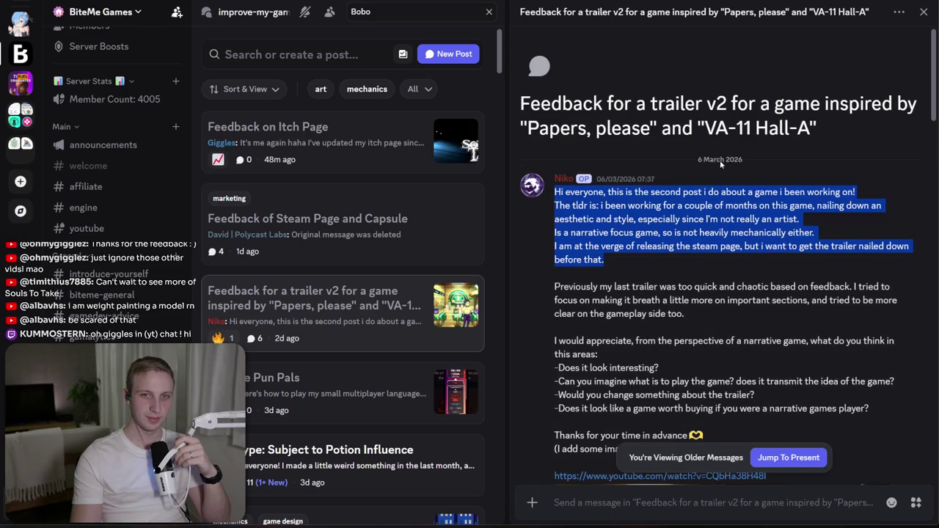
scroll(684, 240, down, 1)
scroll(685, 240, down, 8)
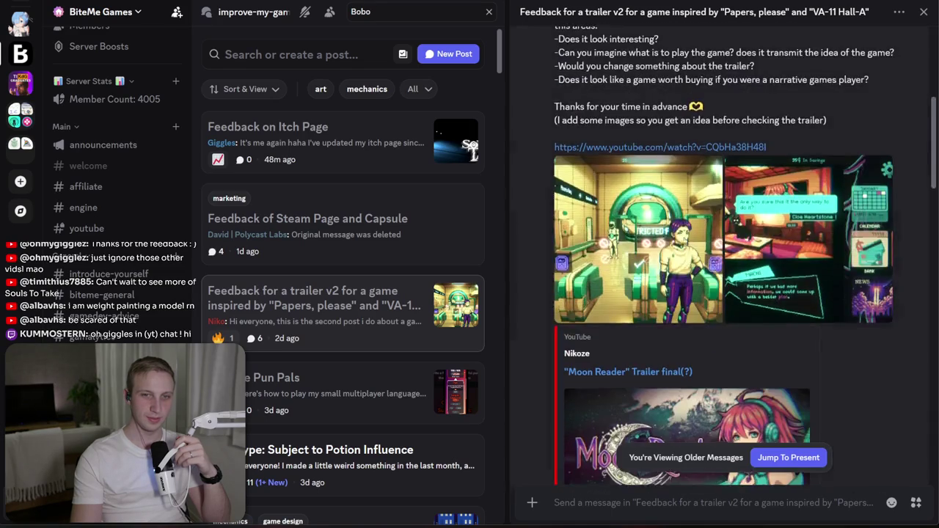
scroll(685, 240, down, 3)
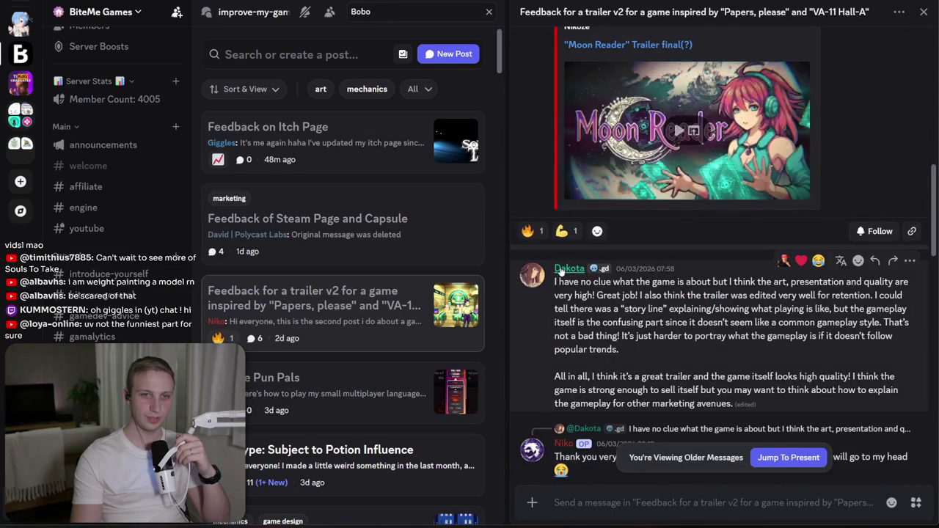
drag(557, 283, 559, 352)
click(564, 355)
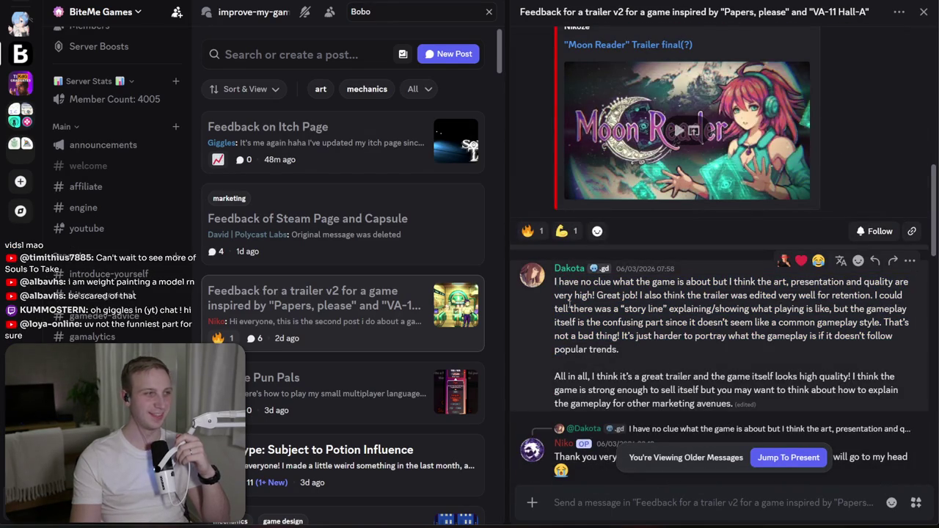
drag(555, 262, 555, 301)
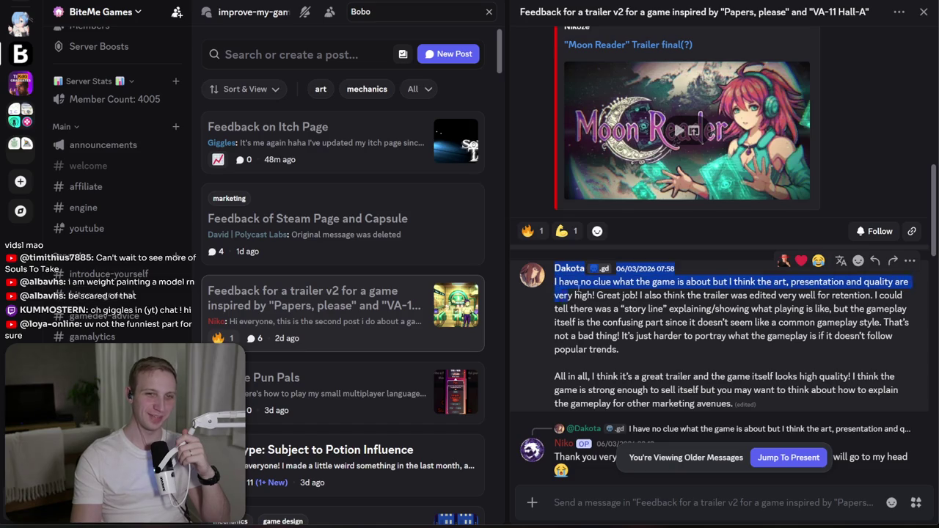
click(673, 282)
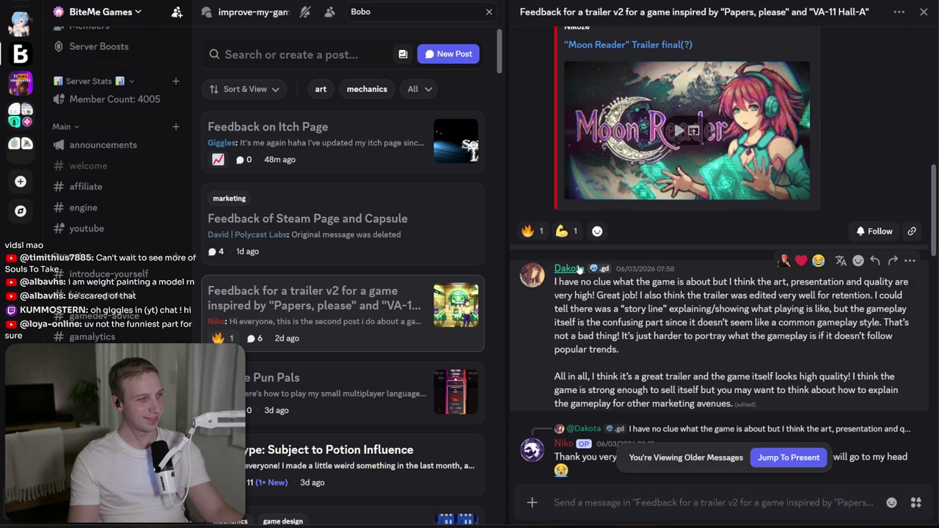
drag(724, 281, 619, 350)
click(707, 349)
scroll(703, 347, down, 2)
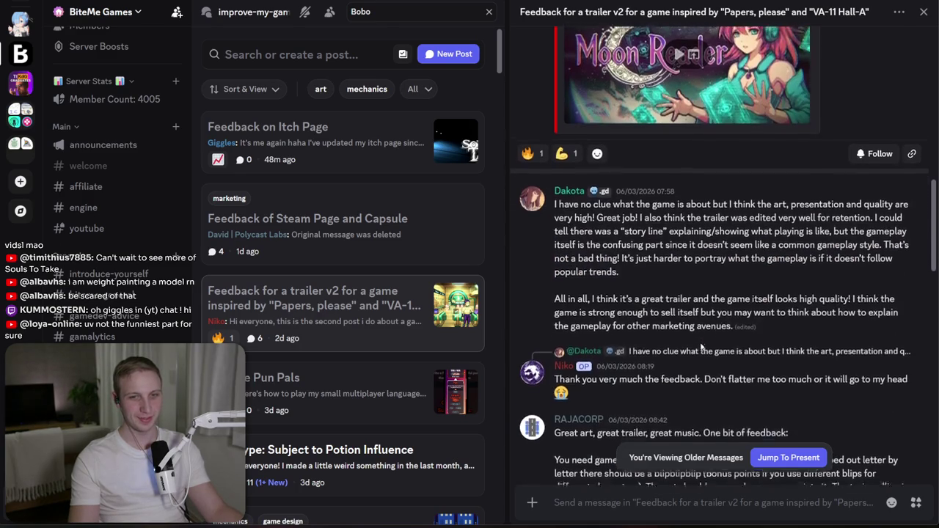
scroll(683, 333, up, 10)
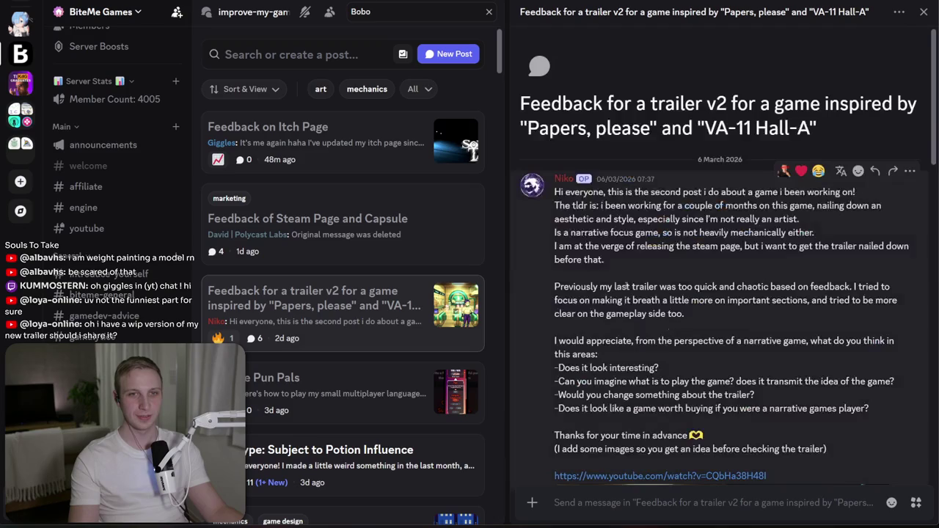
drag(683, 192, 690, 218)
drag(624, 206, 775, 219)
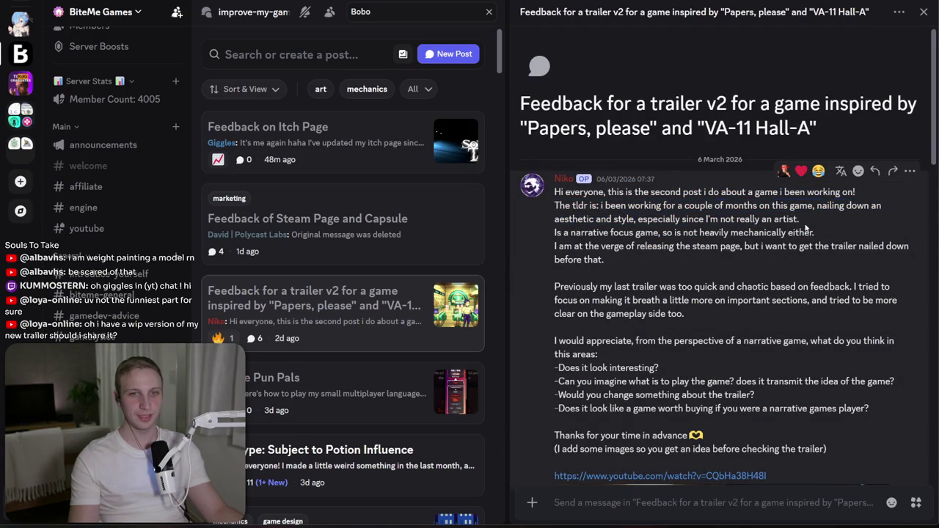
triple_click(807, 229)
drag(601, 206, 800, 218)
click(588, 210)
scroll(573, 229, down, 5)
click(669, 261)
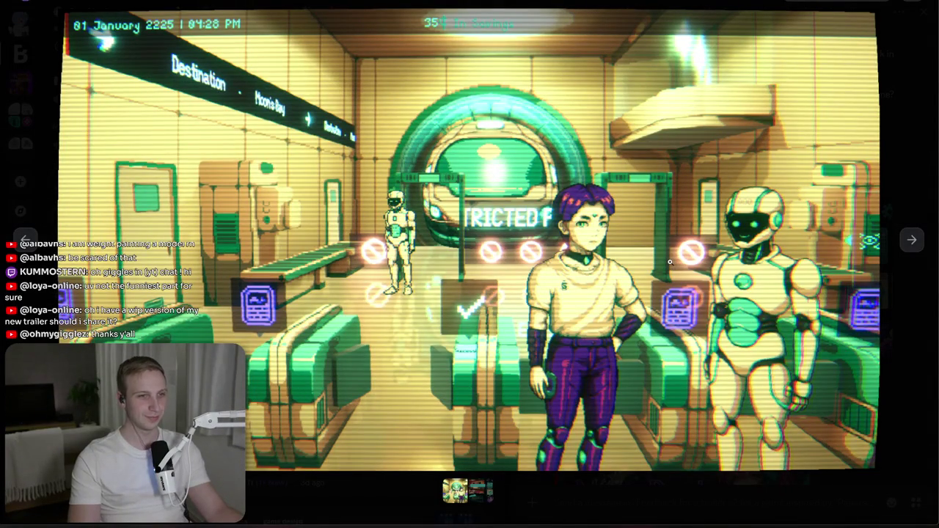
key(Right)
key(Left)
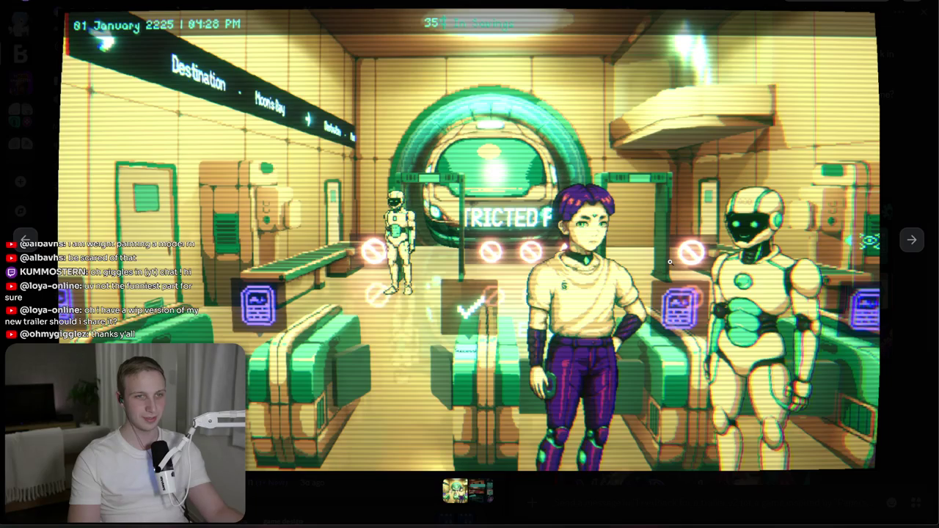
key(Right)
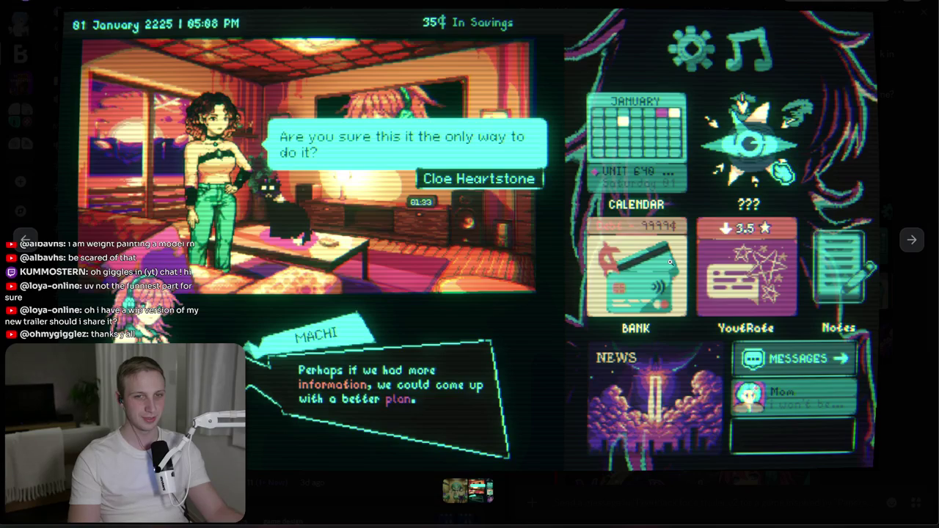
key(Escape)
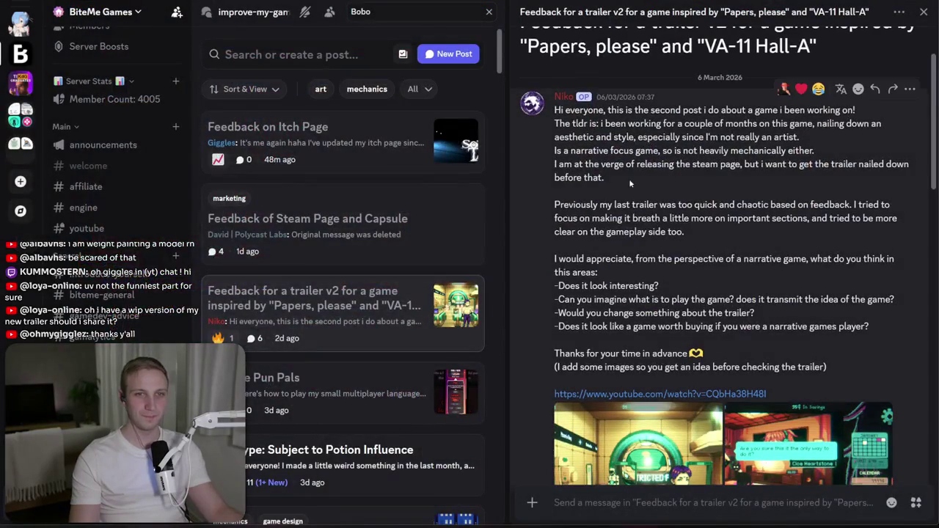
drag(630, 184, 754, 239)
click(754, 239)
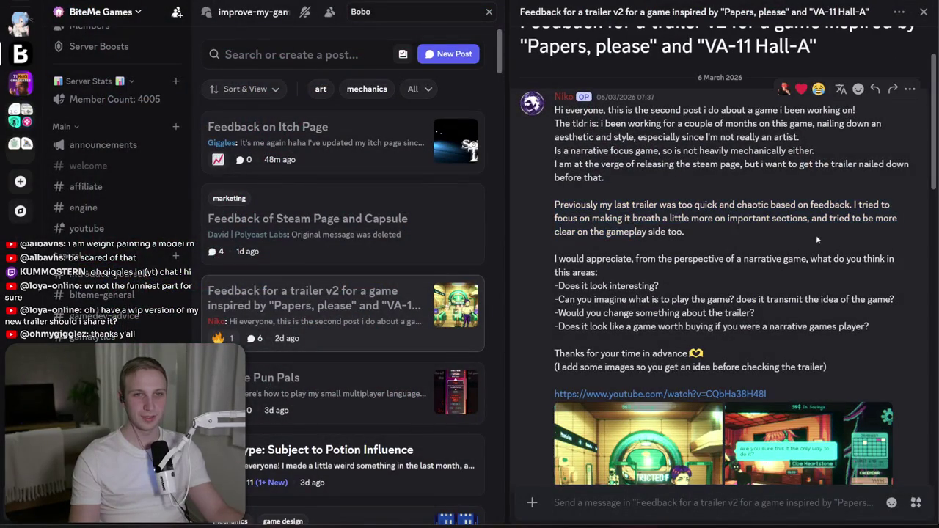
drag(818, 242, 798, 217)
mouse_move(600, 171)
mouse_down()
mouse_move(663, 165)
mouse_move(585, 167)
mouse_up()
click(623, 178)
drag(705, 192, 730, 232)
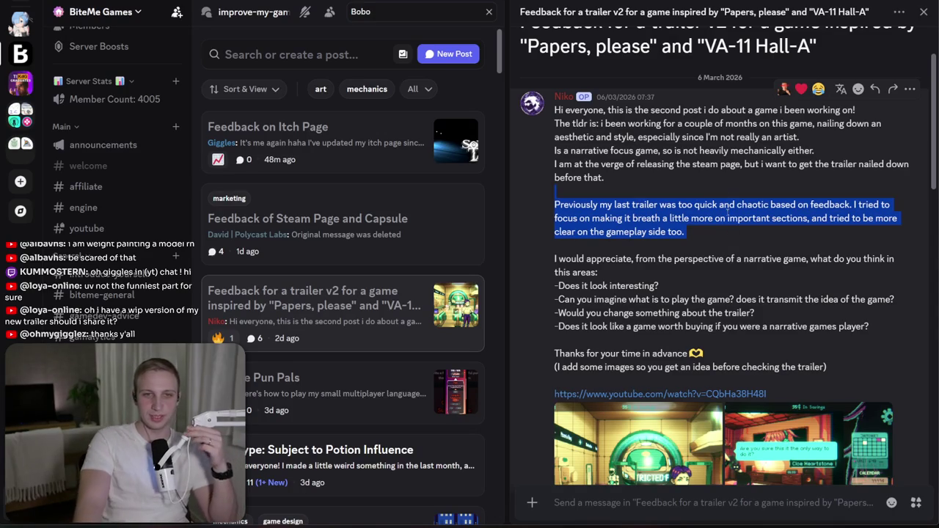
scroll(734, 220, down, 3)
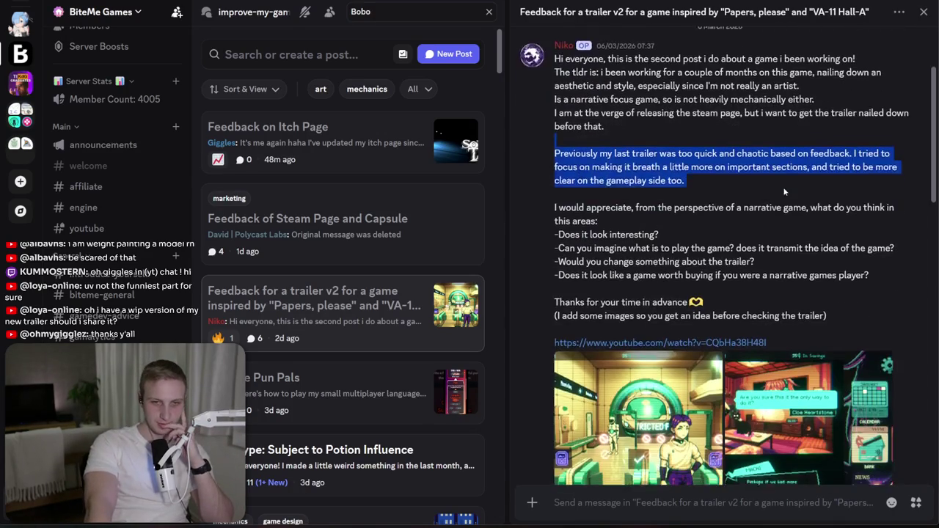
scroll(569, 313, down, 5)
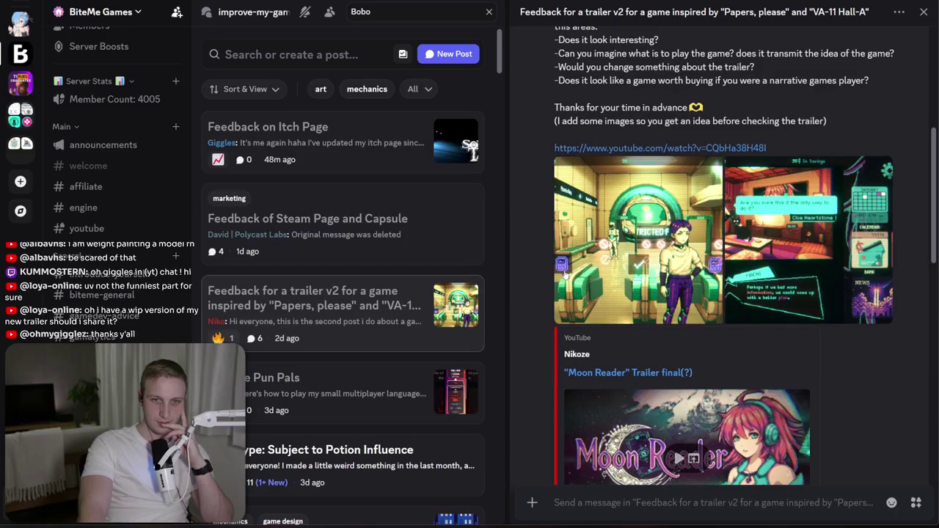
scroll(749, 234, up, 10)
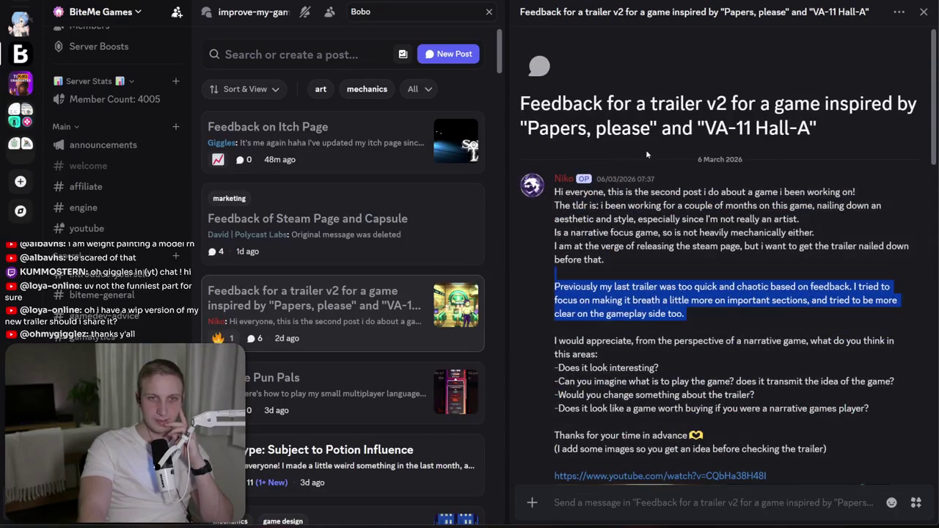
drag(528, 131, 816, 130)
scroll(660, 220, down, 15)
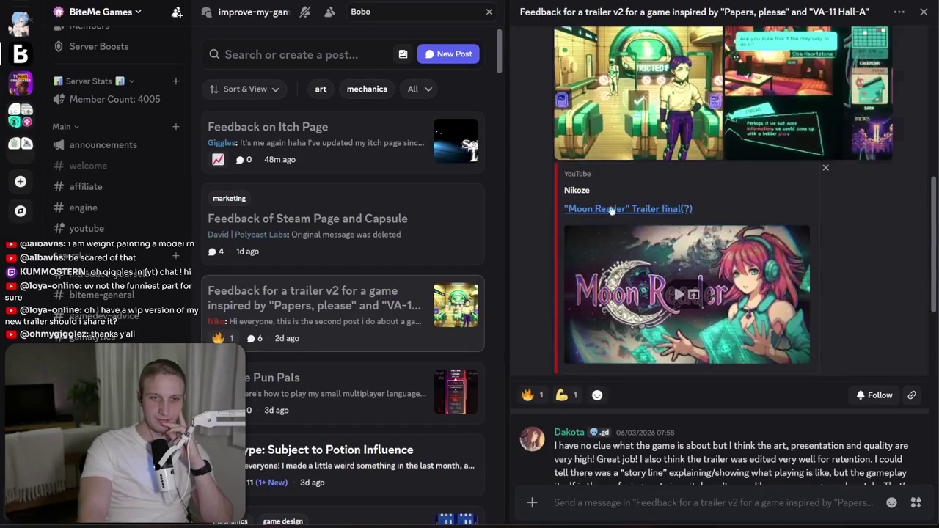
click(611, 209)
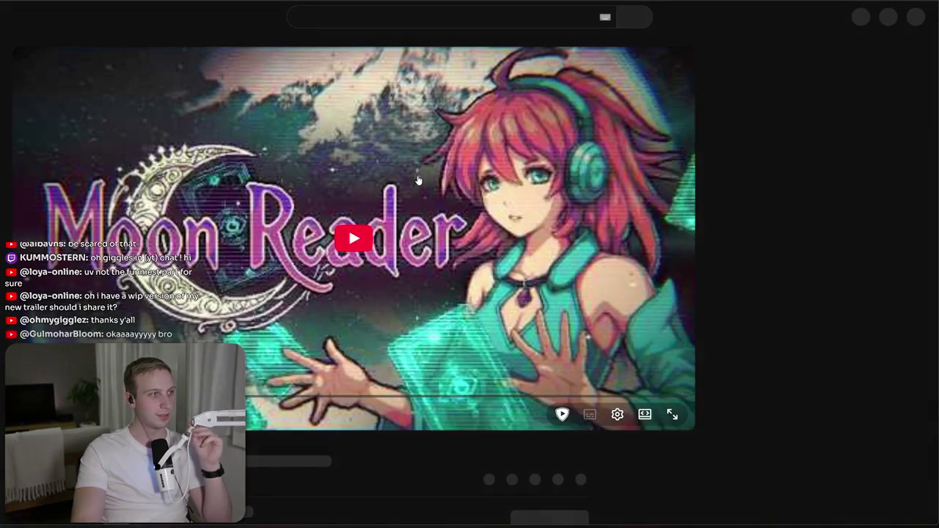
- Look over the Moon Reader trailer page, then go to Discord's announcements channel
scroll(418, 179, down, 1)
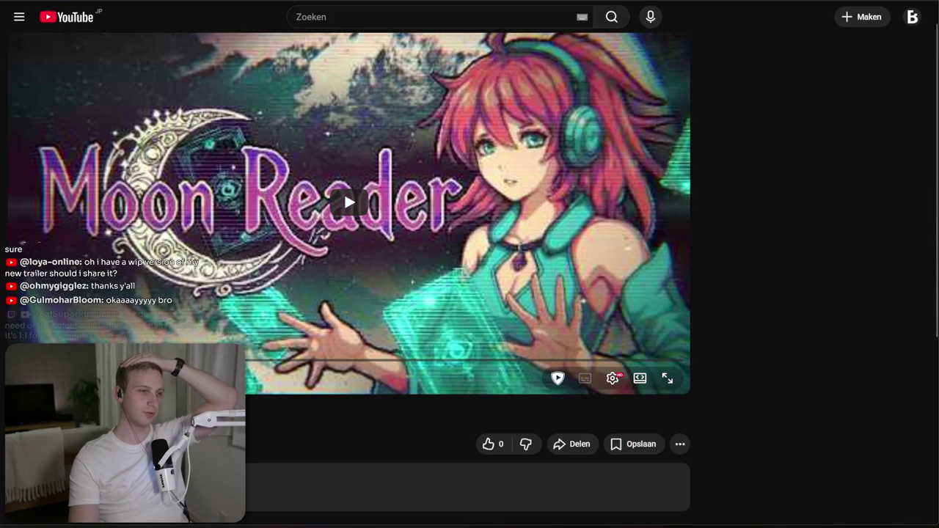
key(alt+Tab)
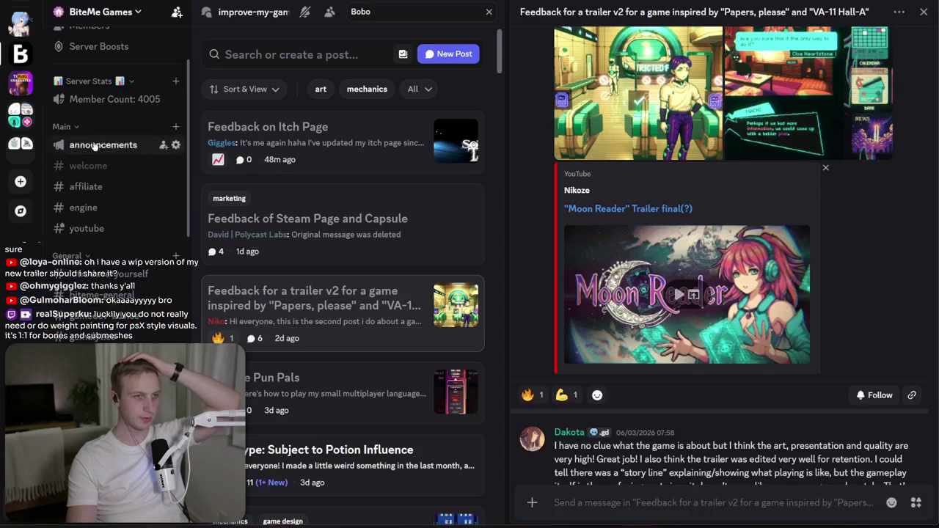
click(103, 145)
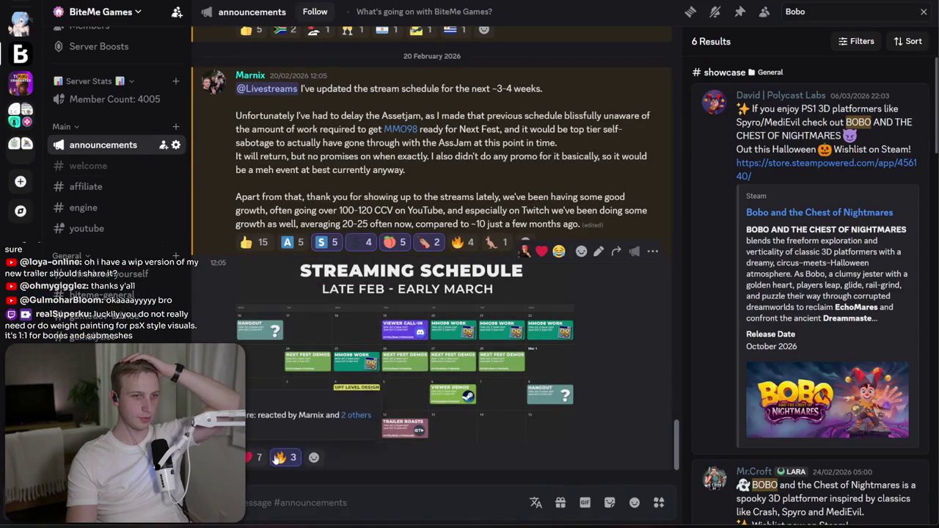
- Enlarge the streaming schedule, zoom into Trailer Roasts and early March, then close it
click(393, 405)
click(404, 423)
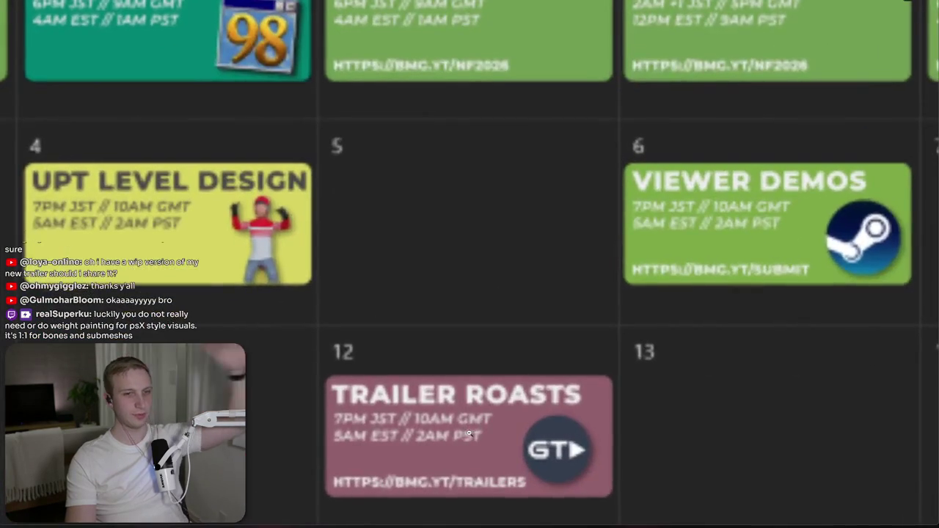
click(468, 353)
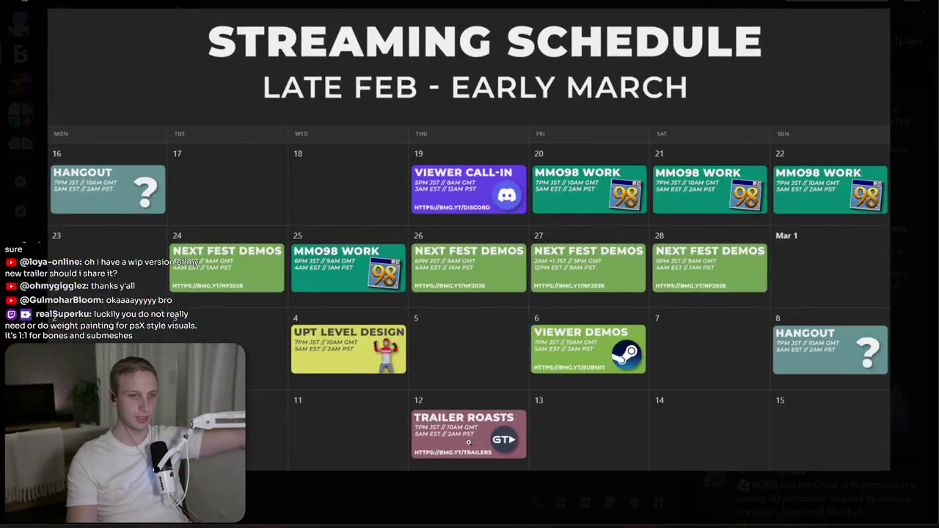
click(468, 442)
click(362, 392)
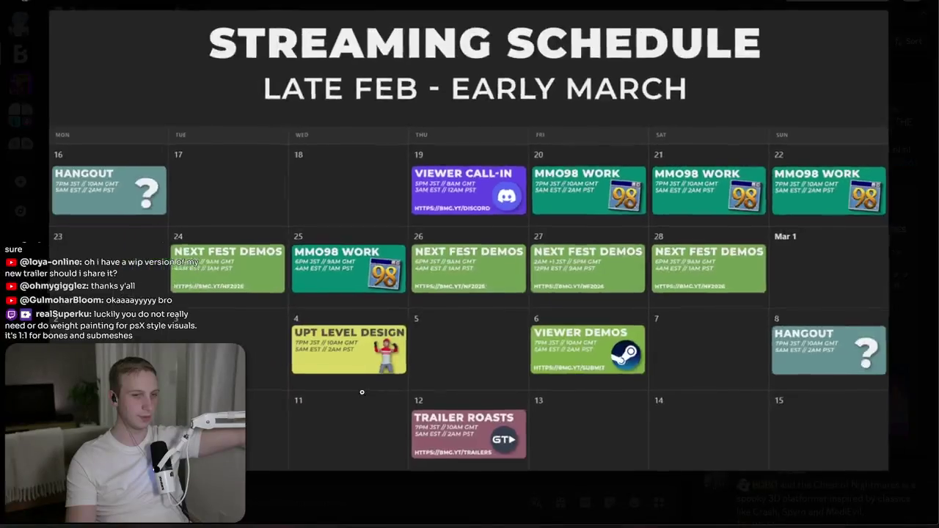
click(425, 308)
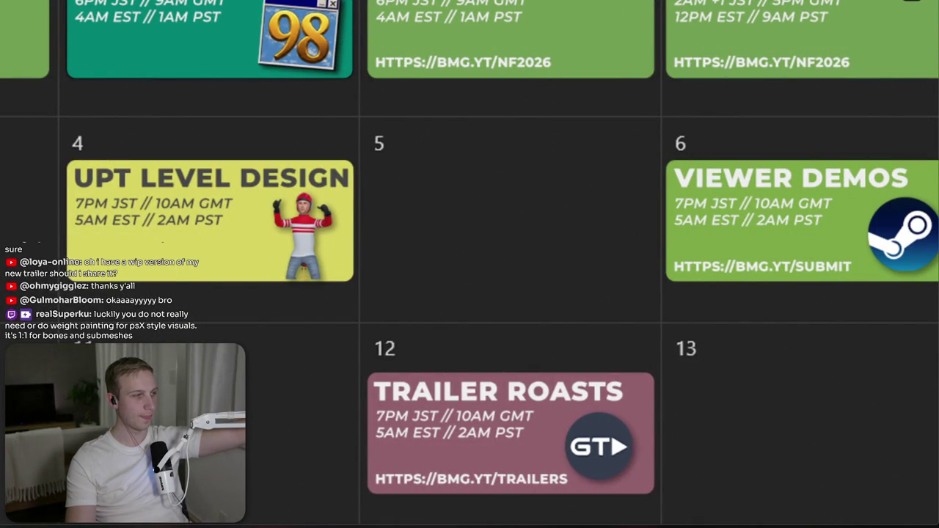
click(259, 335)
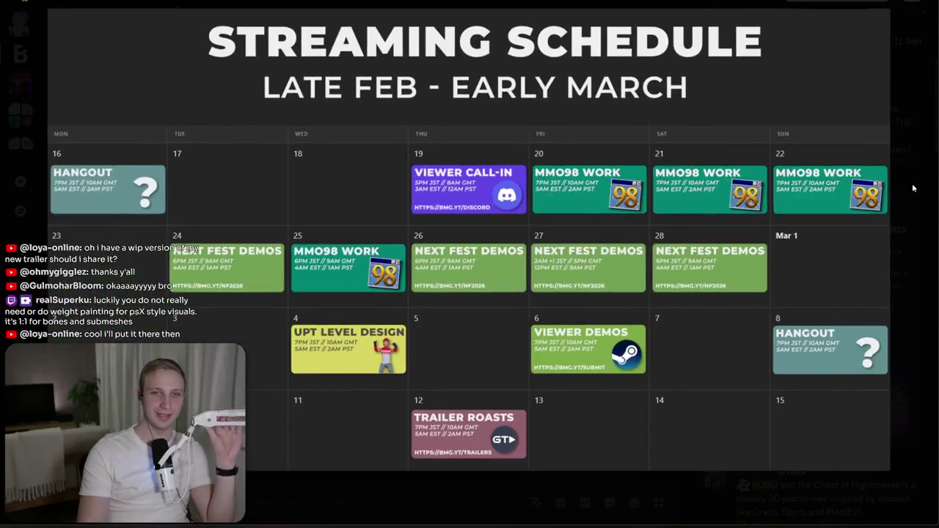
click(913, 188)
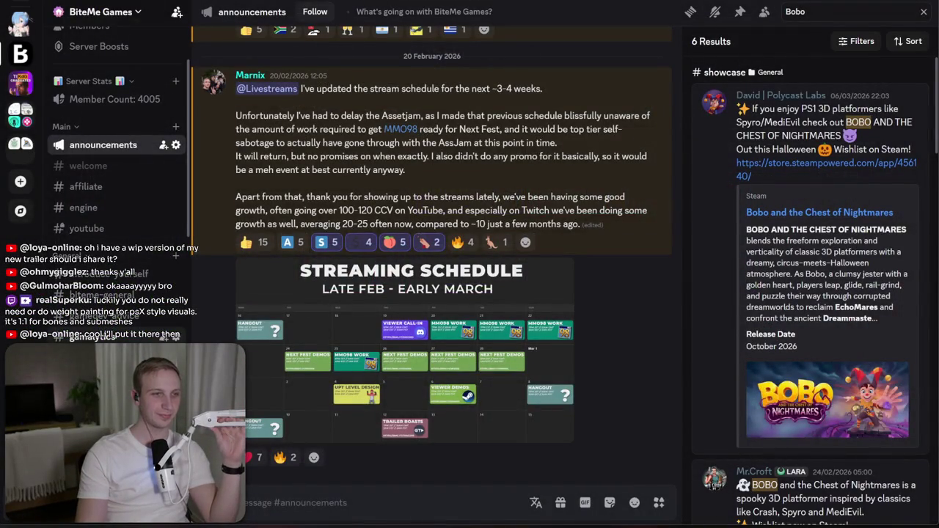
click(96, 360)
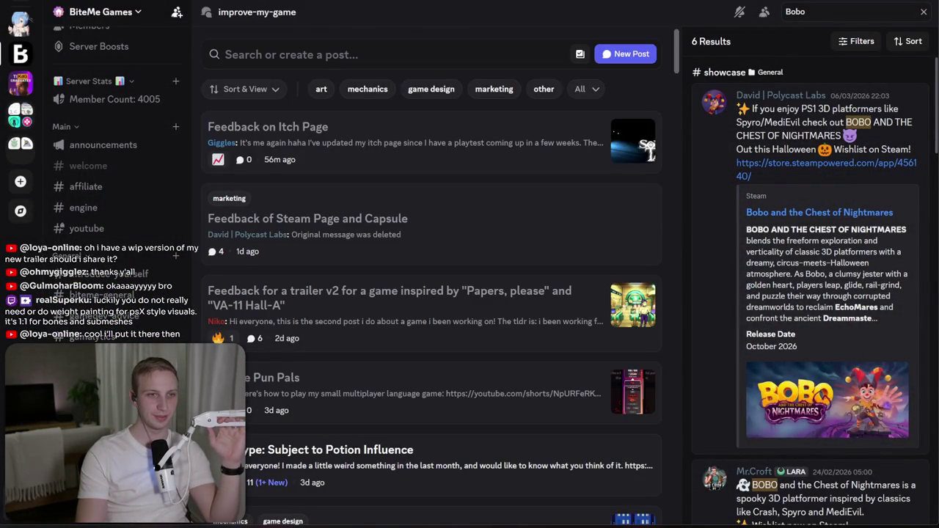
- Play the Moon Reader trailer, pausing on Machi's dialogue and the robot scene
key(alt+Tab)
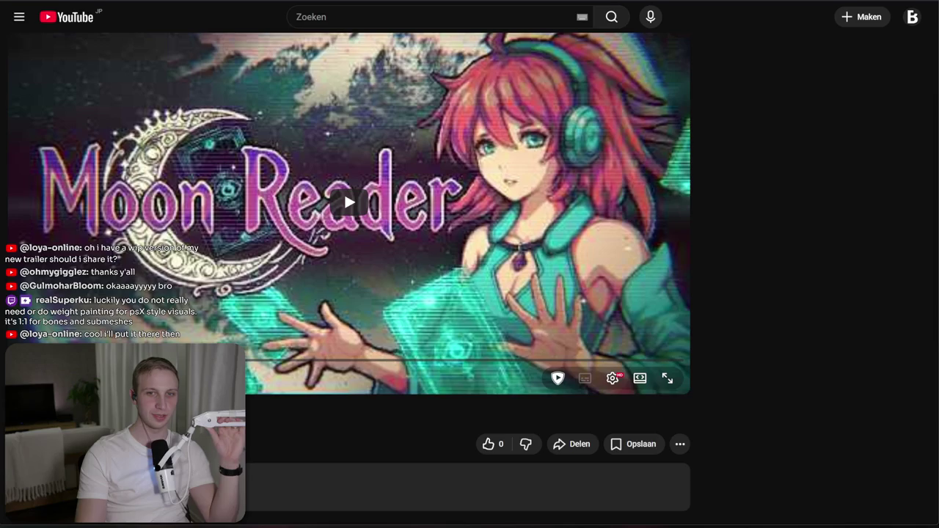
click(454, 169)
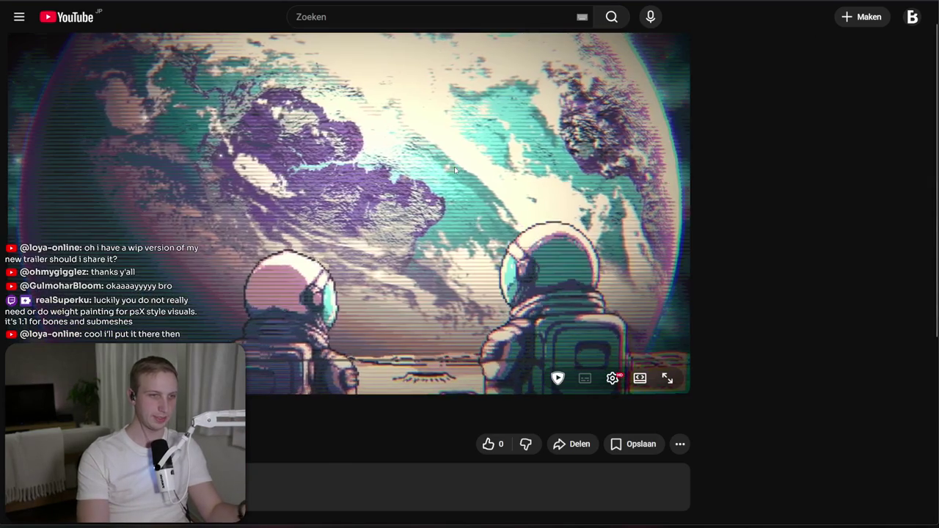
scroll(296, 428, up, 1)
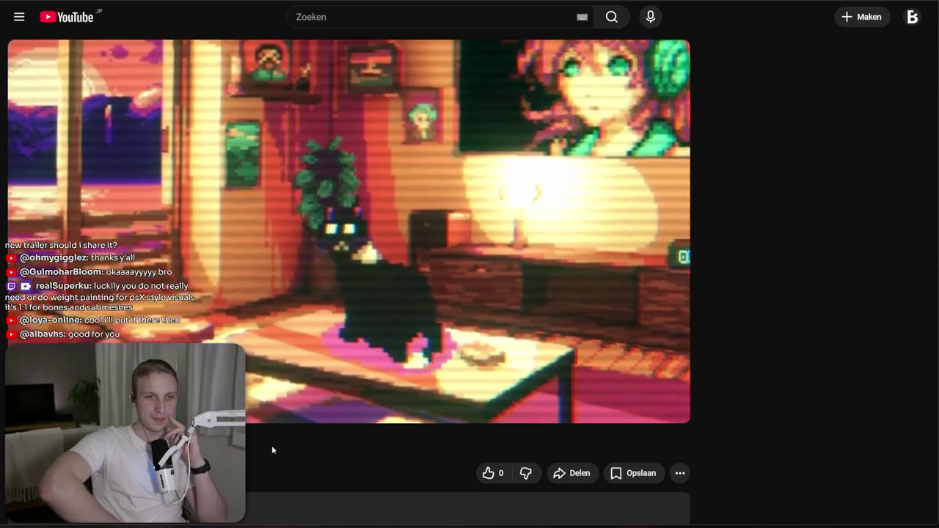
click(297, 196)
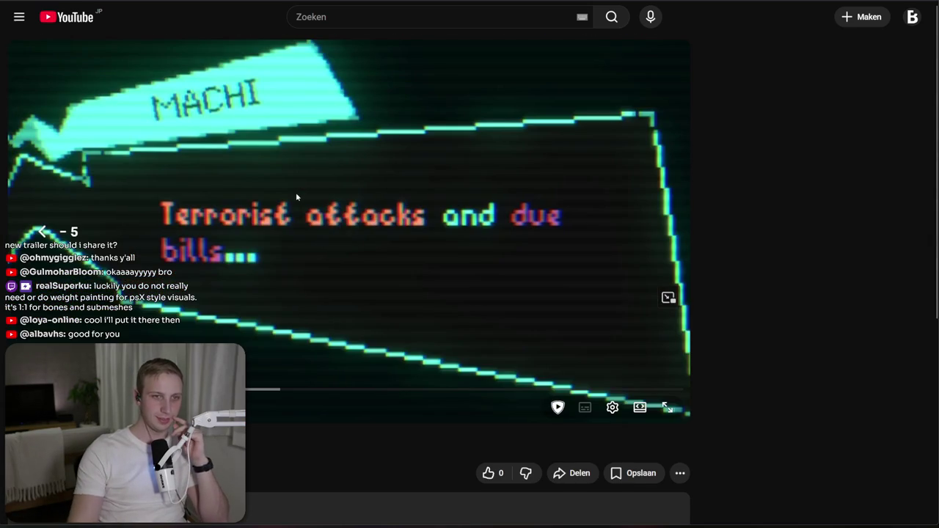
click(387, 189)
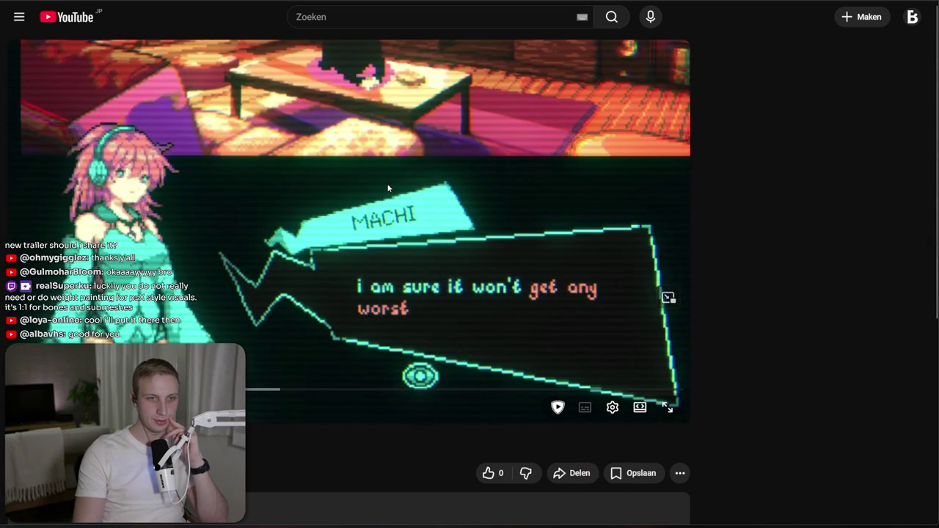
click(389, 189)
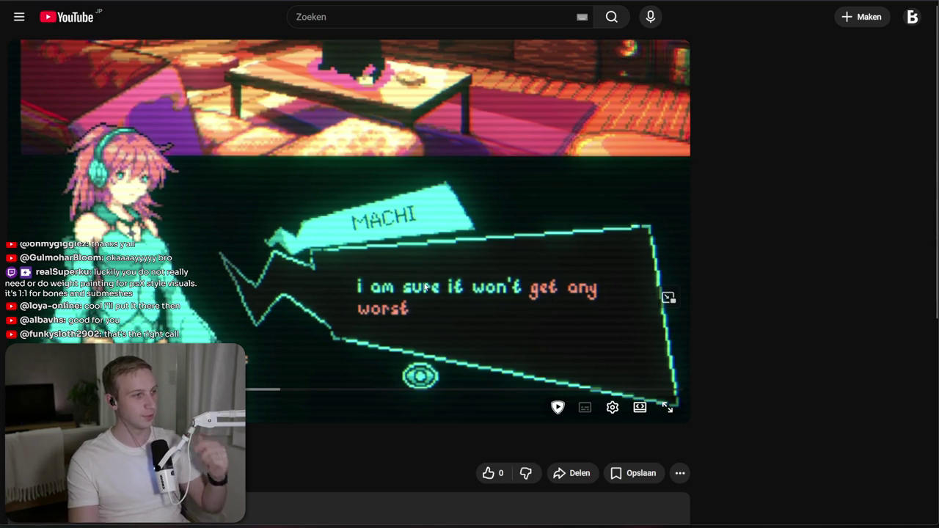
click(425, 287)
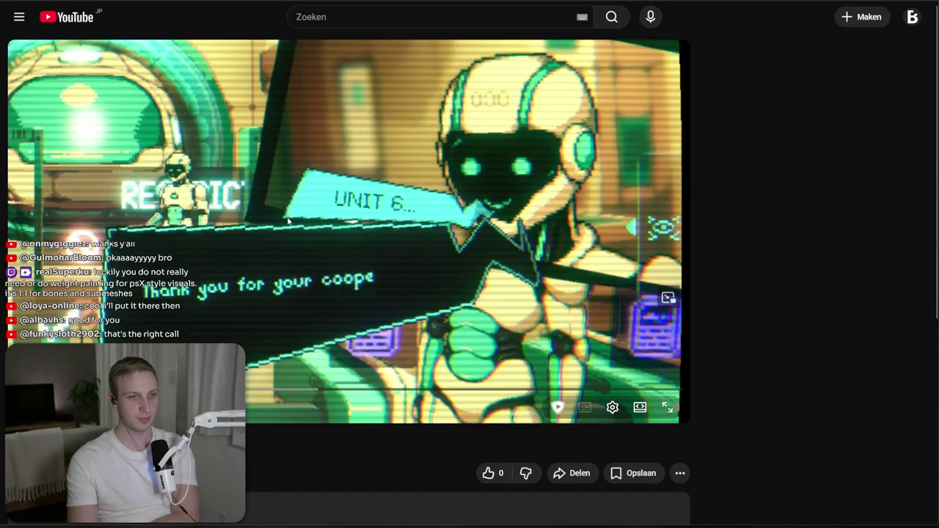
click(287, 222)
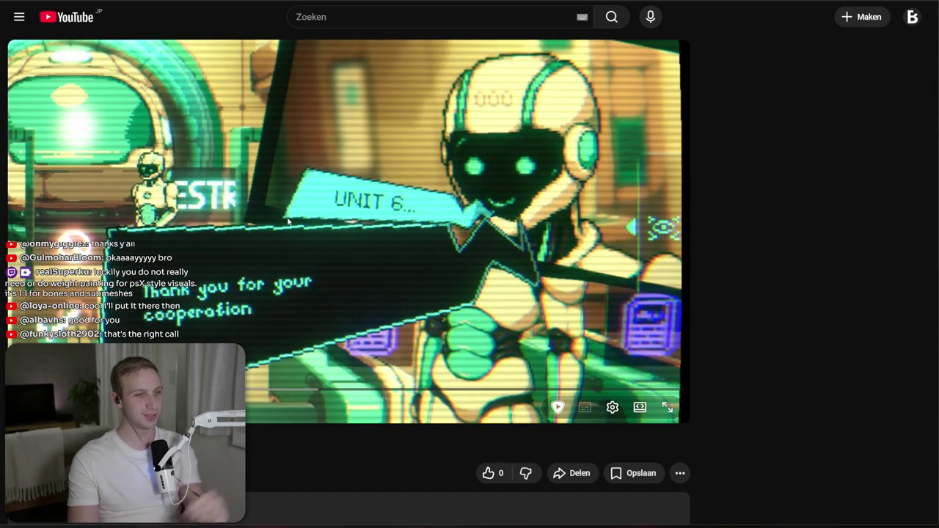
click(288, 222)
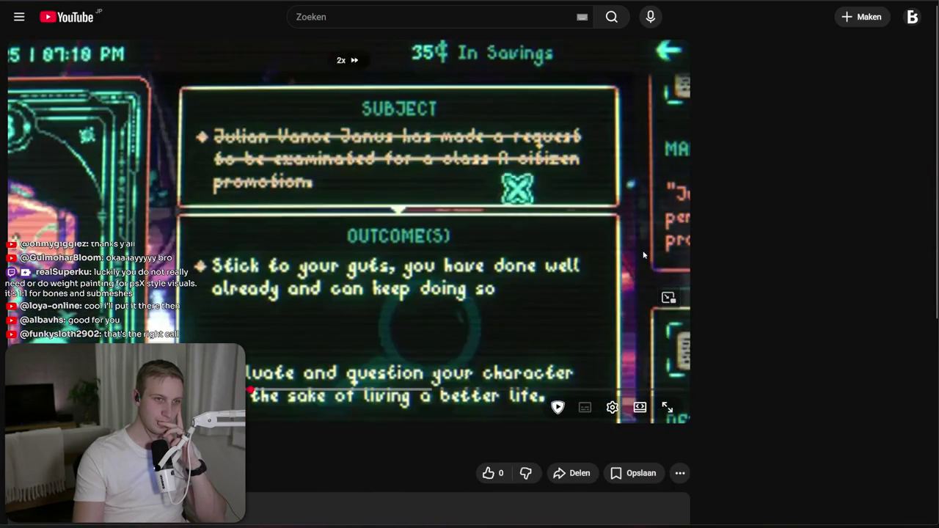
- Pause on the outcome and phone-apps screens, then skip ahead to Bob's line
click(440, 231)
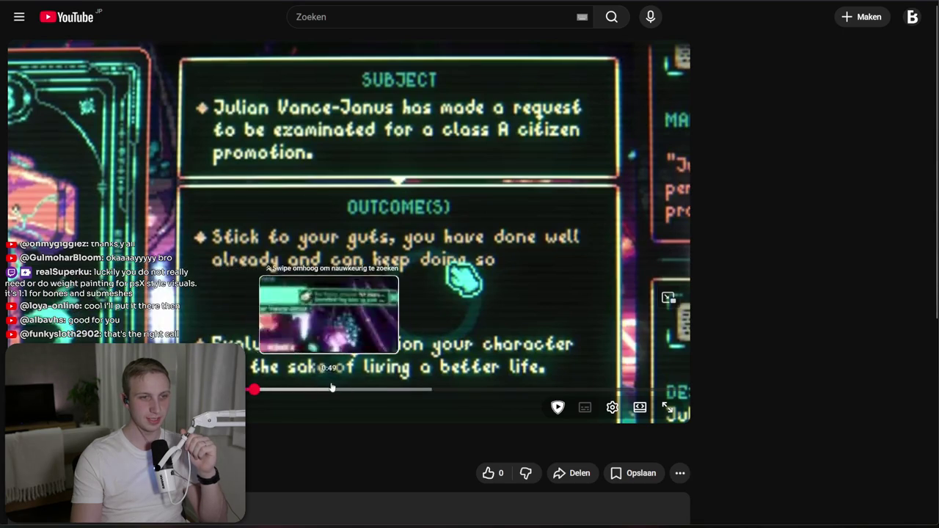
click(385, 256)
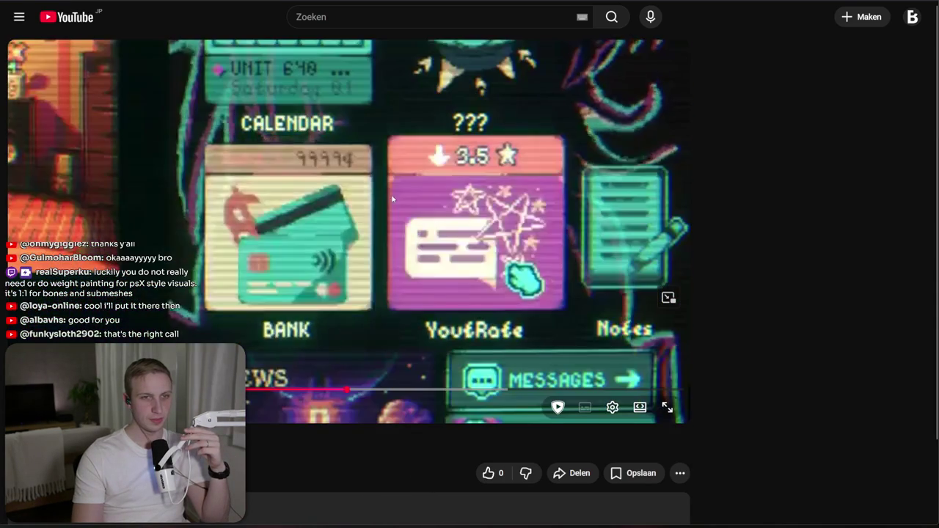
click(392, 198)
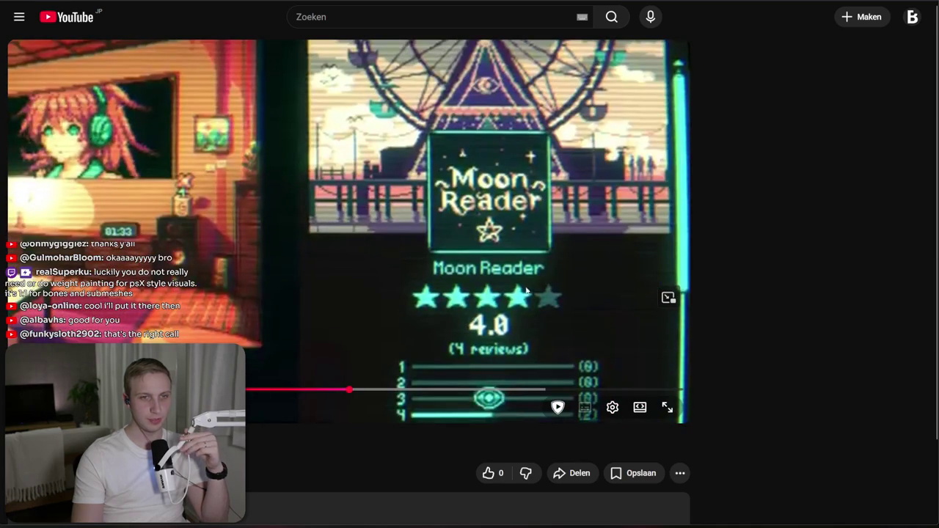
click(461, 212)
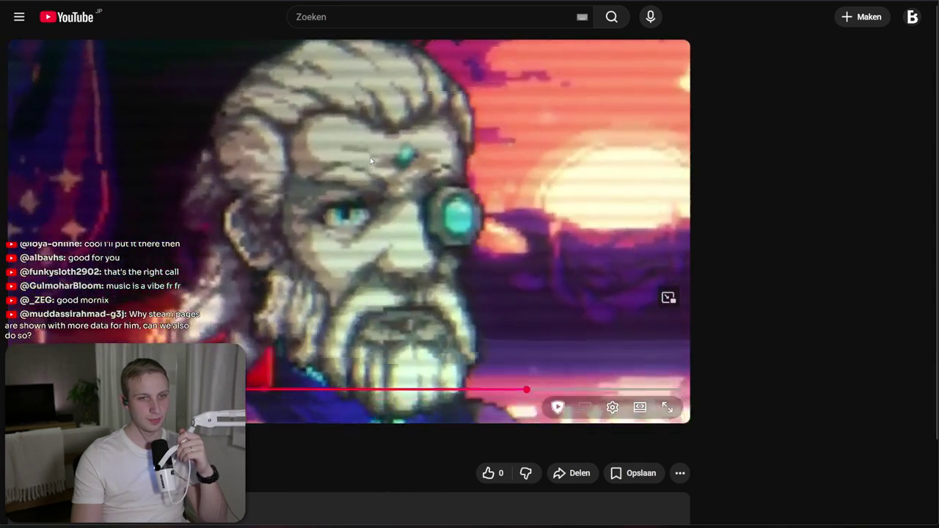
click(587, 389)
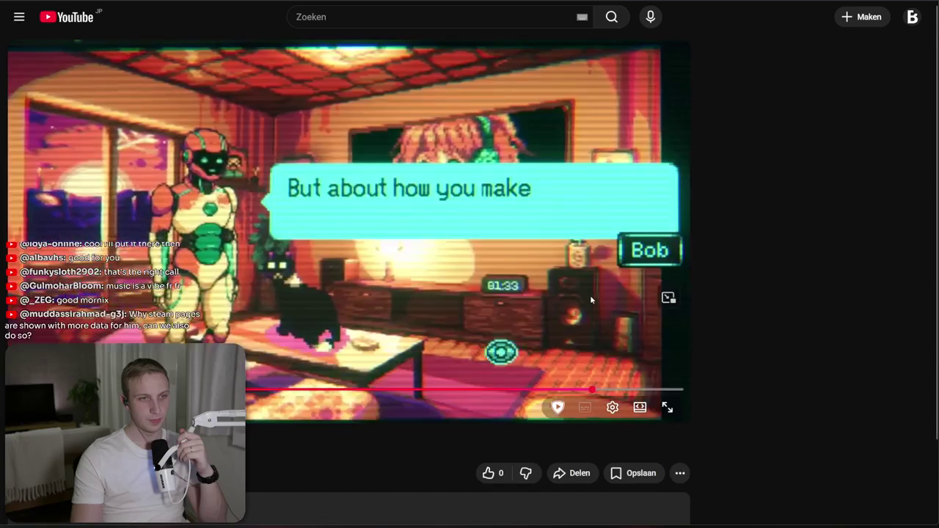
click(590, 294)
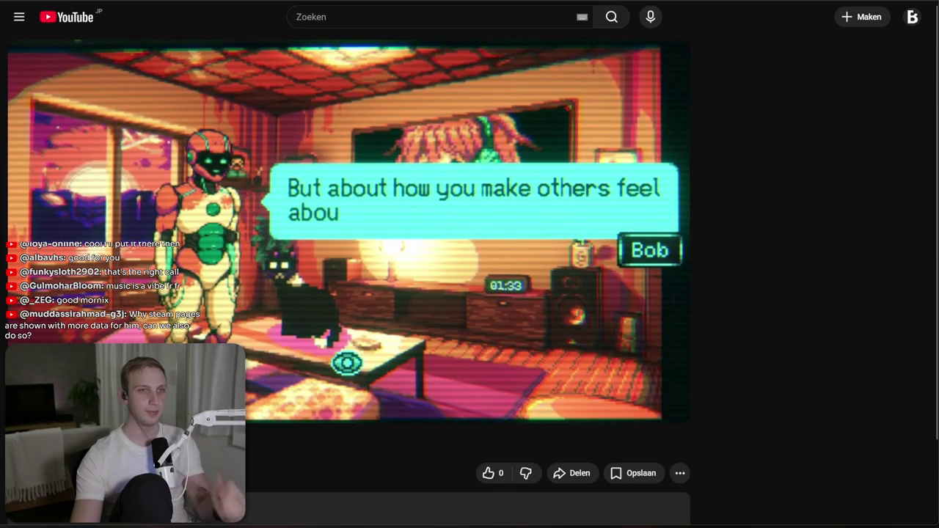
key(ctrl+t)
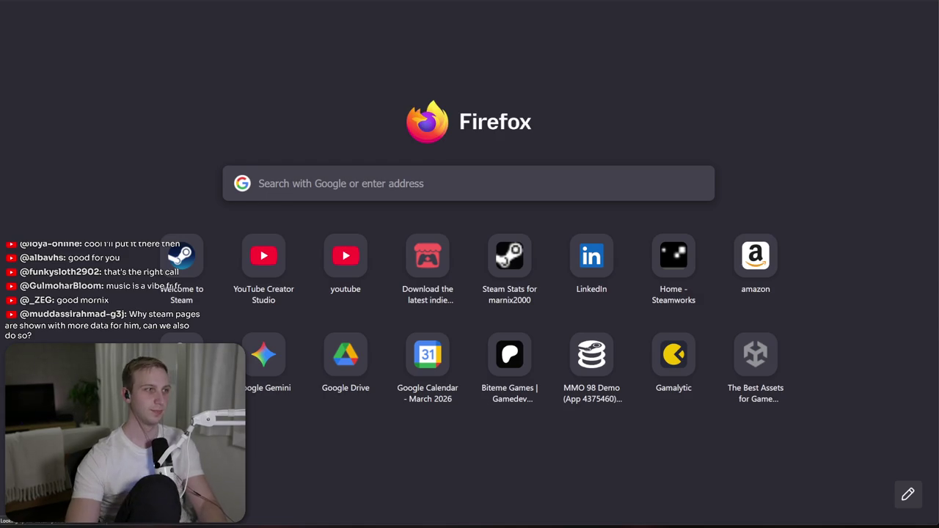
- Open the MMO 98 Steam store page and scroll to its demo section
click(562, 57)
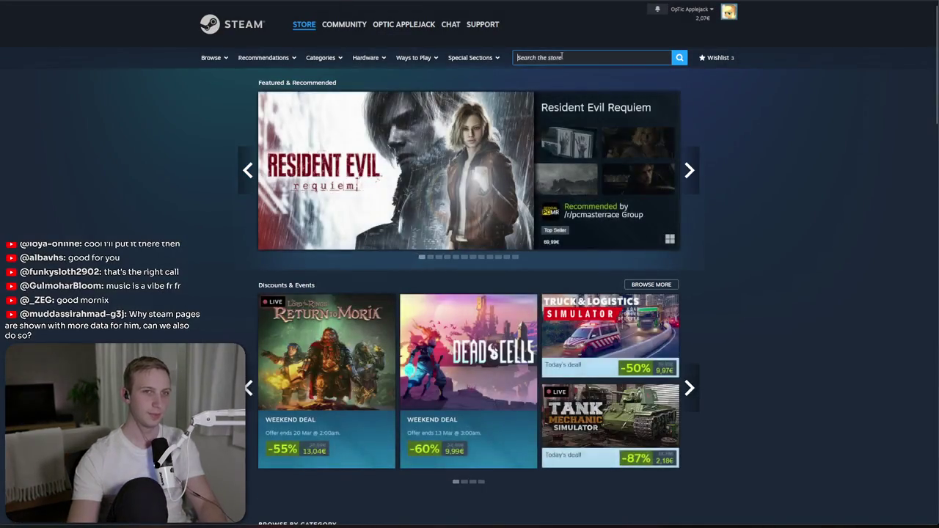
text(mmo98)
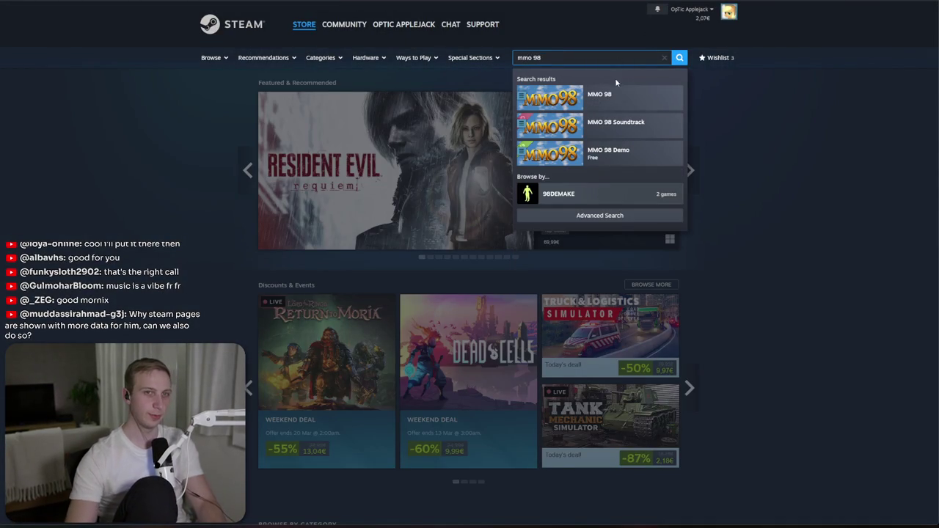
key(Return)
scroll(756, 256, down, 4)
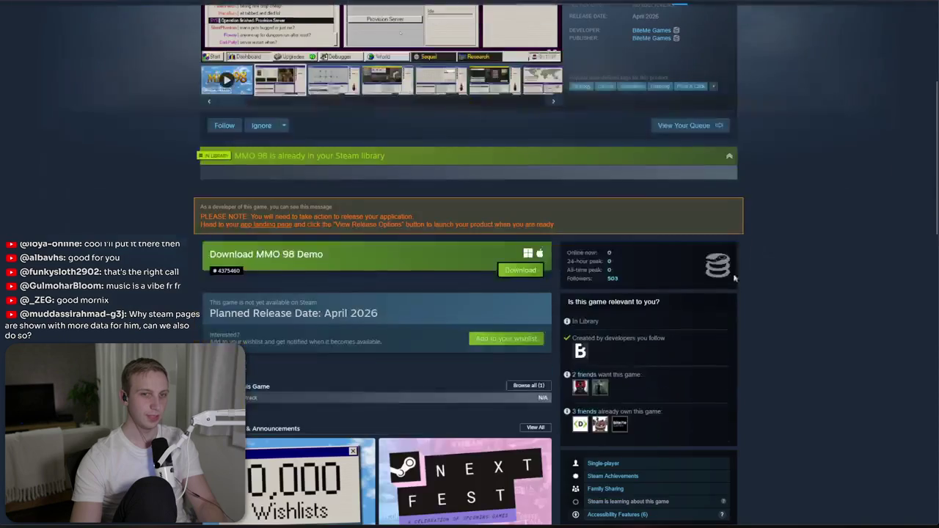
- Check the SteamDB extension menu, then start a new-tab search for 'steamdb firefox'
click(874, 4)
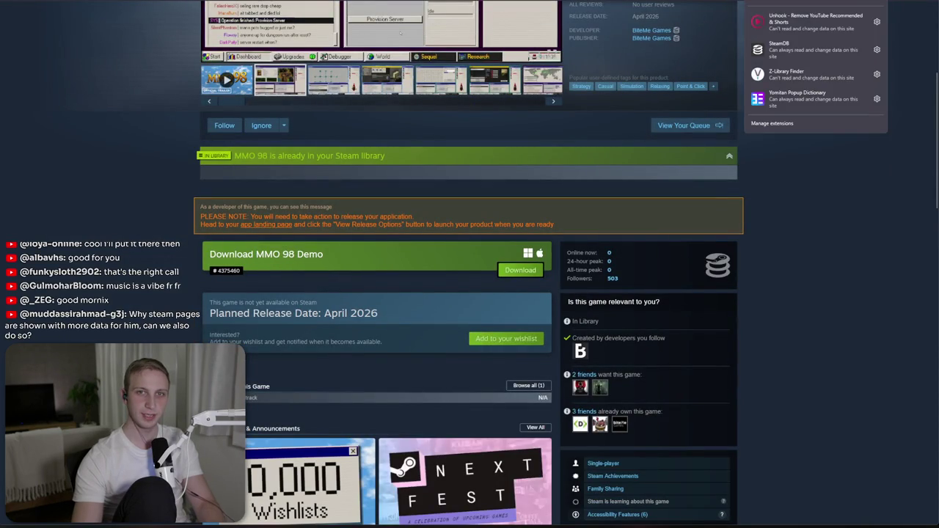
click(863, 3)
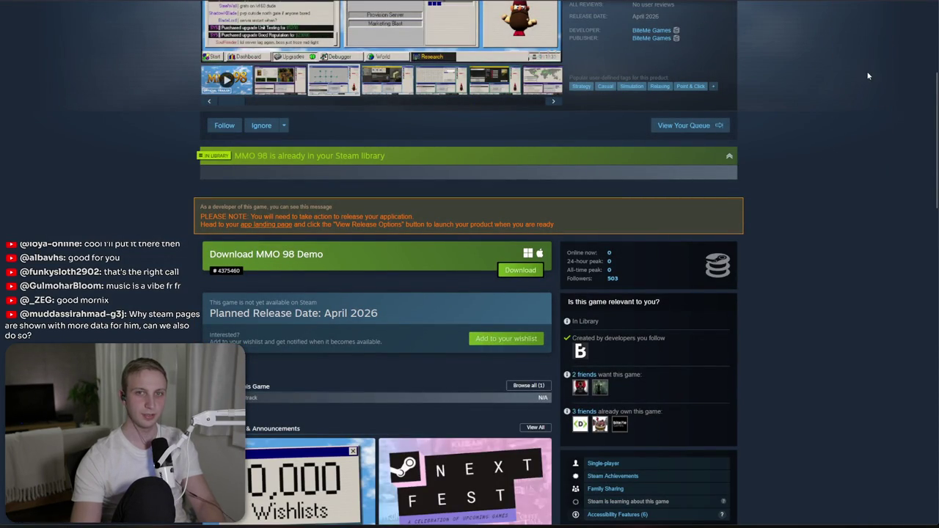
click(873, 1)
key(ctrl+t)
text(steamdb firefox)
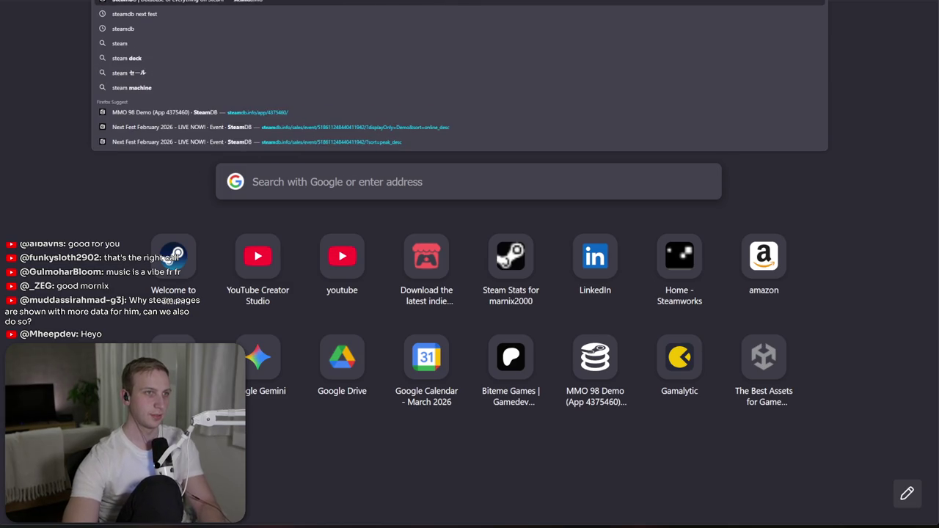
- Open the SteamDB add-on page and view its feature screenshots one by one
key(Return)
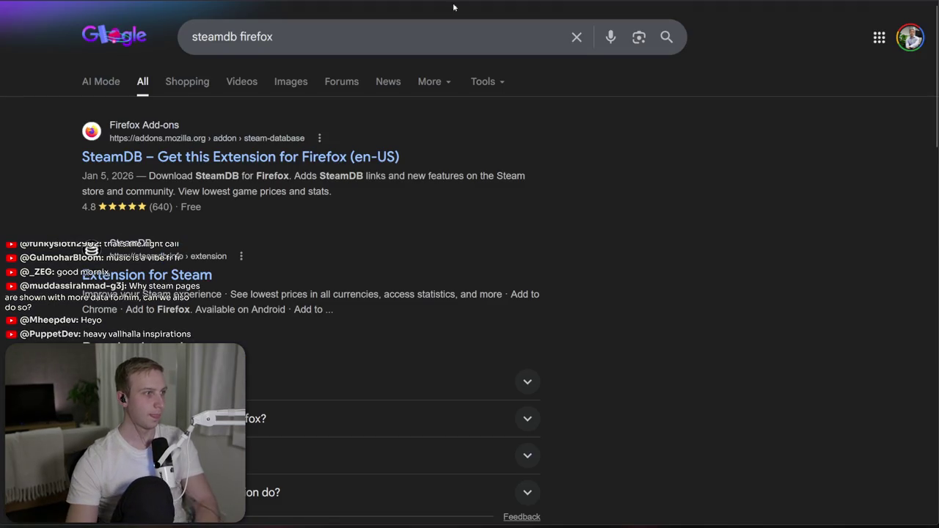
click(165, 156)
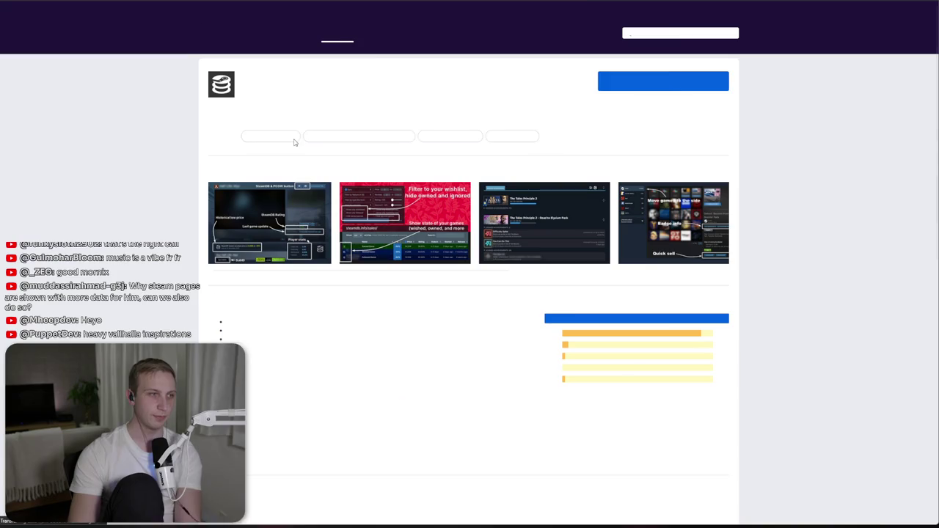
click(263, 211)
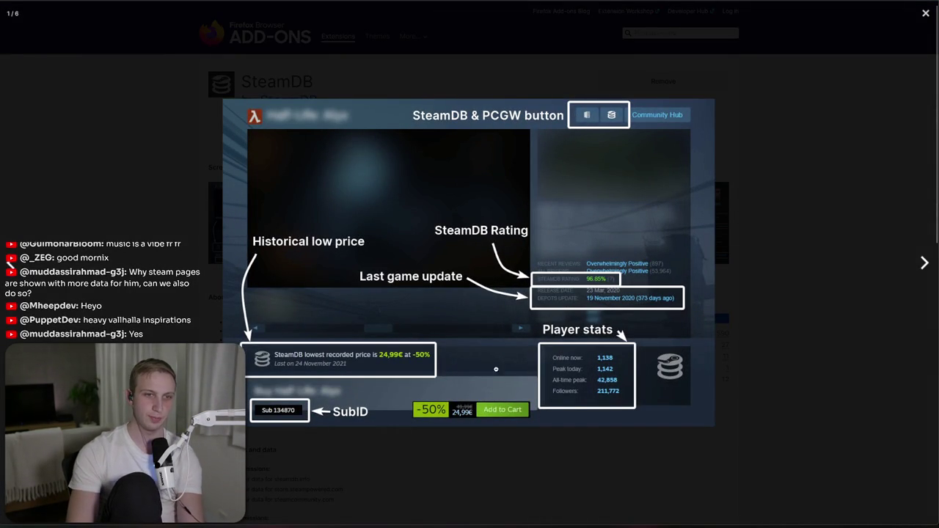
click(925, 265)
click(925, 265)
click(925, 265)
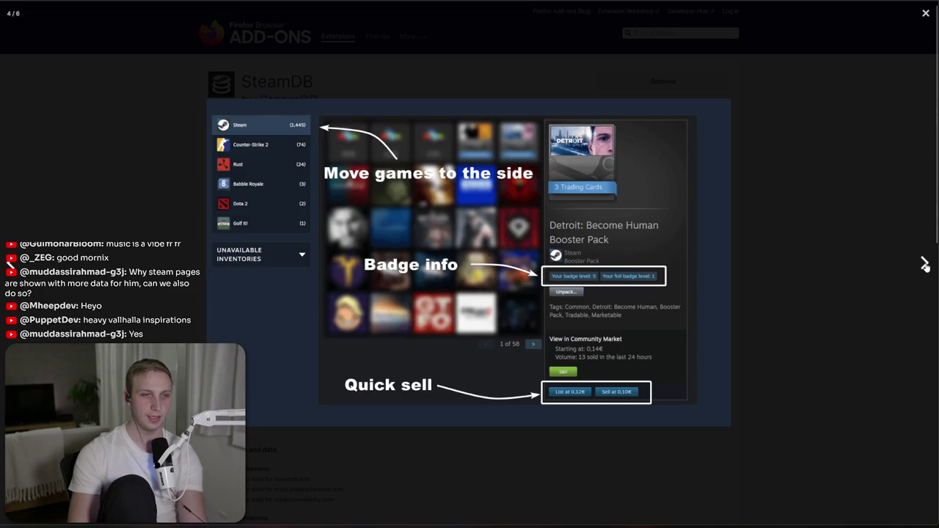
click(513, 52)
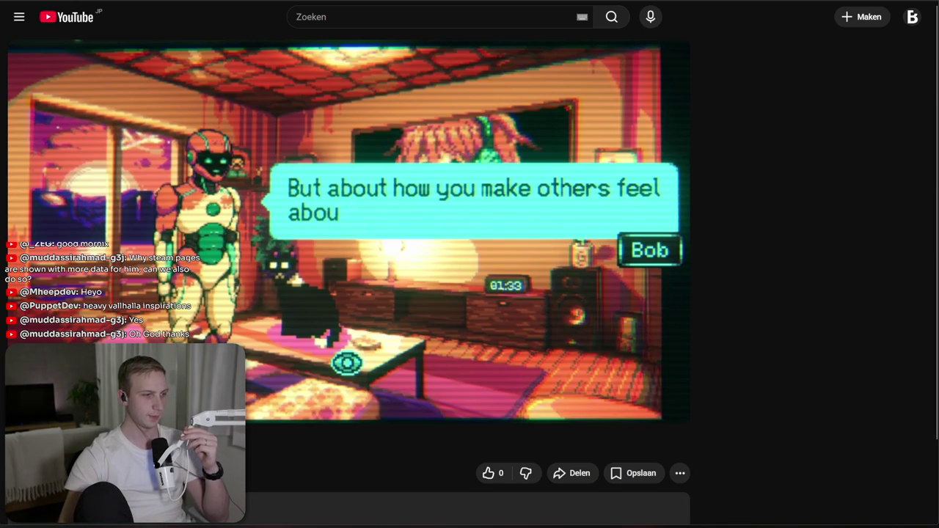
- Open the 'Feedback for a trailer v2' post and read RAJACORP's sound-effects feedback
key(alt+Tab)
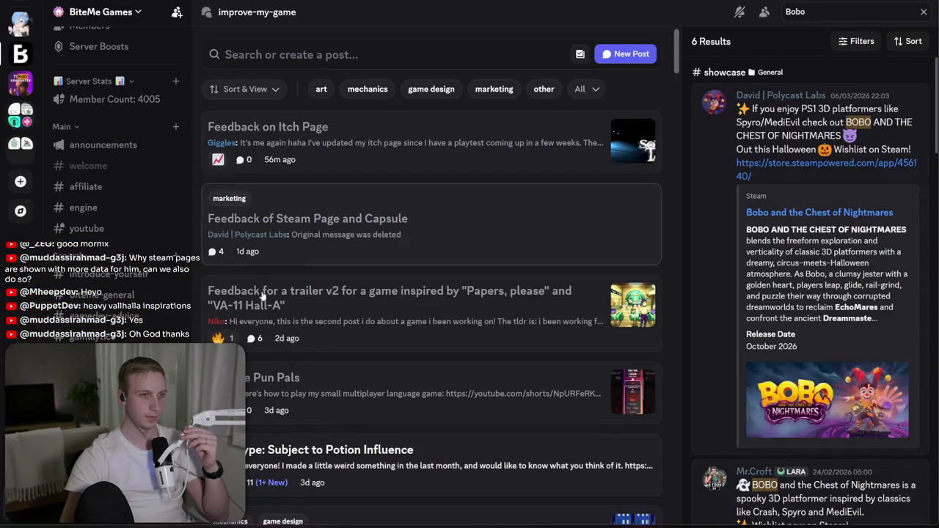
click(444, 320)
scroll(733, 293, down, 3)
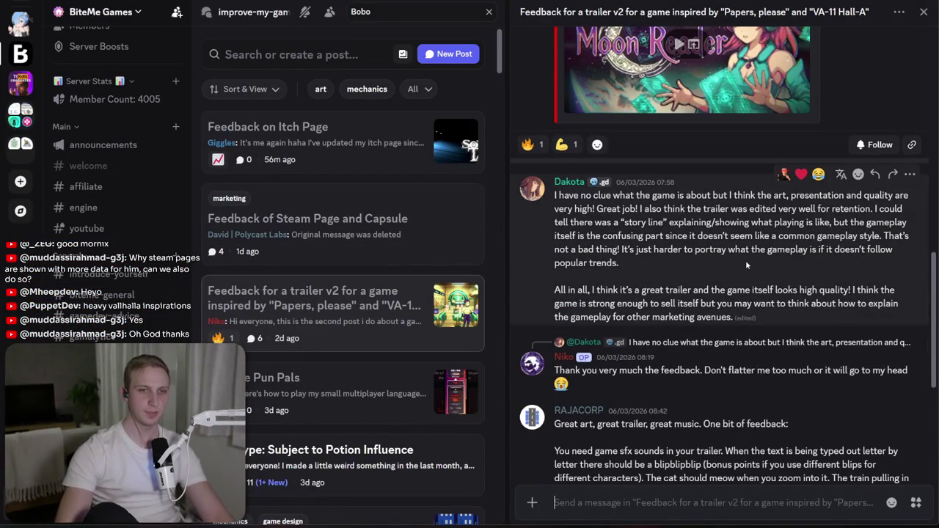
scroll(747, 265, down, 3)
mouse_move(690, 316)
mouse_down()
mouse_move(694, 372)
mouse_move(693, 328)
mouse_move(716, 371)
mouse_move(713, 330)
mouse_move(722, 368)
mouse_move(734, 321)
mouse_up()
click(702, 316)
click(712, 328)
click(723, 368)
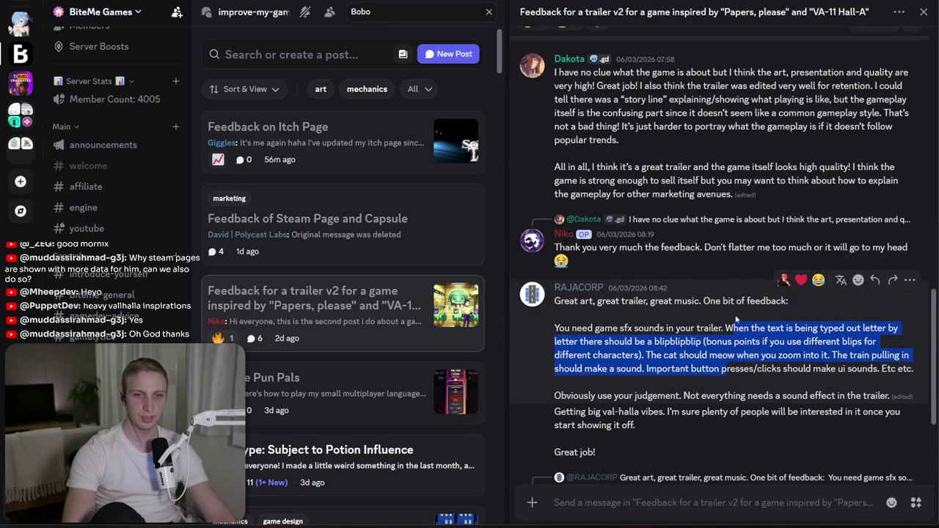
- Read RAJACORP's last reply, then open the 'Chinese Pun Pals' post
scroll(735, 318, down, 2)
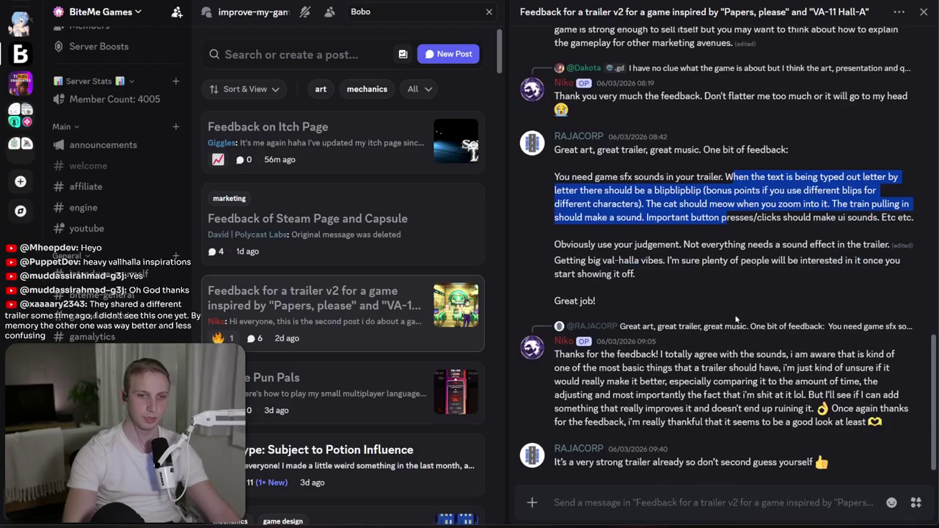
drag(829, 462, 705, 476)
drag(556, 462, 720, 471)
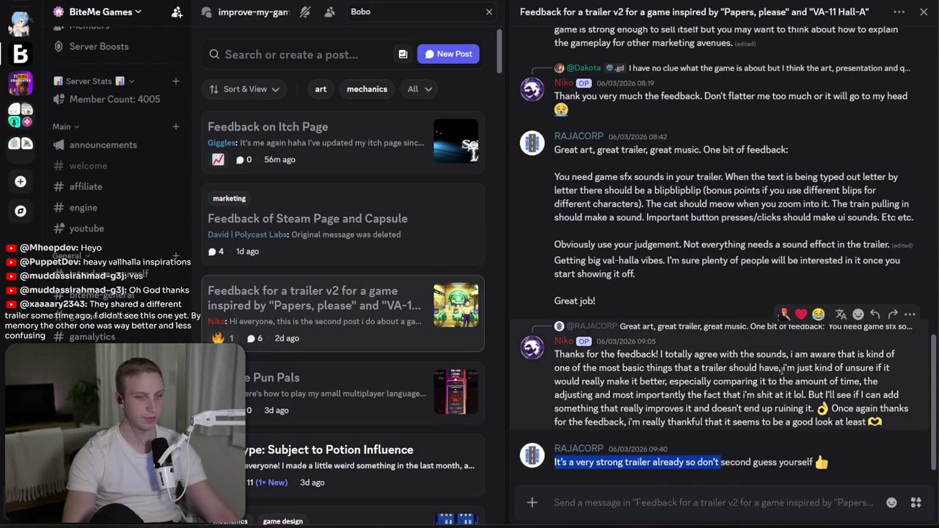
scroll(715, 448, up, 3)
click(386, 389)
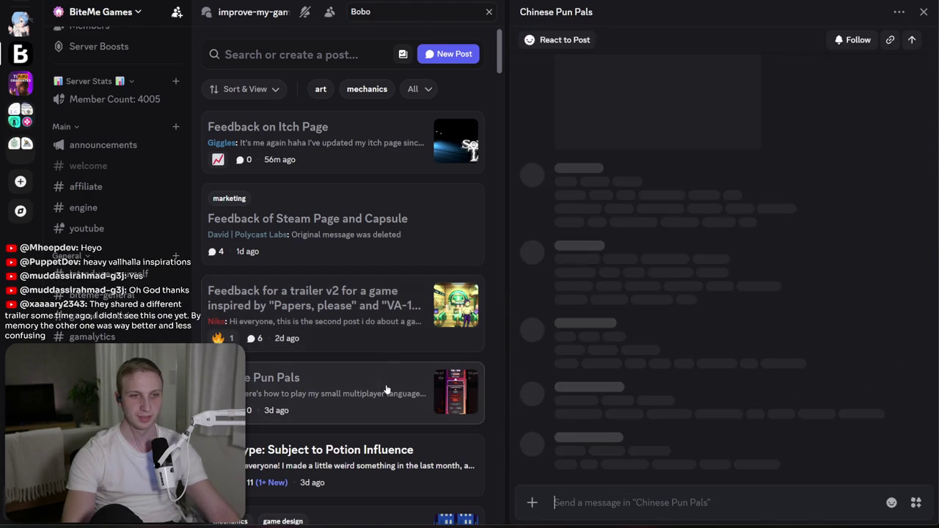
- In the Chinese Pun Pals post, glance at the how-to-play video, then follow the itch.io link
scroll(876, 349, up, 4)
scroll(876, 349, up, 3)
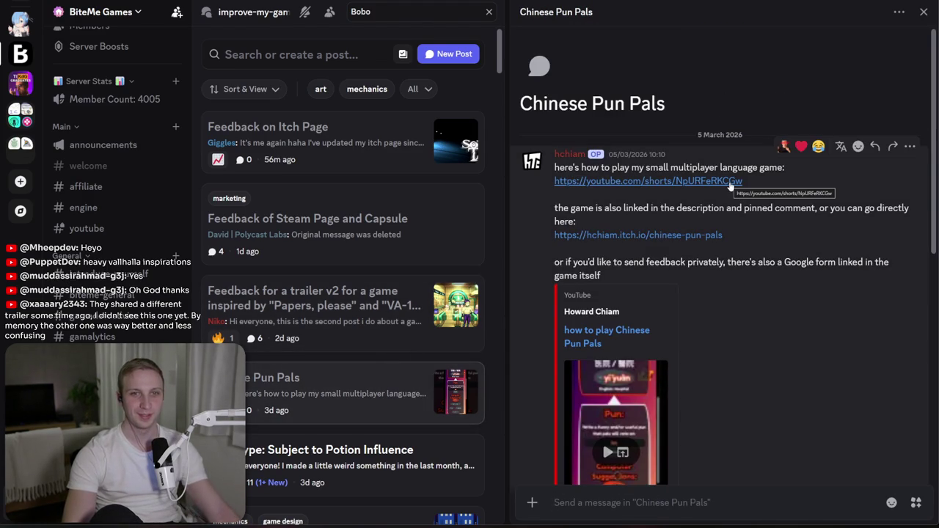
click(732, 183)
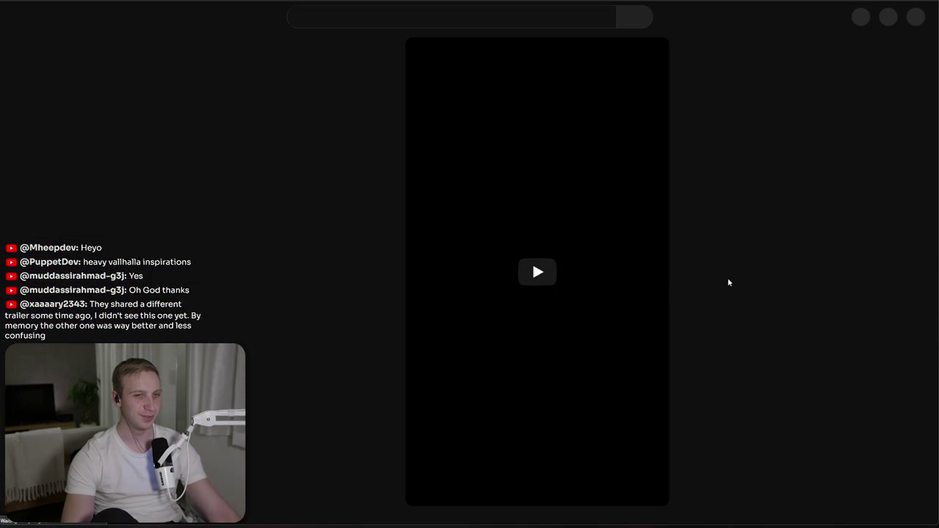
key(ctrl+w)
key(ctrl+w)
key(ctrl+w)
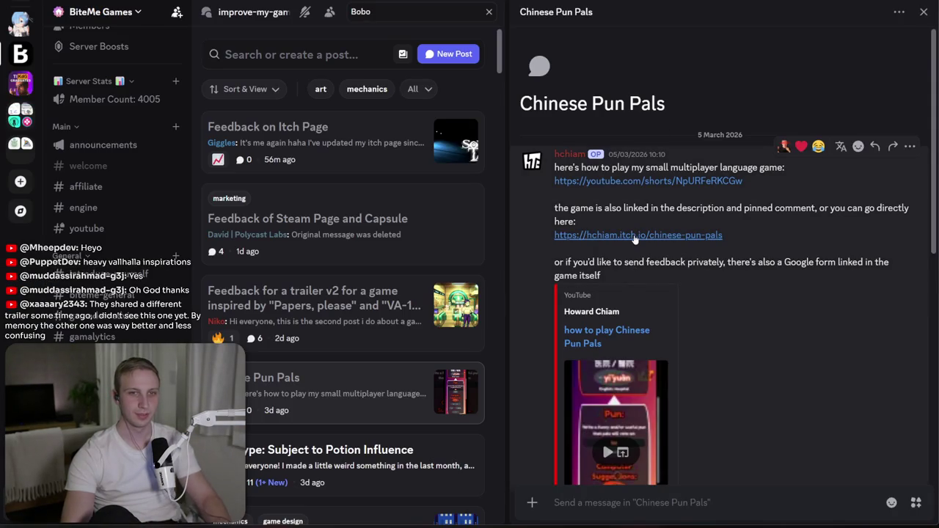
click(634, 235)
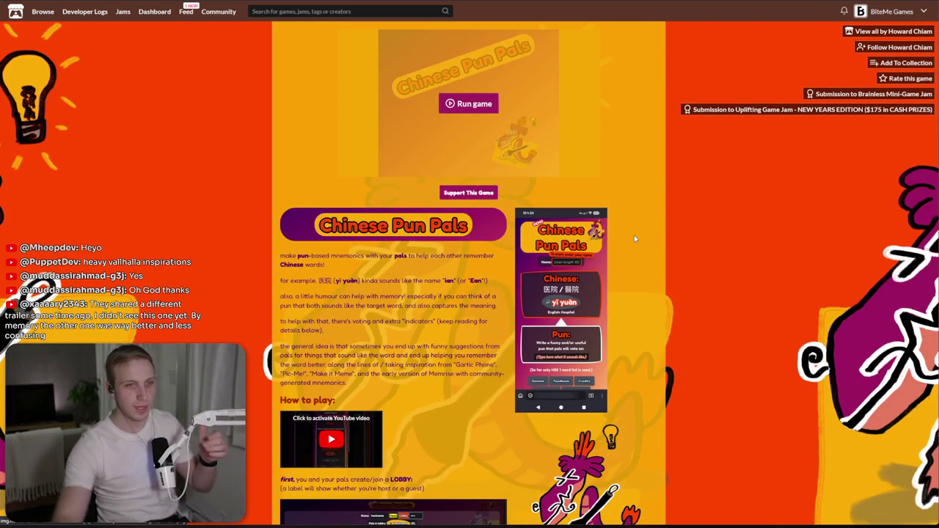
triple_click(367, 272)
click(379, 273)
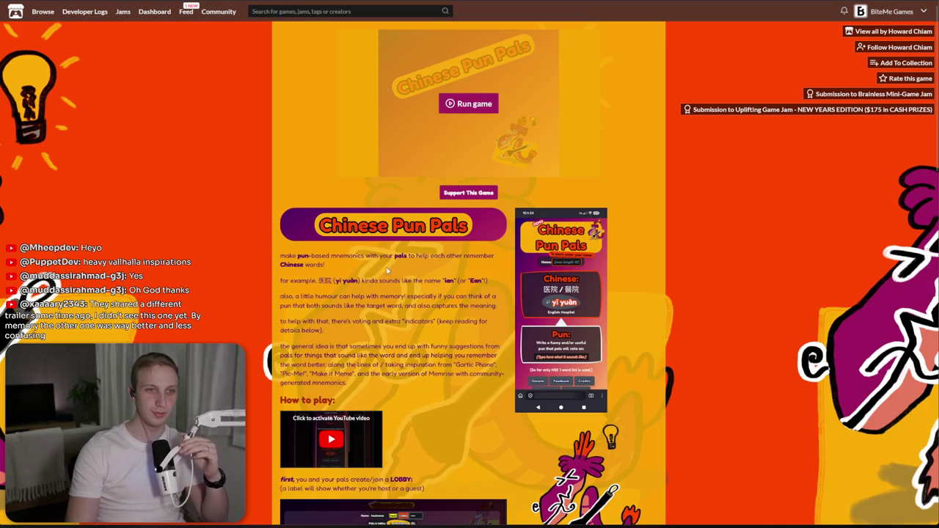
drag(317, 280, 433, 280)
click(388, 289)
click(443, 280)
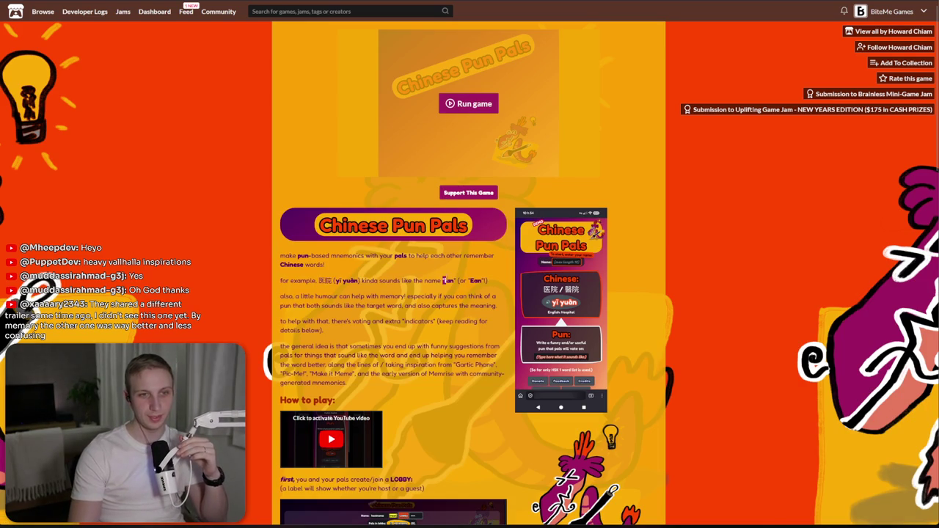
triple_click(323, 301)
click(322, 322)
triple_click(322, 321)
scroll(322, 316, down, 2)
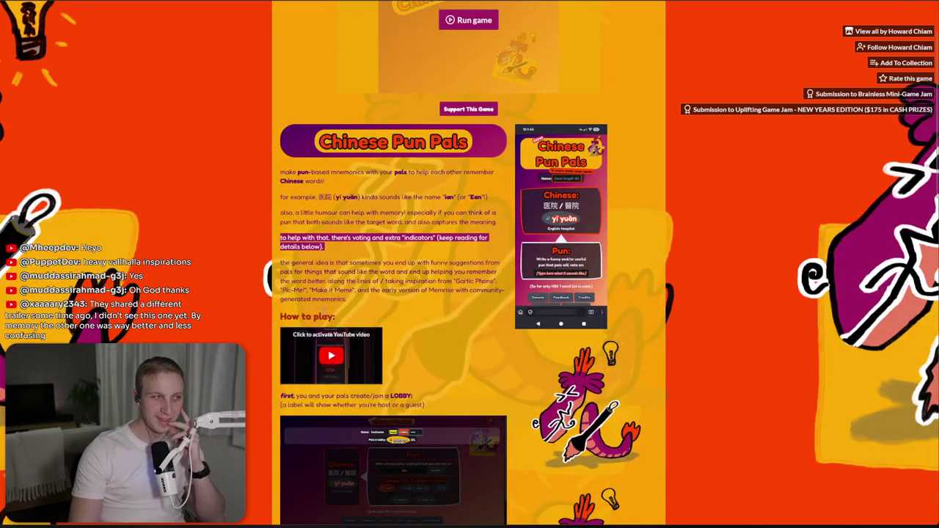
scroll(322, 316, up, 2)
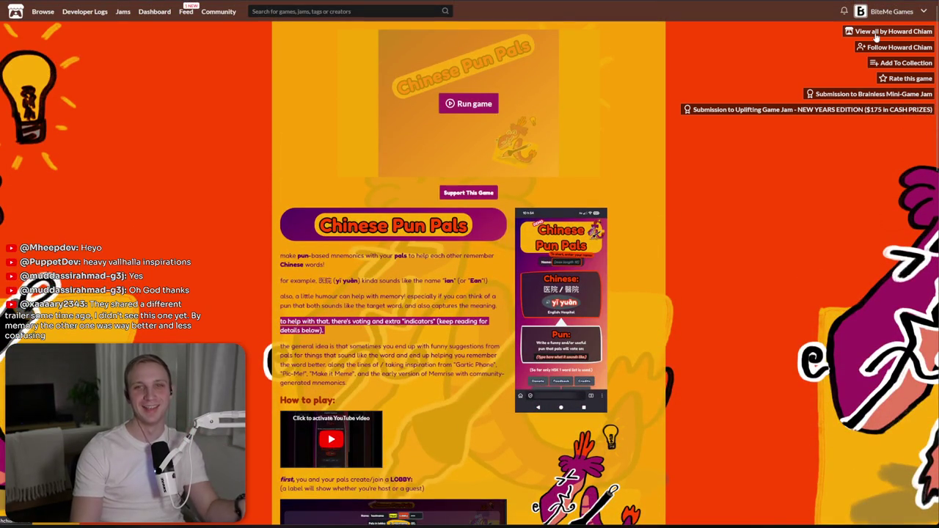
click(888, 31)
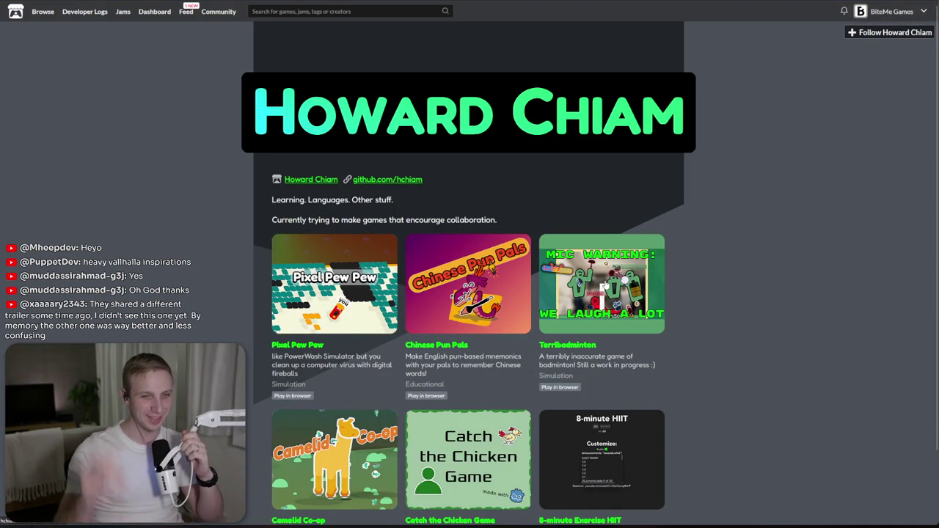
scroll(521, 197, down, 1)
scroll(519, 195, down, 1)
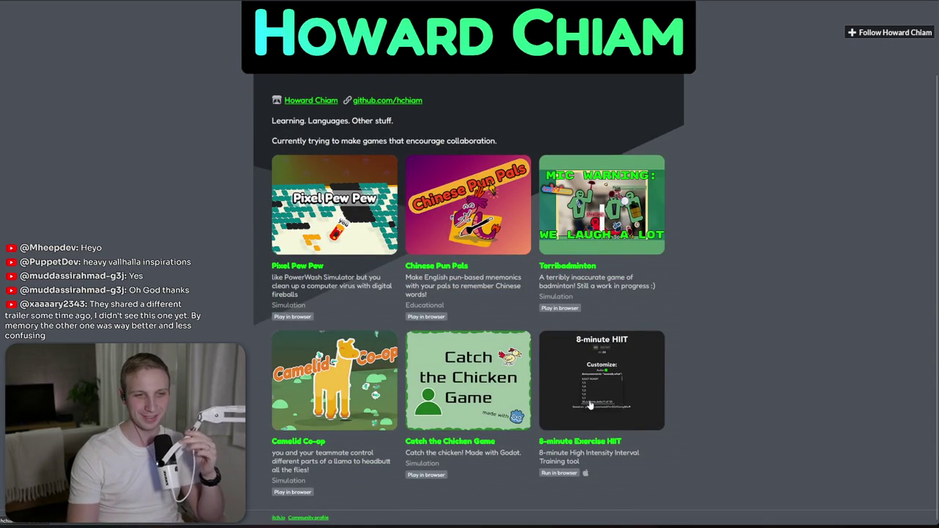
mouse_move(520, 195)
mouse_down()
mouse_move(733, 2)
mouse_move(693, 2)
mouse_up()
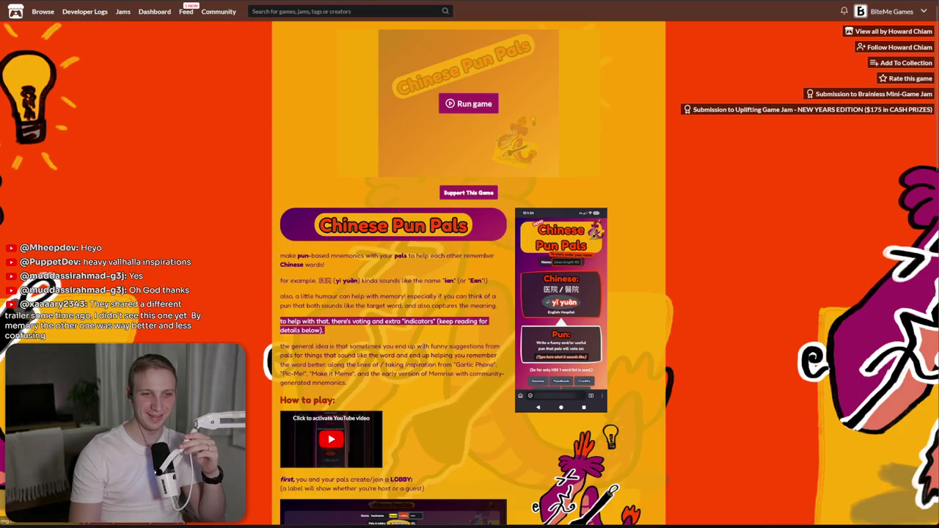
click(561, 309)
click(651, 305)
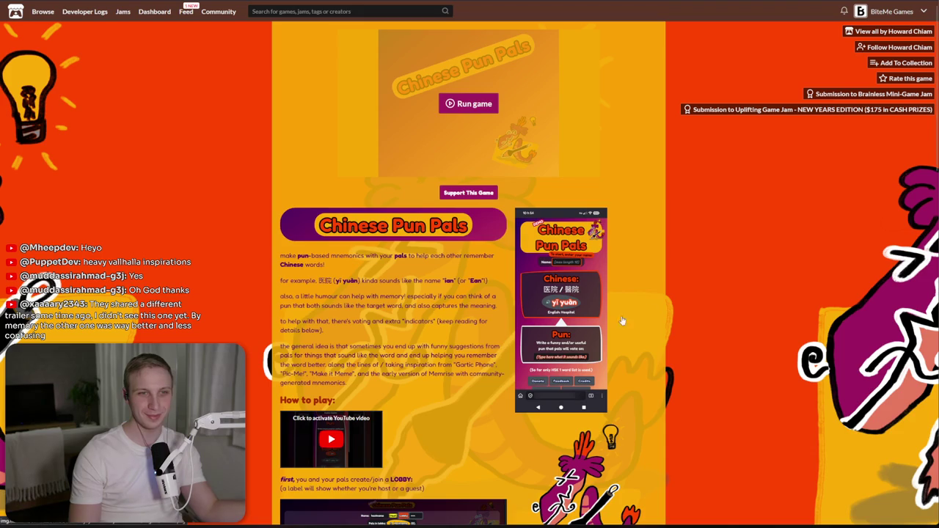
click(469, 101)
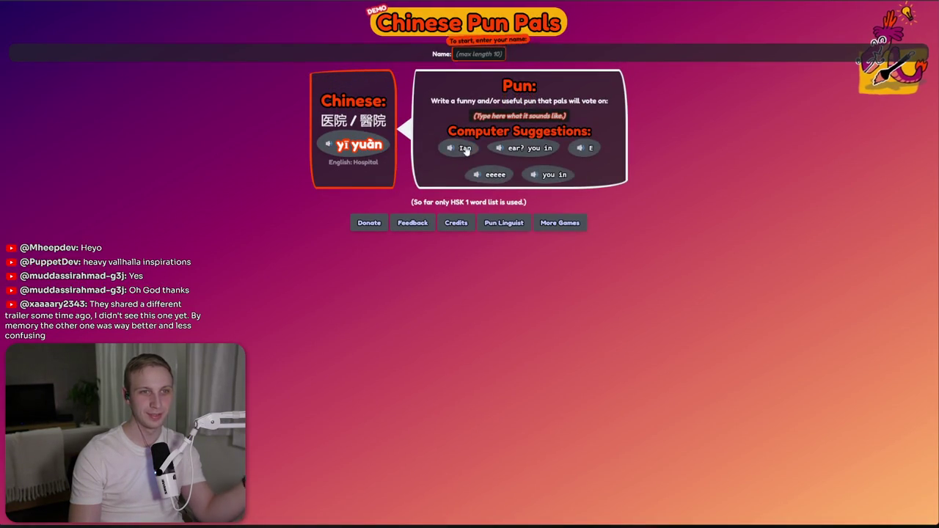
- Enter a player name and create lobby 'BITERS' as host, showing the lobby ID unmasked
click(476, 54)
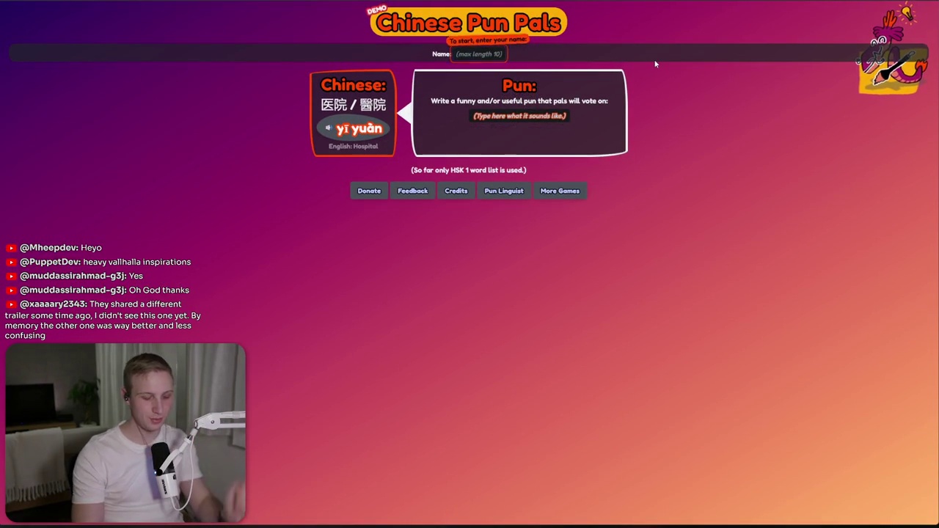
text(Marnix)
click(560, 56)
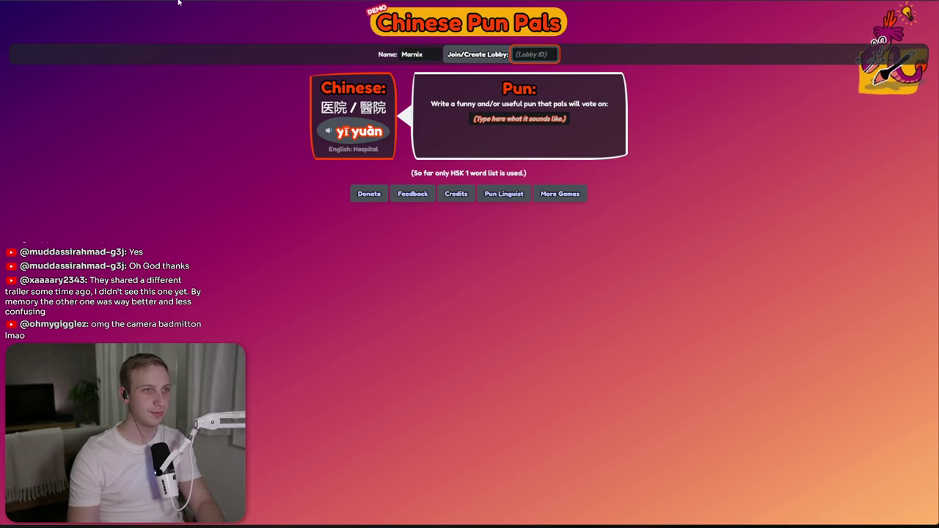
click(178, 2)
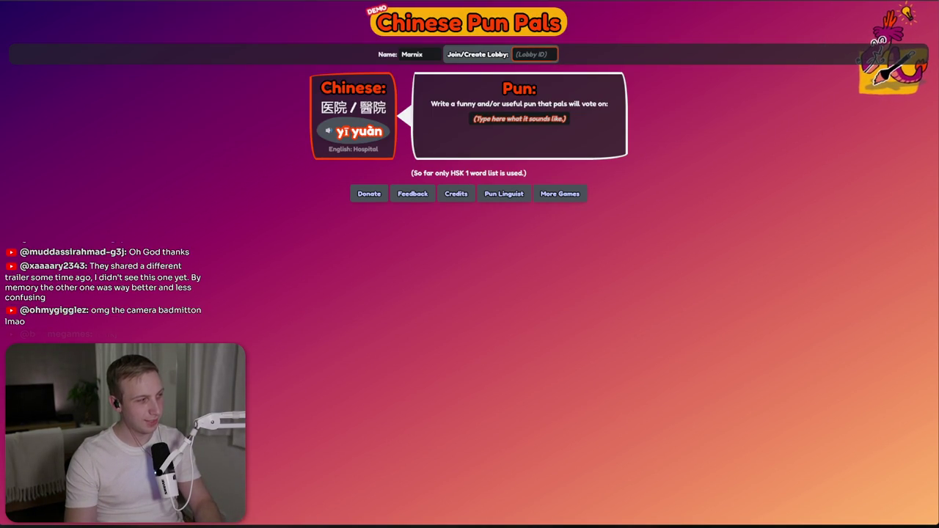
click(551, 58)
text(BITERS)
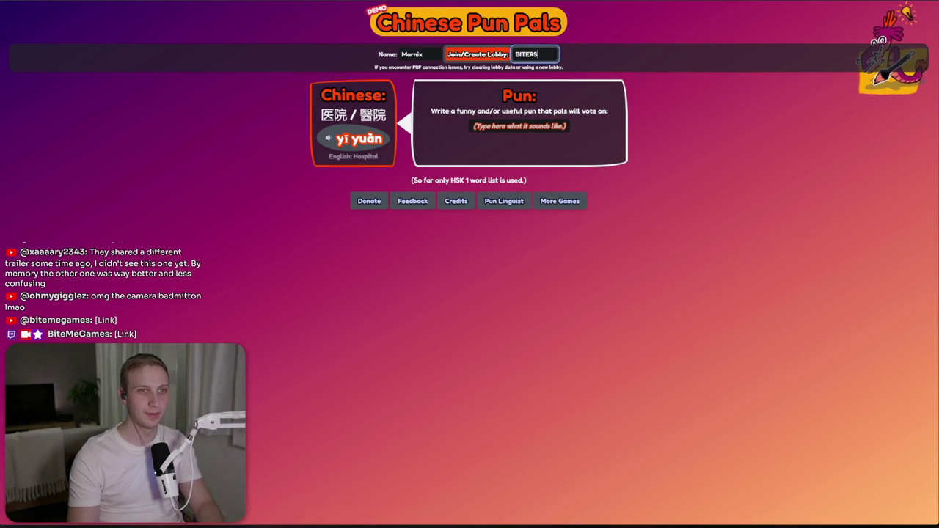
click(501, 50)
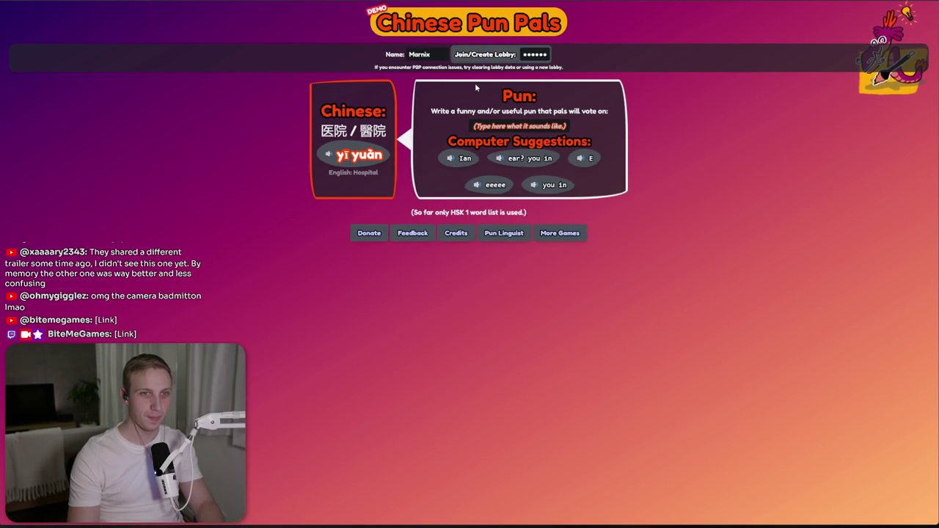
click(537, 40)
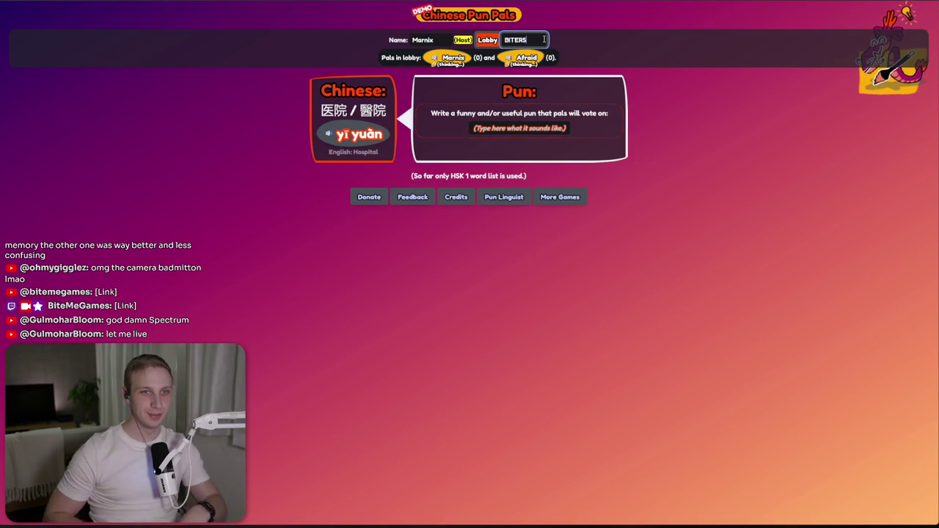
- Restore the pun suggestions and try the yī yuàn pronunciation, dismissing the audio loading warning
click(524, 126)
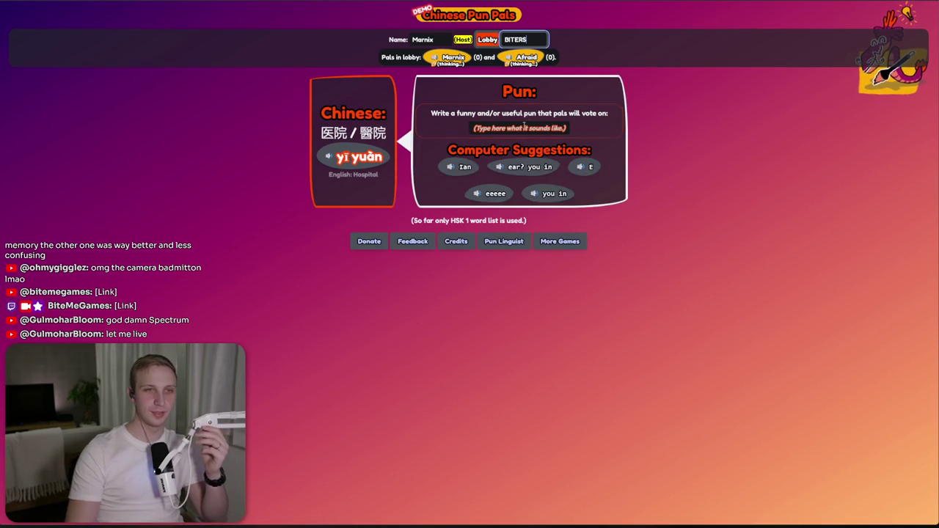
click(524, 127)
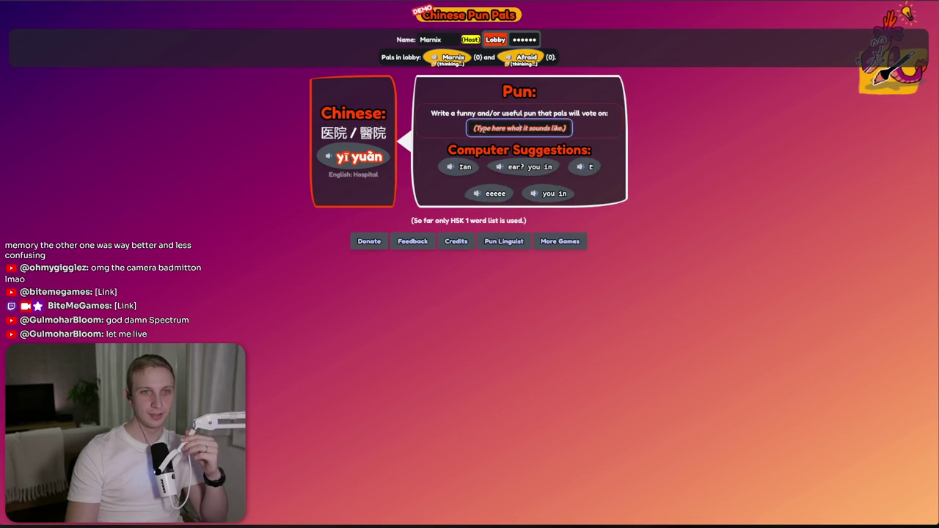
click(328, 159)
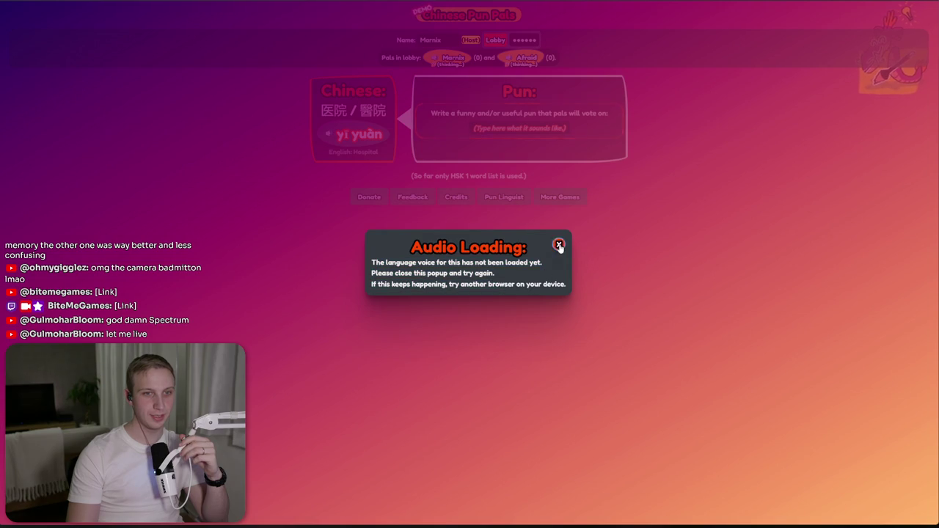
click(558, 245)
click(559, 245)
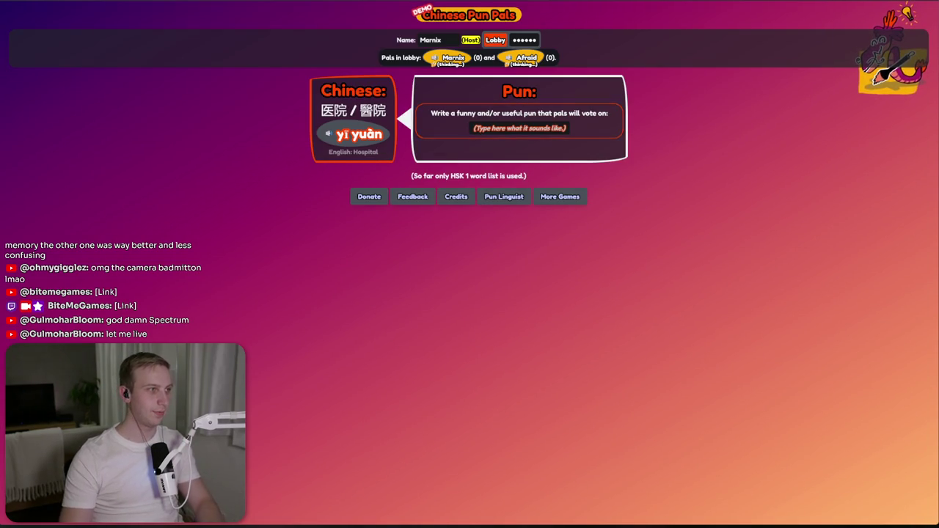
key(ctrl+n)
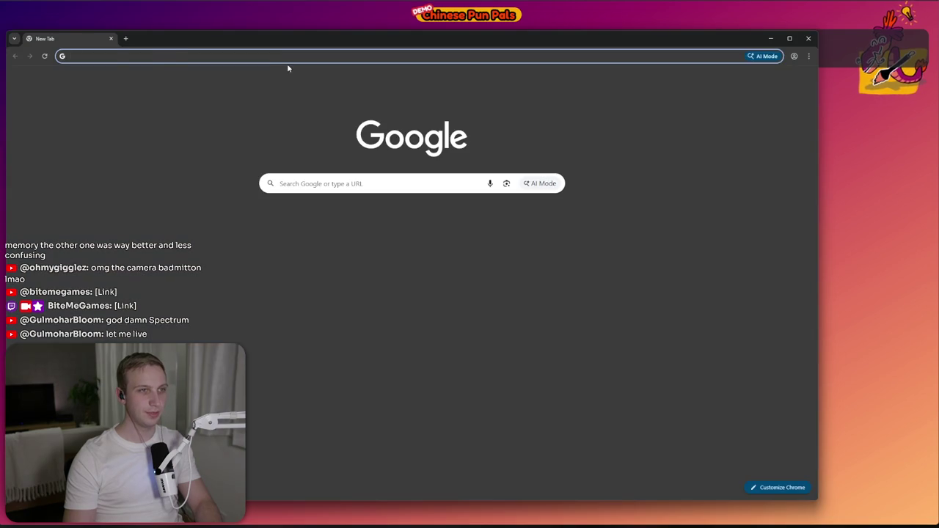
- Load Chinese Pun Pals beside the first window and join the lobby as a guest with a second name
text(https://hchiam.itch.io/chinese-pun-pals)
key(Return)
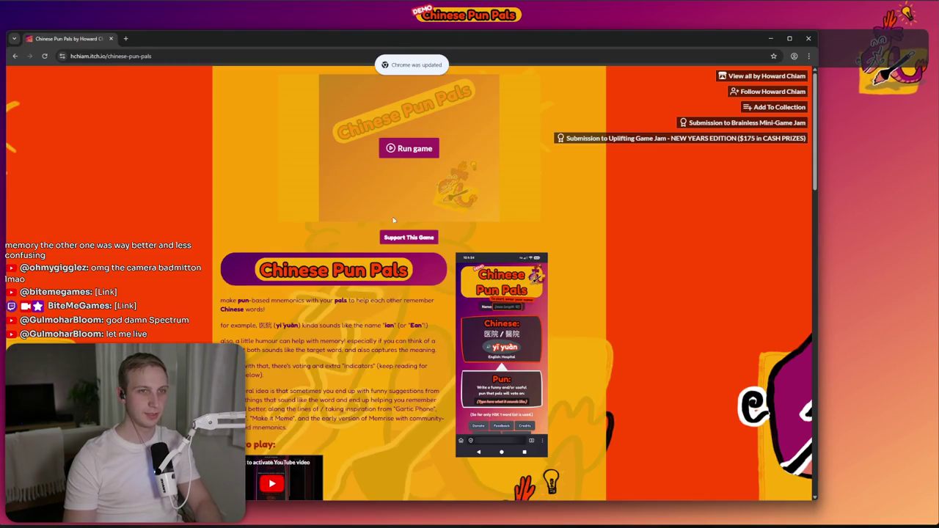
click(400, 150)
drag(467, 33, 511, 30)
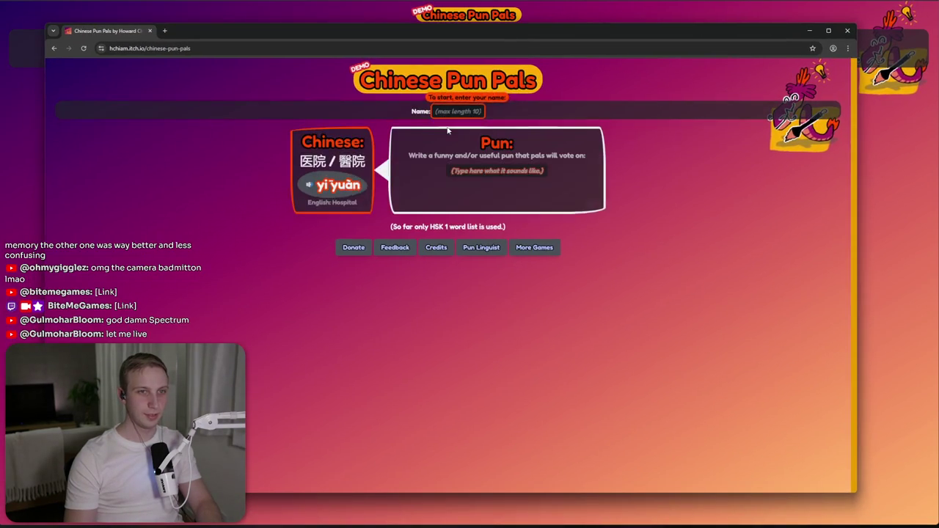
text(Marniix2)
key(Tab)
text(BITER)
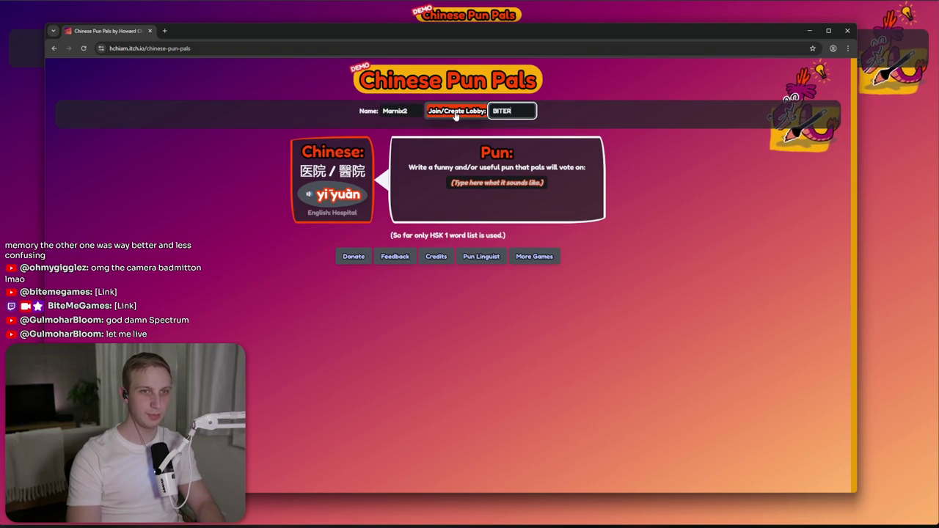
key(Return)
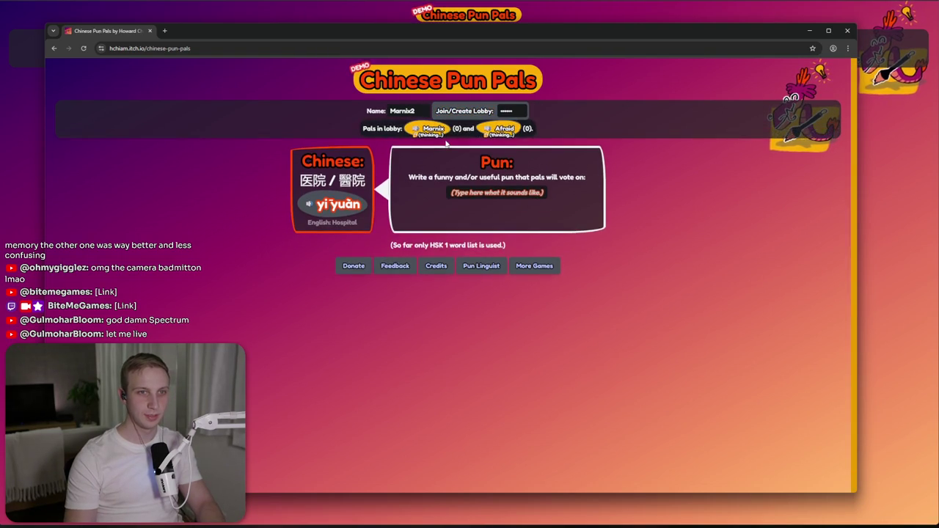
- Play the yī yuàn pronunciation in the guest window, dismissing the audio loading warning
click(310, 213)
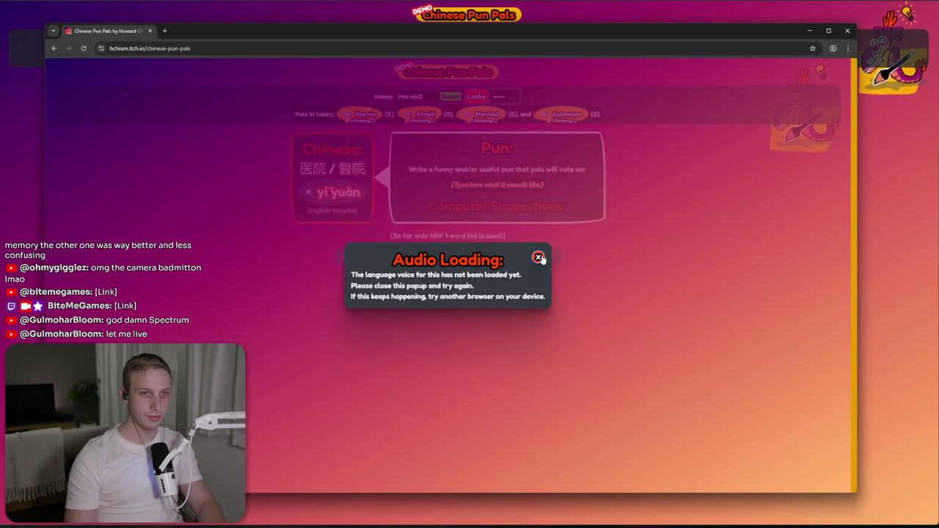
click(538, 257)
click(306, 193)
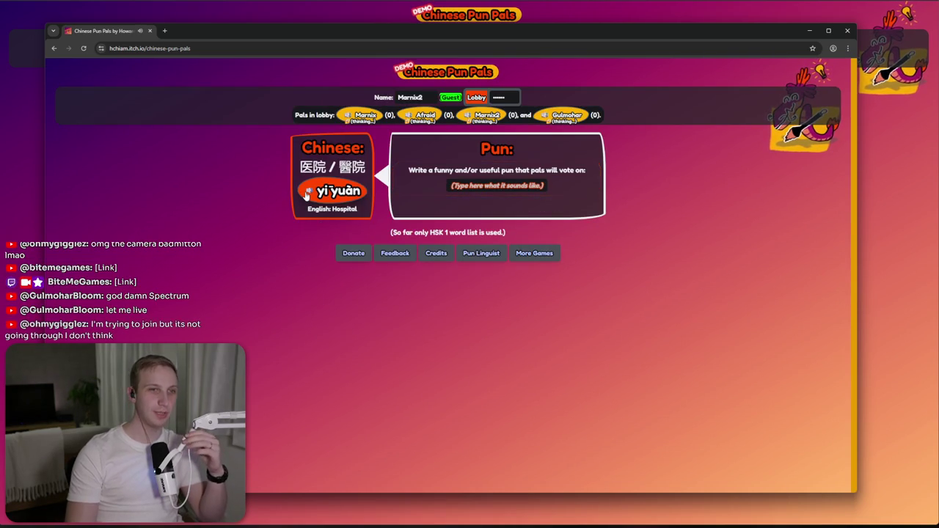
- As the guest, discard a draft and submit the pun 'It hurts ian' for 医院 (yī yuàn)
click(467, 185)
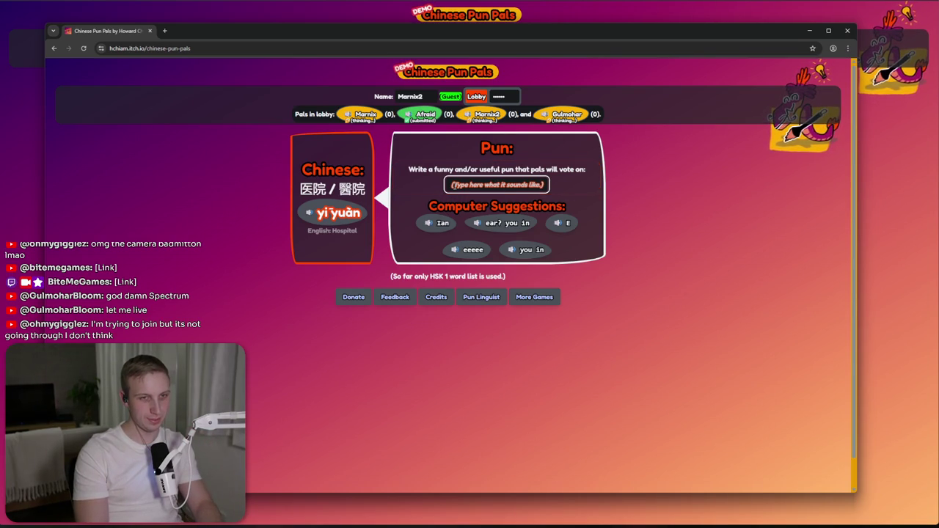
click(454, 186)
text(When)
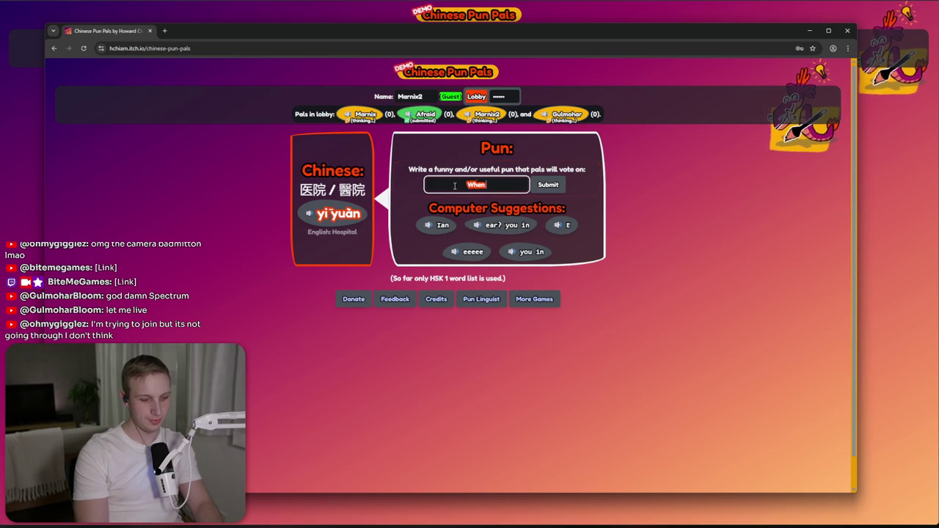
key(BackSpace)
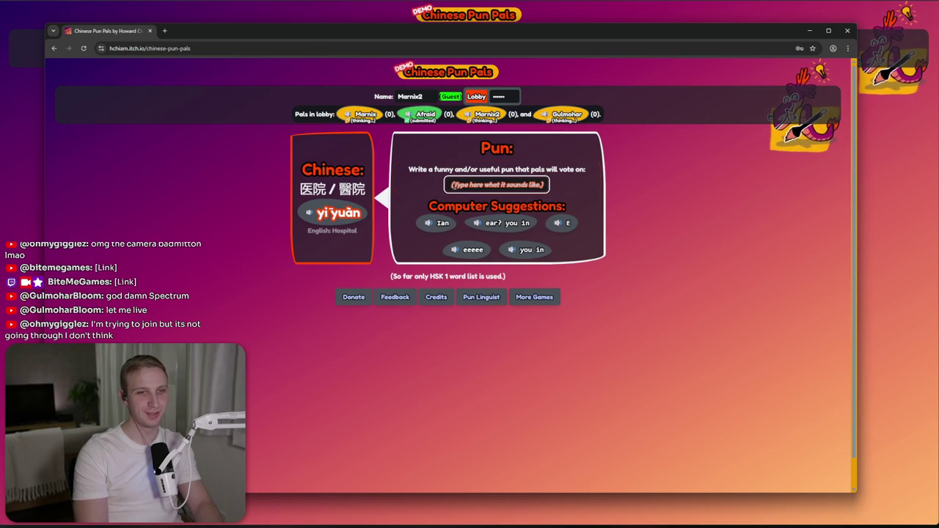
click(455, 186)
text(It hurts Ian)
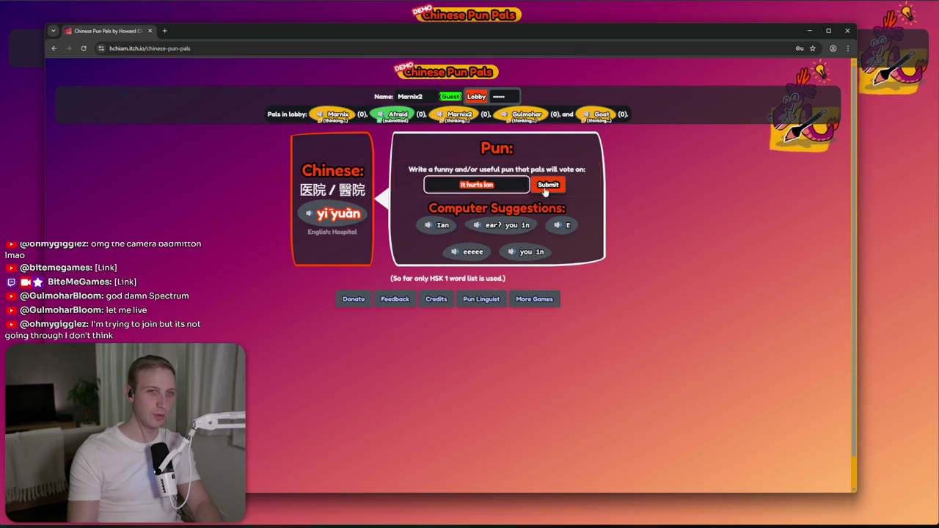
click(546, 187)
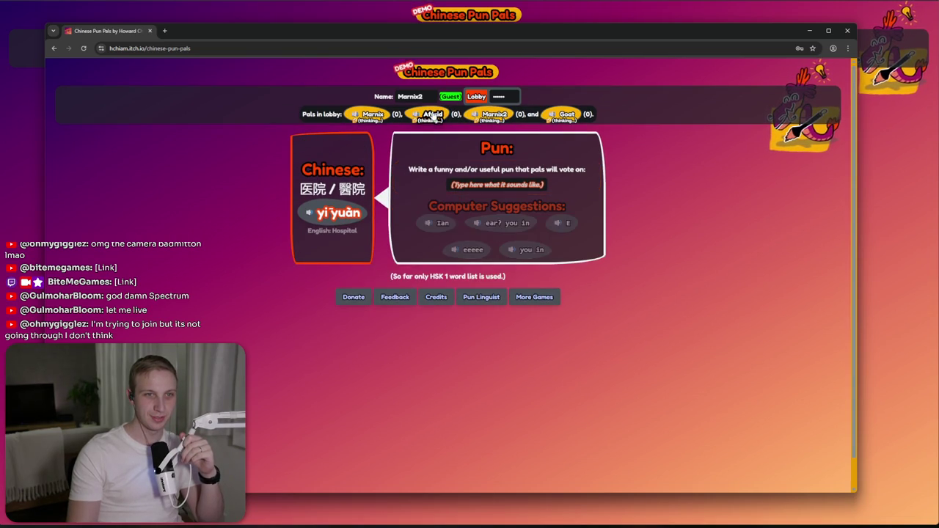
click(488, 182)
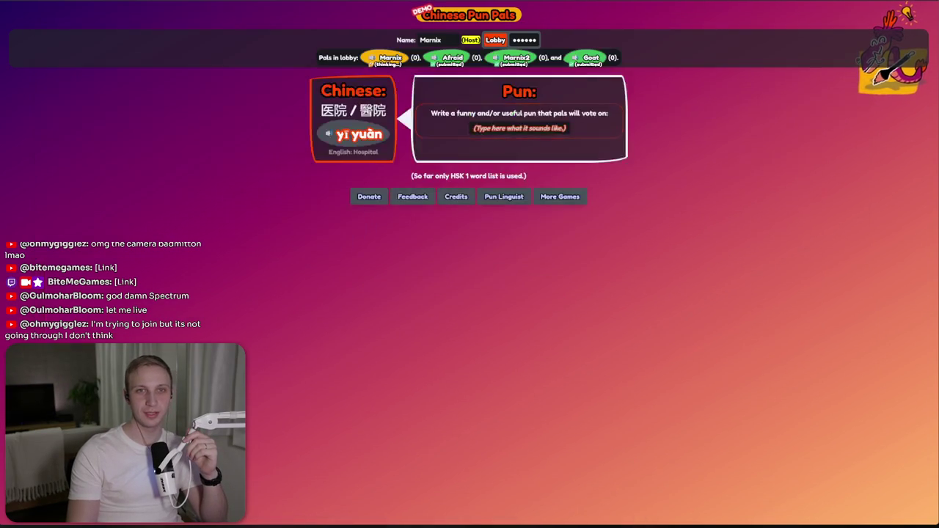
- Submit the host's 'It hurts ian' pun, reveal all four puns, and advance to 树 (shù)
text(It hur)
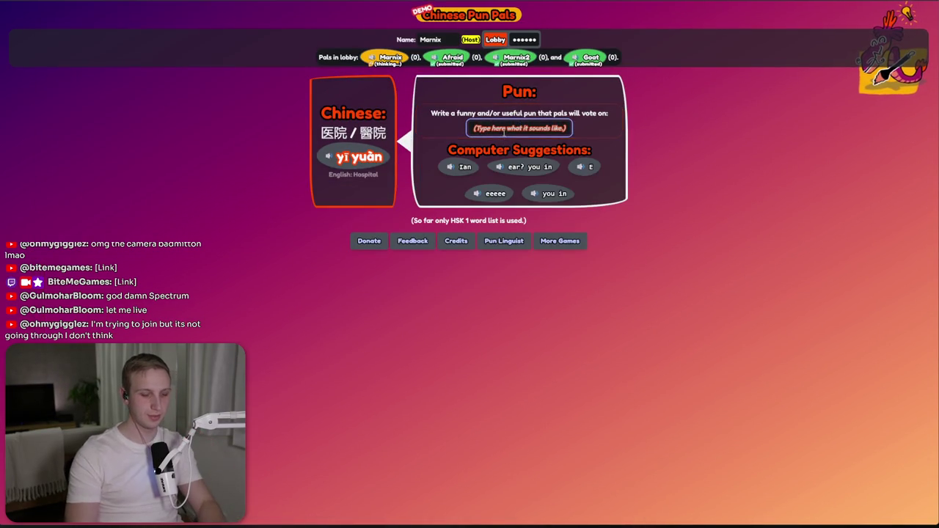
text(ts ian)
click(571, 128)
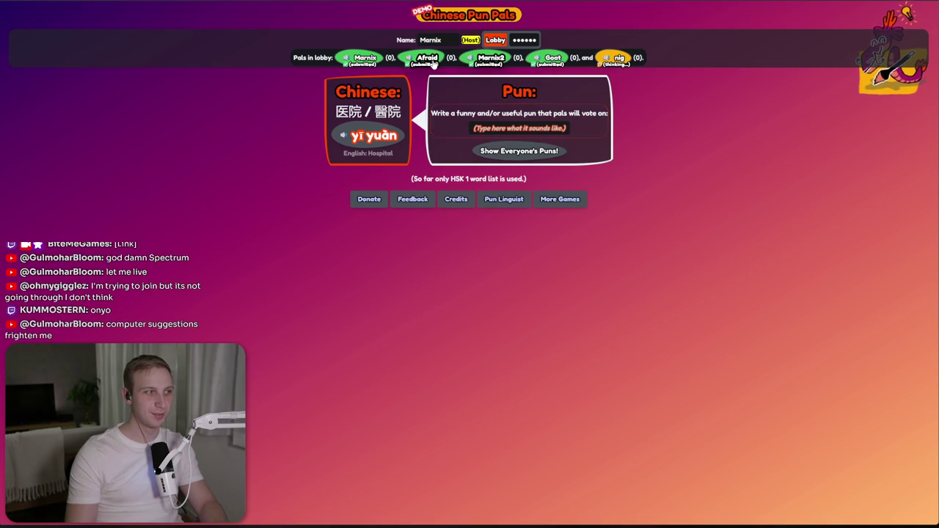
click(512, 156)
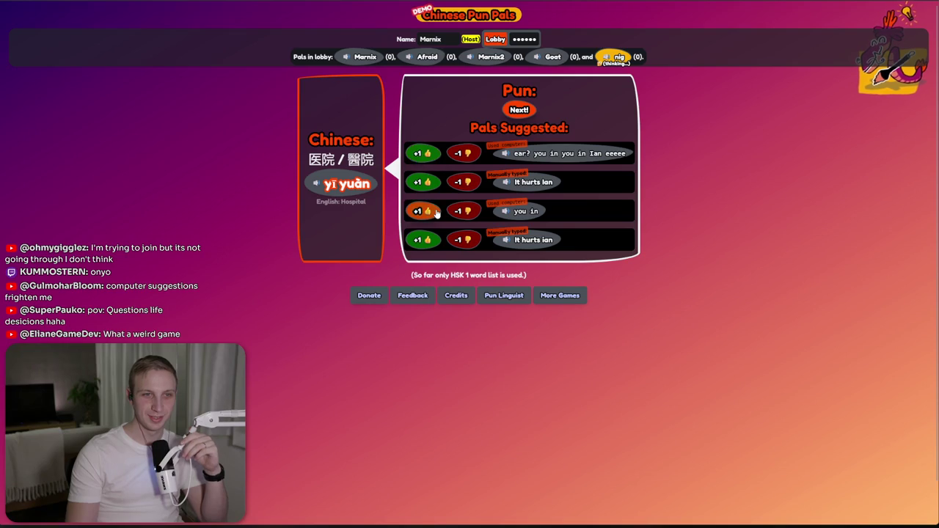
click(520, 110)
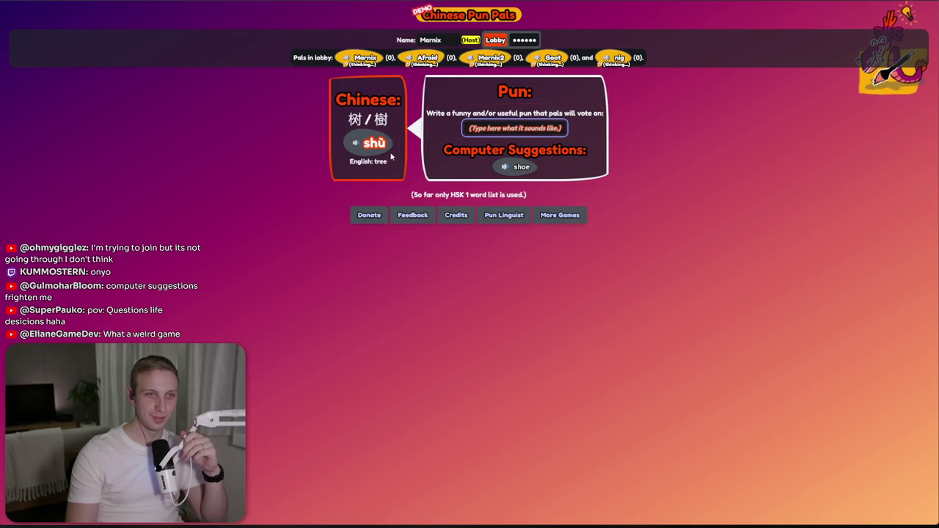
- Try the shù pronunciation in the host window, dismiss the warning, and reload to leave the host page
click(350, 157)
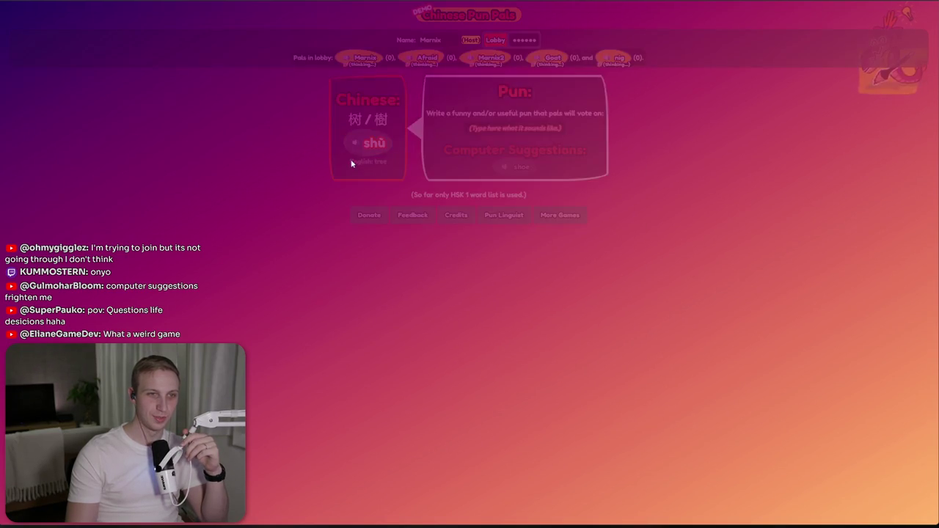
click(558, 244)
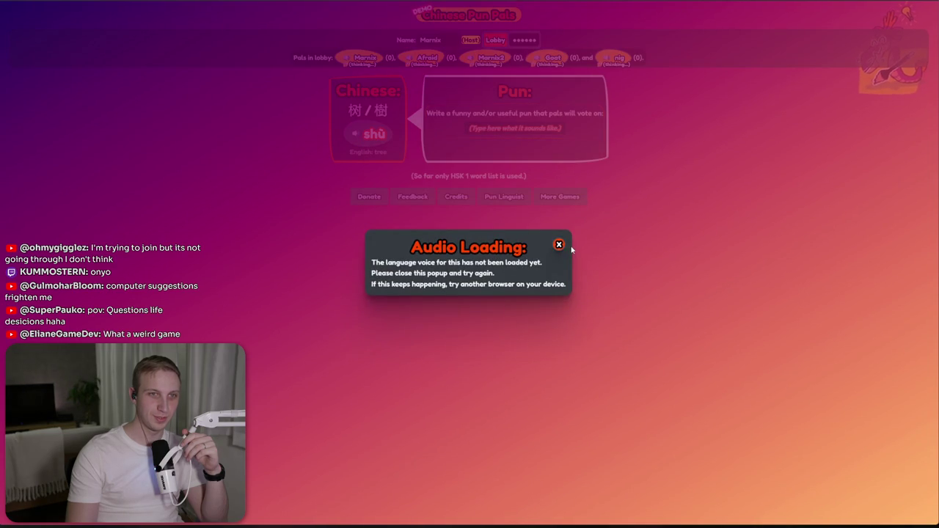
key(F5)
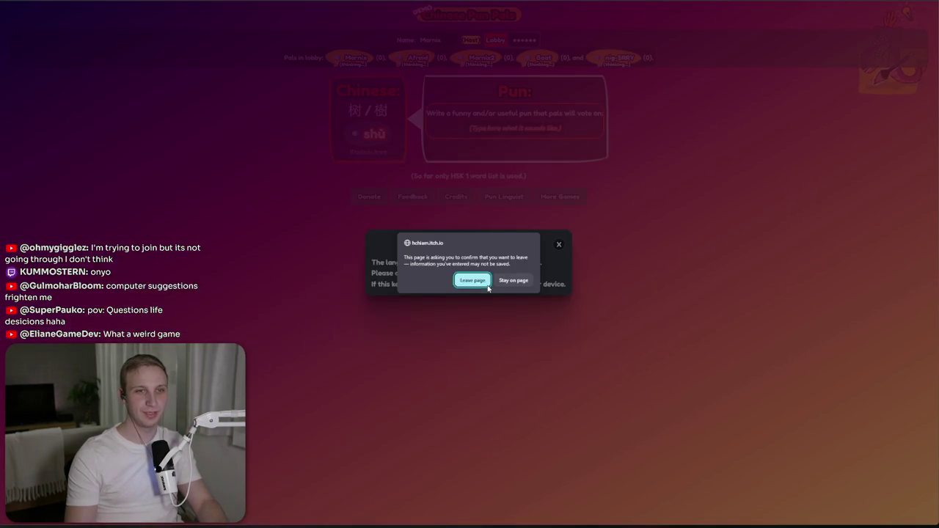
click(486, 283)
key(alt+Tab)
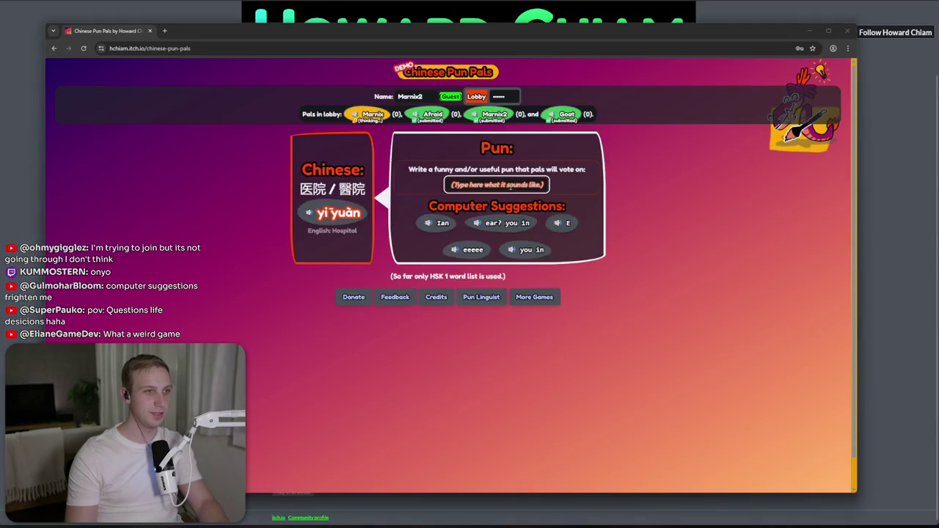
- As the guest, submit the suggested pun 'shoe' for 树 (shù, tree)
click(353, 201)
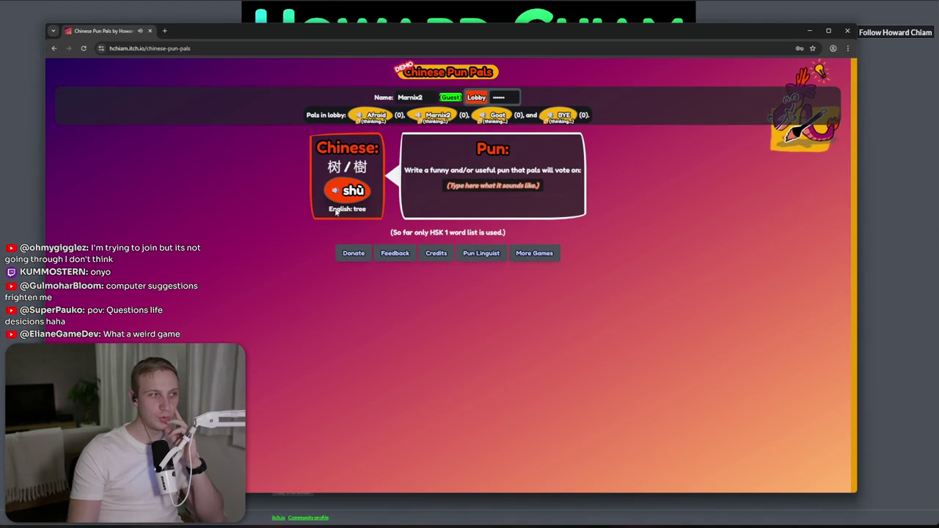
click(470, 188)
text(shoe)
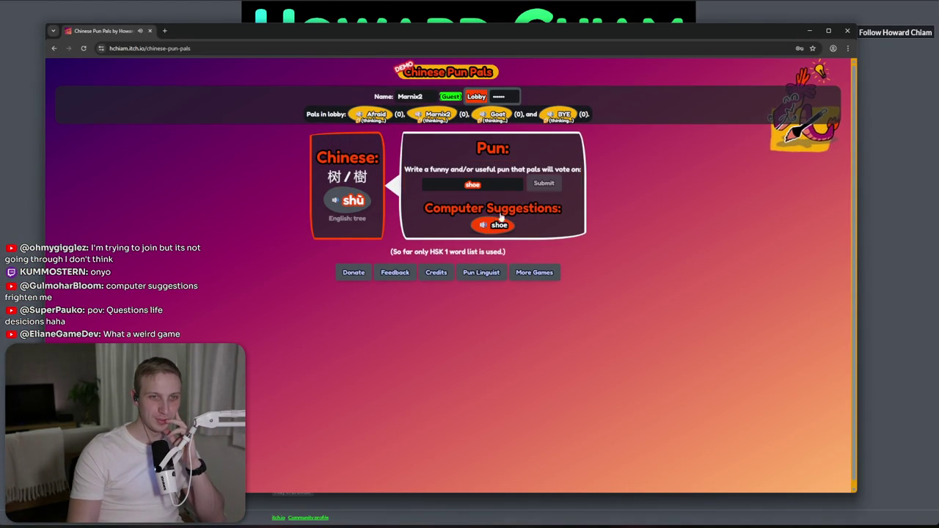
click(538, 189)
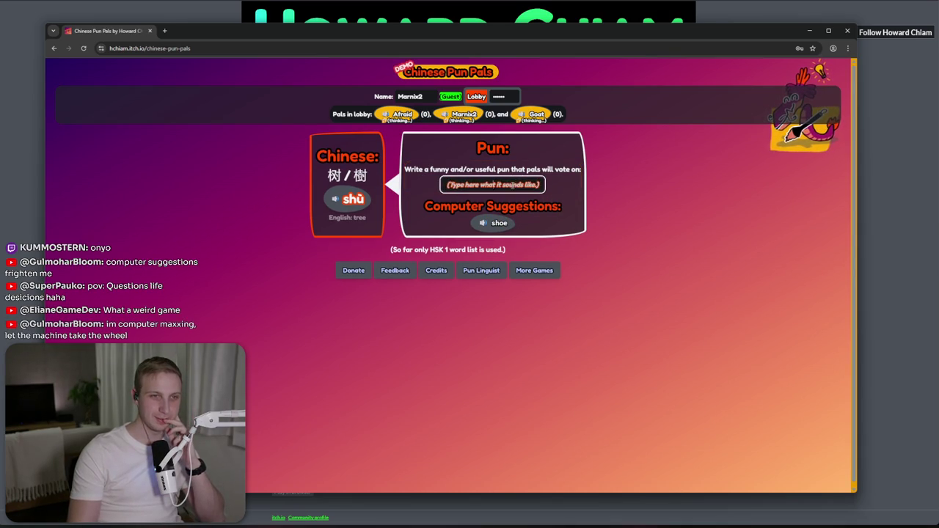
click(511, 188)
- Submit the pun 'The squirrel shoo'd up the tree' for 树 (shù)
text(The)
key(BackSpace)
text(irrel shoo'd up the tree)
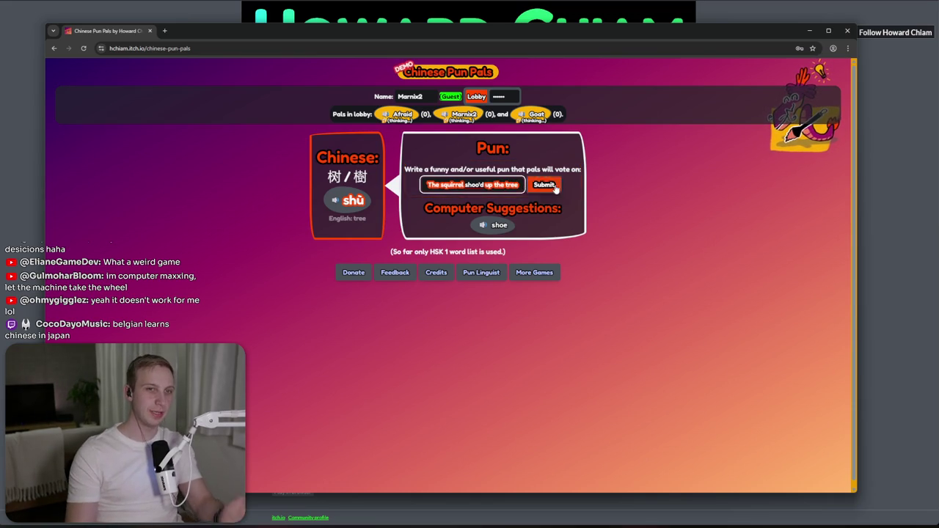
click(543, 185)
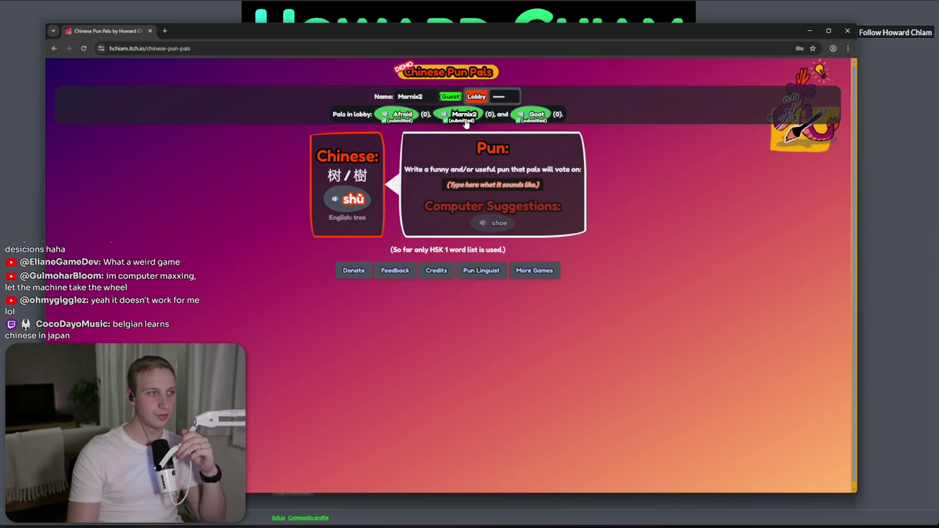
- Highlight the pun prompt text, then close the guest's game window
drag(475, 148, 560, 170)
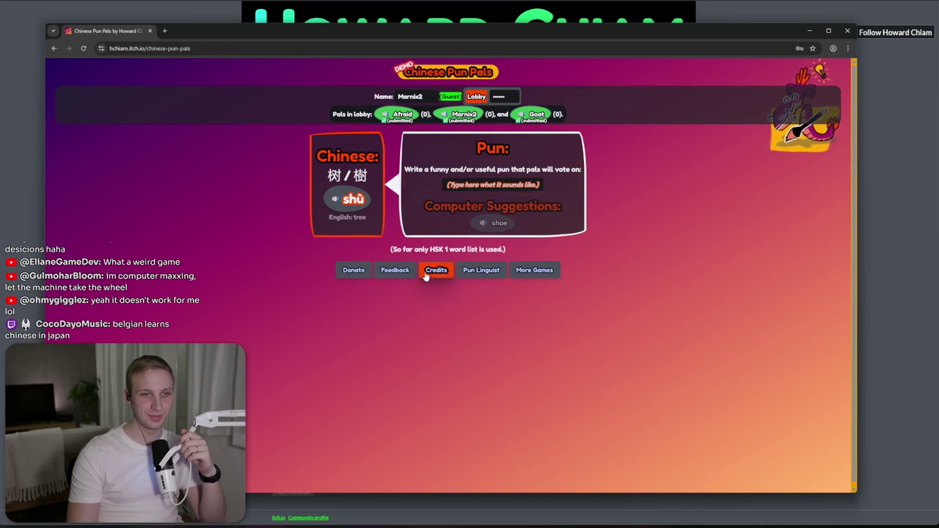
mouse_move(477, 147)
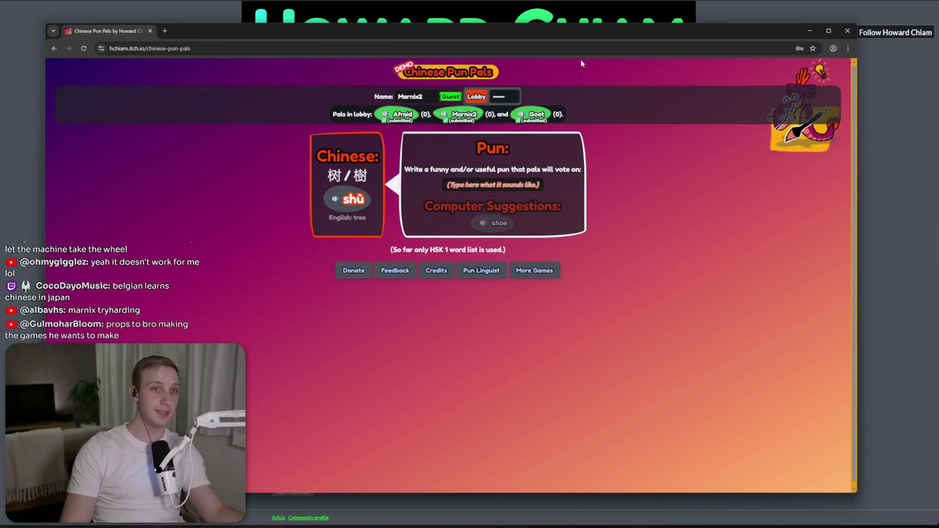
click(846, 32)
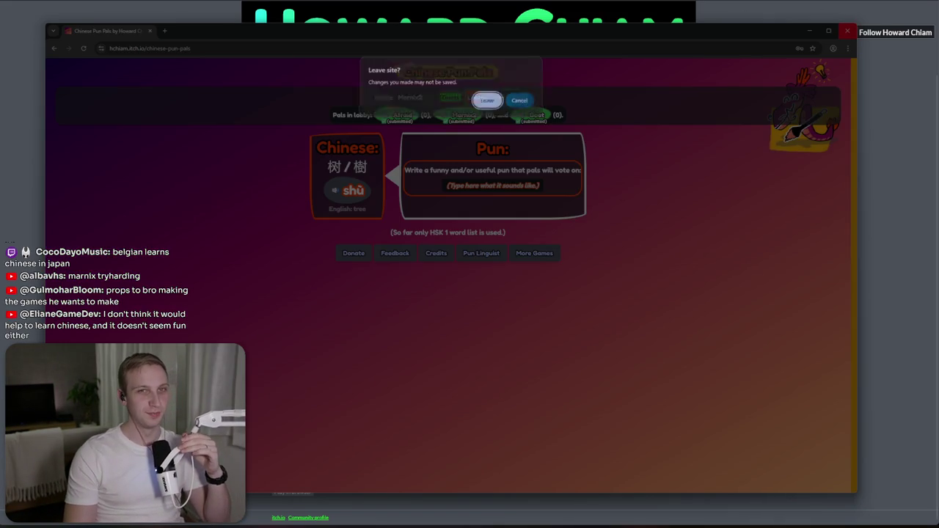
- Confirm leaving the game site and search the web for 'niubi book'
click(488, 99)
key(ctrl+t)
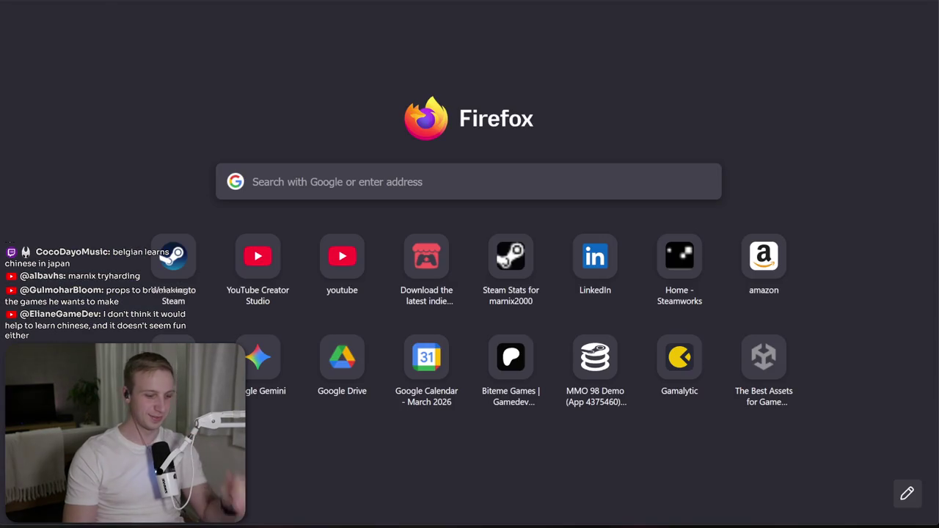
text(niubi)
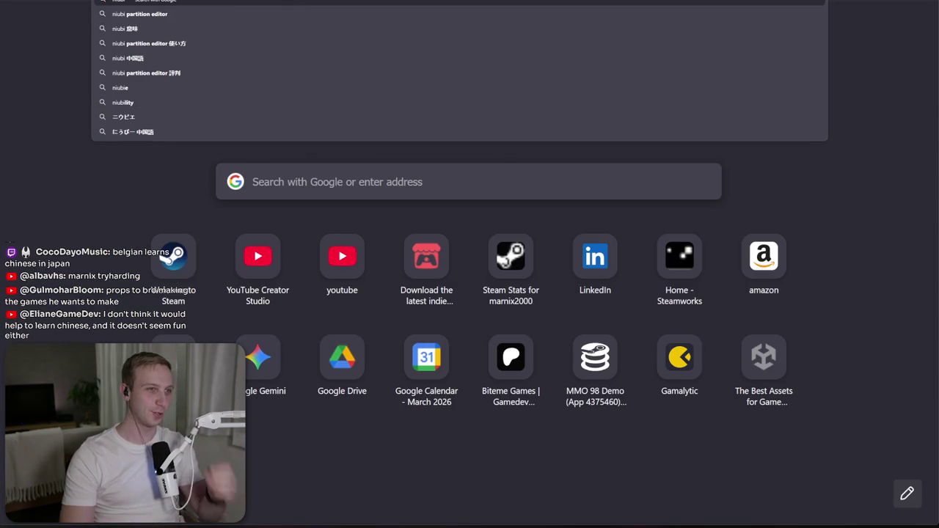
key(Return)
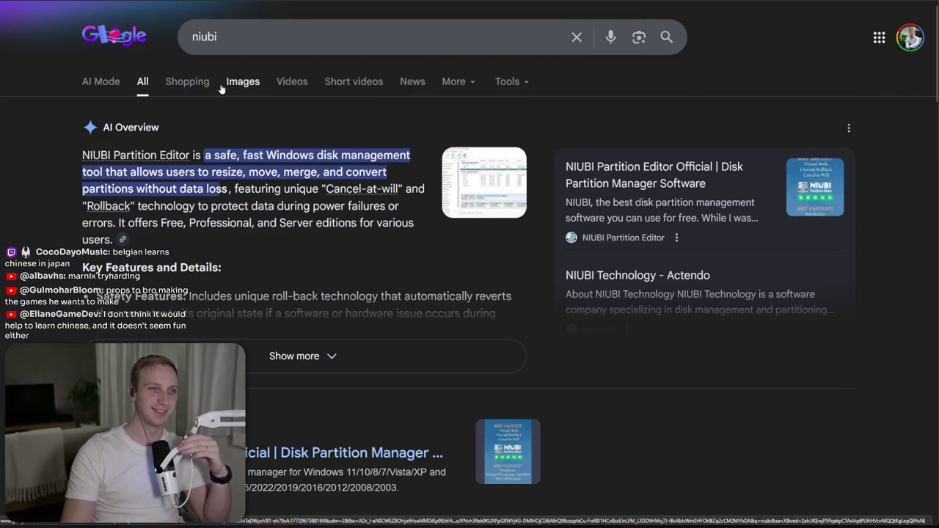
click(277, 38)
text(book)
key(Return)
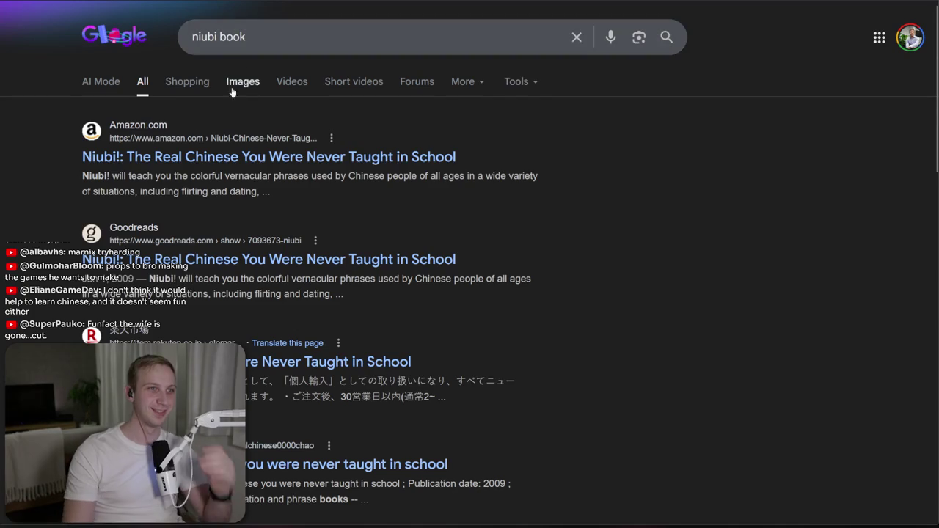
- Look over the Niubi! book's Amazon listing and enlarged cover, then close that tab
click(455, 140)
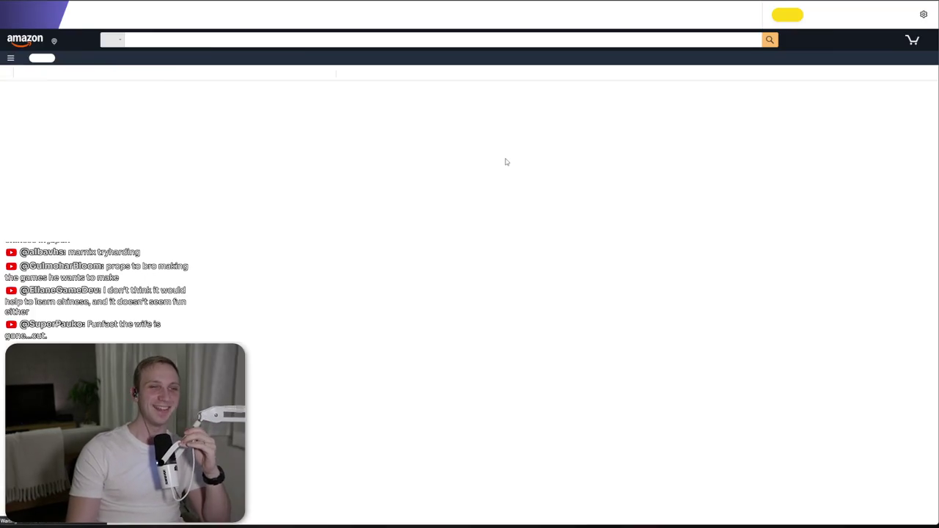
scroll(455, 139, down, 2)
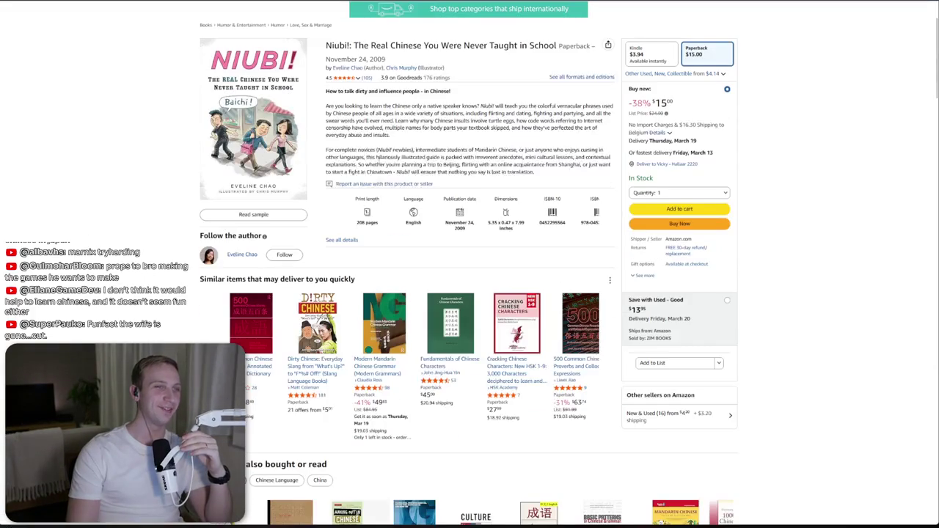
click(253, 121)
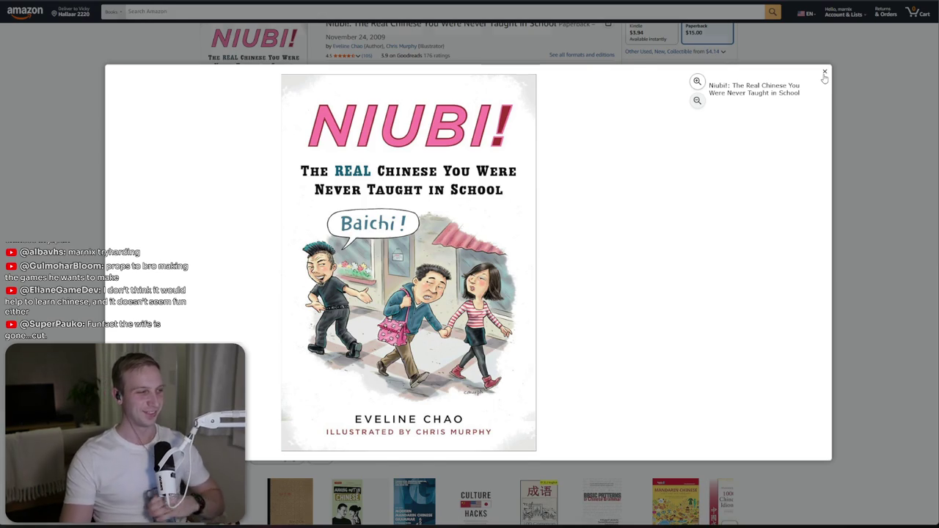
click(824, 73)
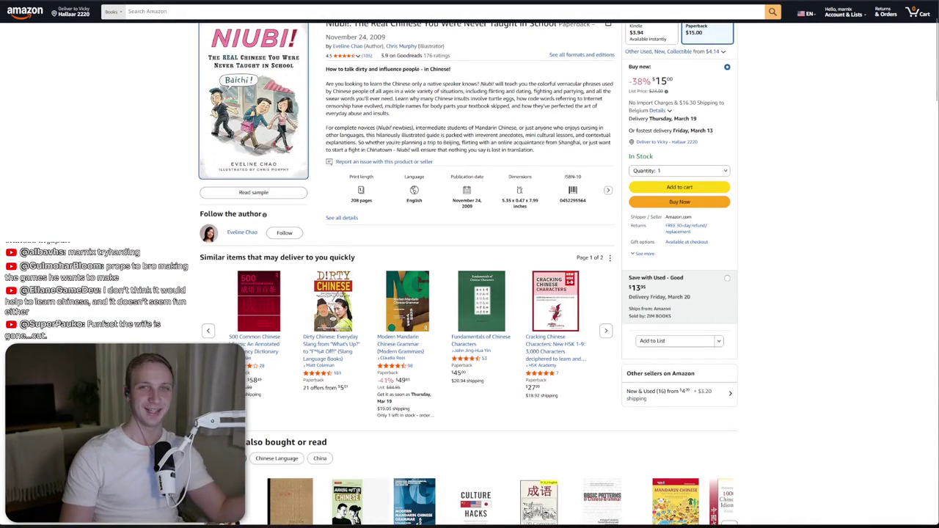
scroll(494, 115, up, 3)
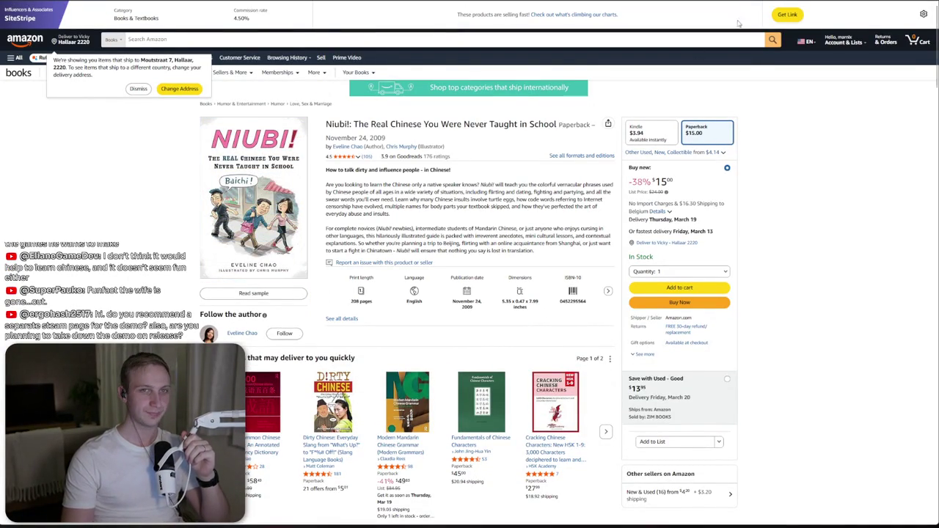
key(ctrl+w)
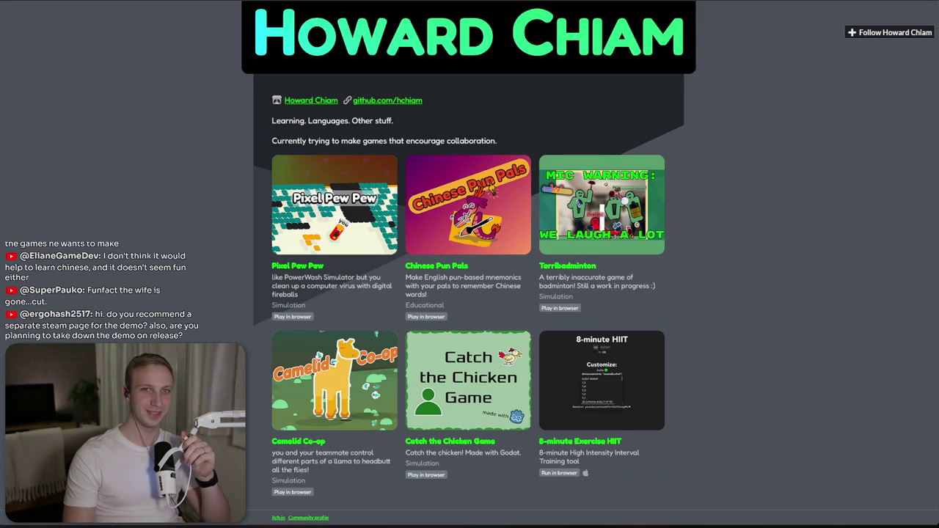
- Close the extra tabs and read the Feedback on Itch Page reply praising the cover image
key(ctrl+w)
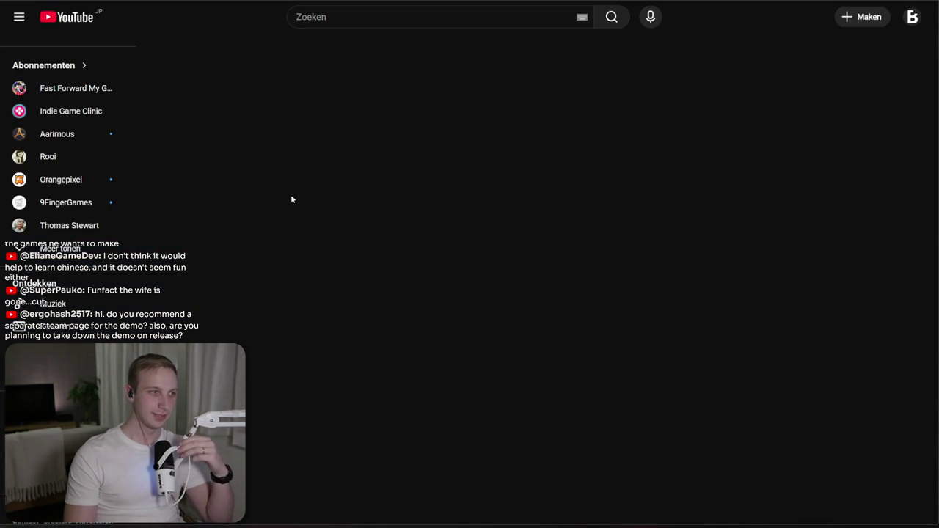
key(ctrl+w)
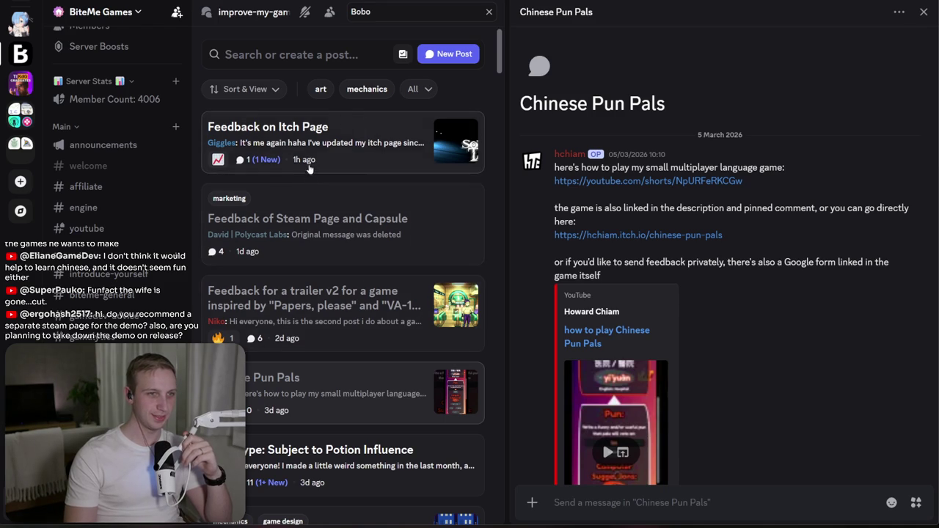
click(304, 160)
drag(663, 462, 825, 462)
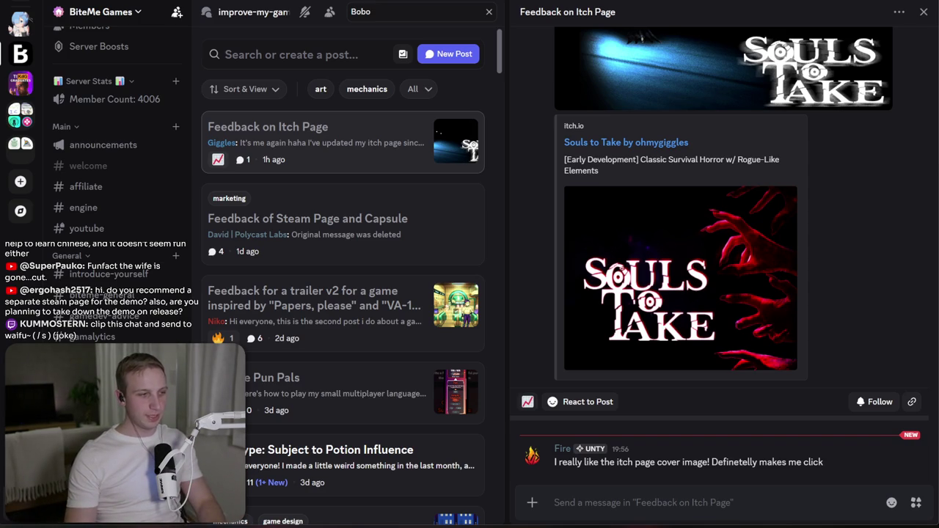
key(alt+Tab)
key(alt+Tab)
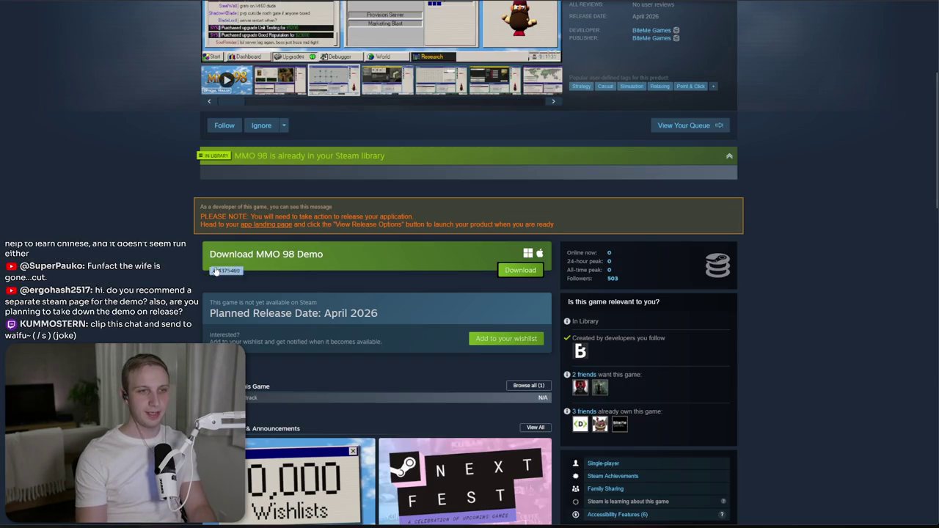
- Inspect the MMO 98 store page, highlighting the demo title and April 2026 release date
mouse_move(215, 271)
mouse_down()
mouse_move(356, 272)
mouse_move(344, 259)
mouse_move(273, 253)
mouse_up()
click(343, 256)
double_click(269, 253)
triple_click(269, 254)
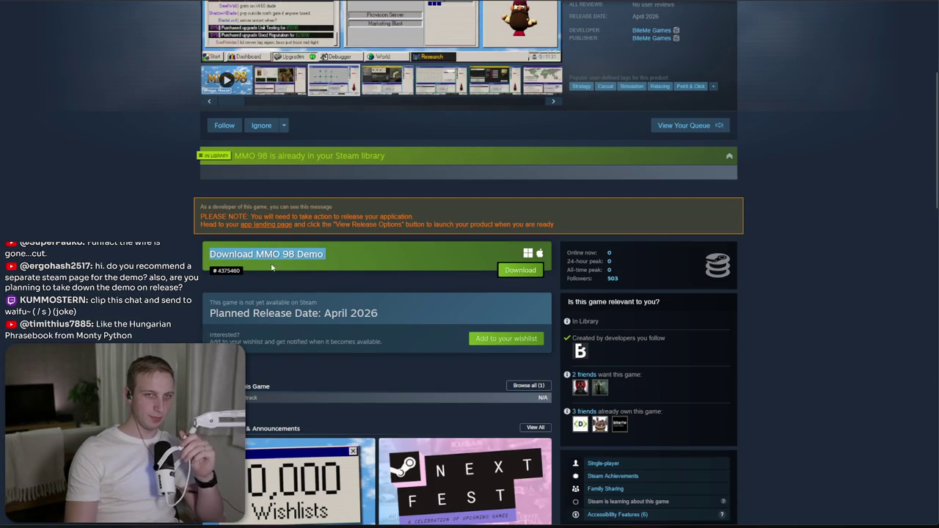
scroll(281, 281, up, 2)
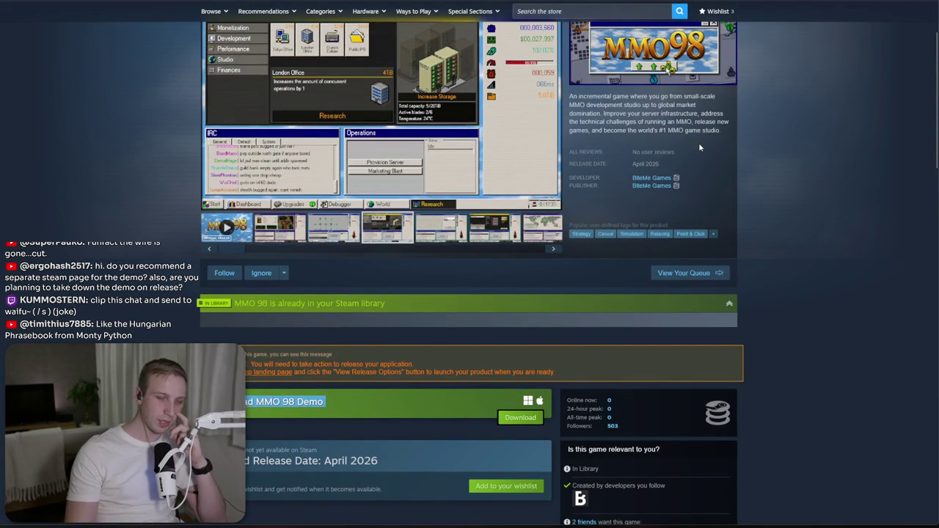
triple_click(705, 165)
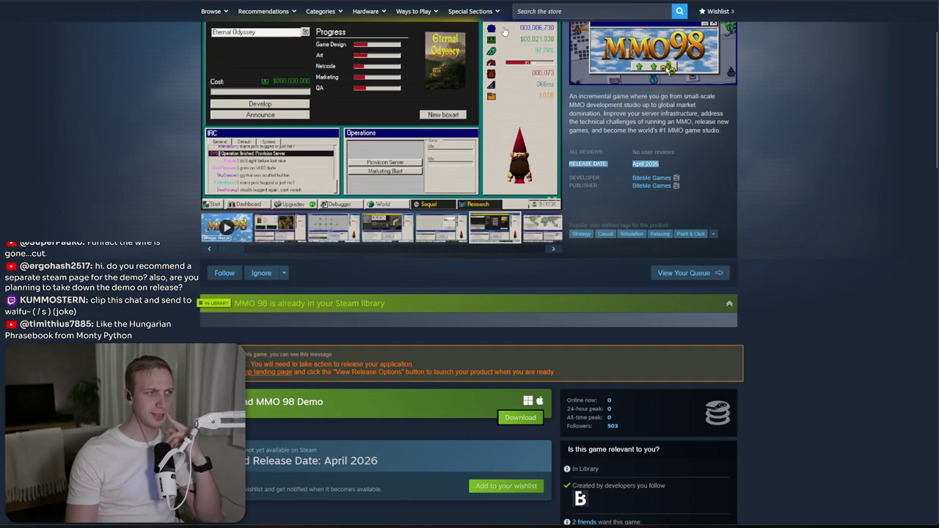
drag(247, 428, 393, 401)
click(393, 402)
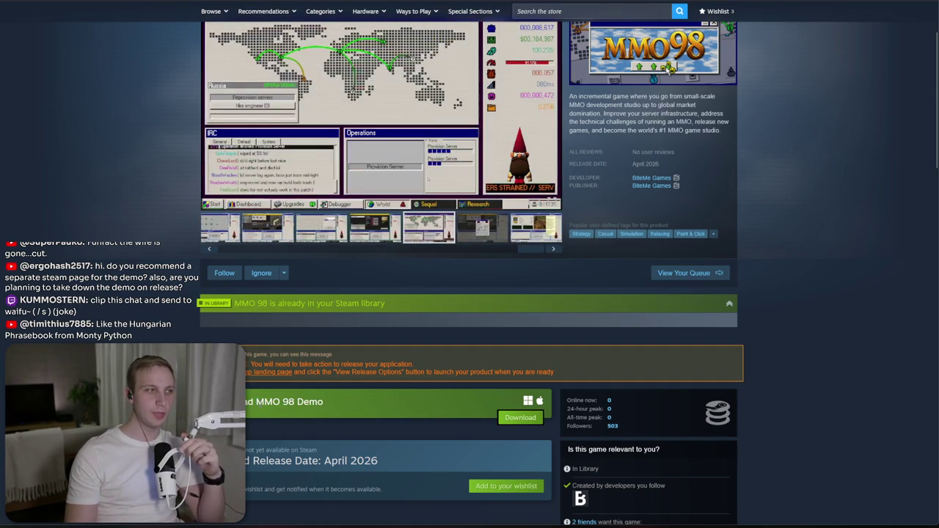
scroll(298, 361, down, 5)
- Open the 'What's next after Next Fest?' post and highlight the paragraphs about the reworked demo
click(299, 361)
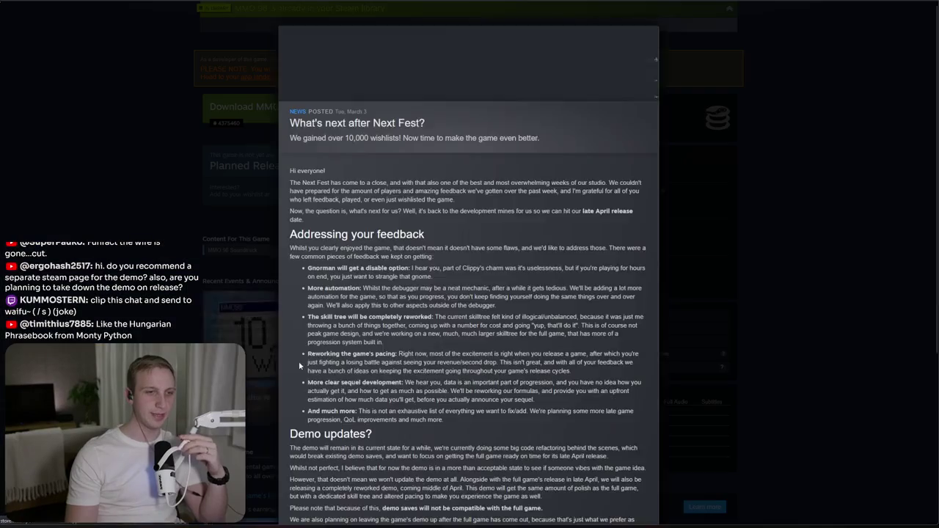
scroll(312, 185, down, 4)
triple_click(303, 79)
mouse_move(344, 99)
mouse_down()
mouse_move(358, 110)
mouse_move(526, 119)
mouse_move(345, 122)
mouse_move(360, 125)
mouse_move(478, 119)
mouse_move(467, 119)
mouse_move(566, 131)
mouse_up()
click(566, 133)
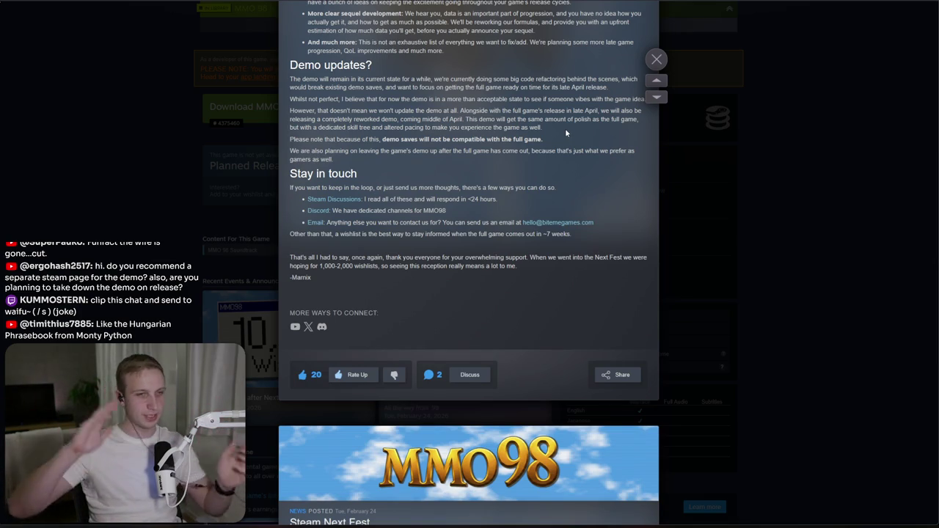
drag(423, 119, 545, 139)
drag(290, 110, 424, 140)
click(424, 140)
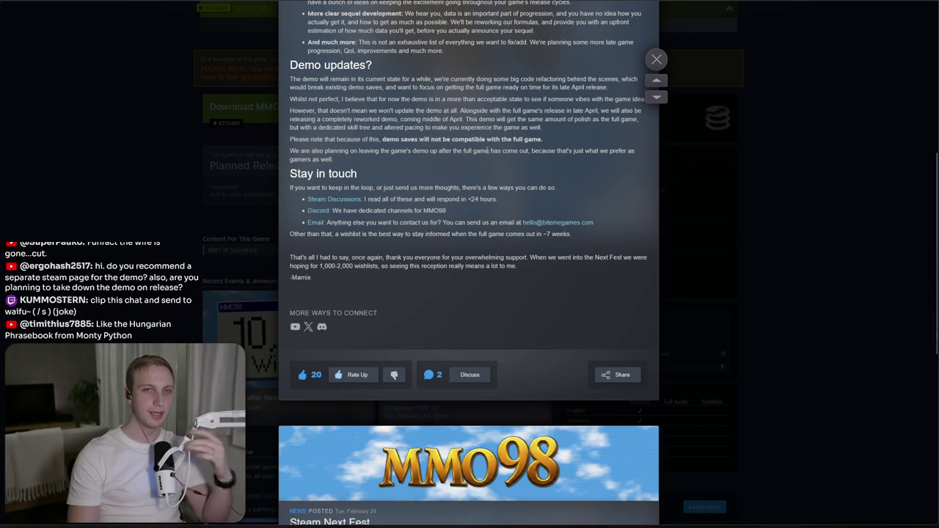
- Highlight the notes on demo saves not carrying over and keeping the demo after release
triple_click(593, 140)
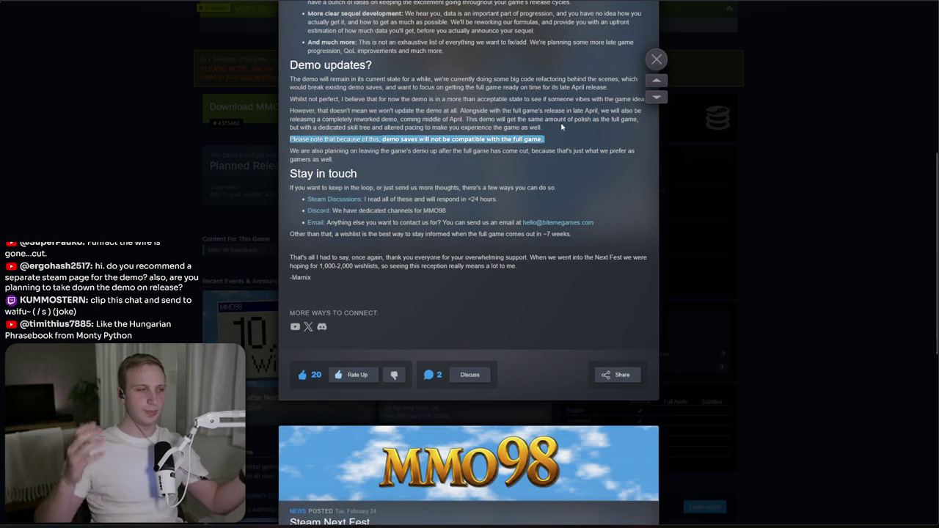
click(560, 135)
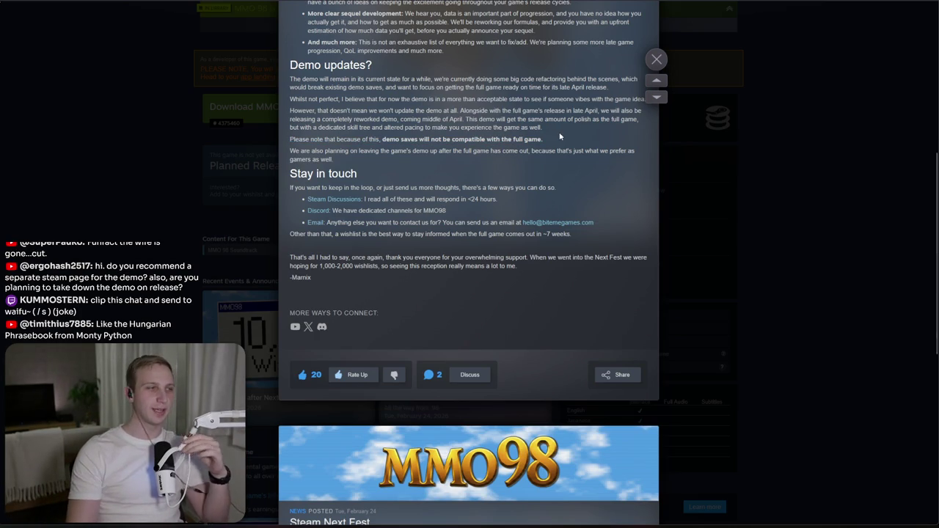
mouse_move(560, 137)
mouse_down()
mouse_move(566, 97)
mouse_move(599, 89)
mouse_up()
click(600, 89)
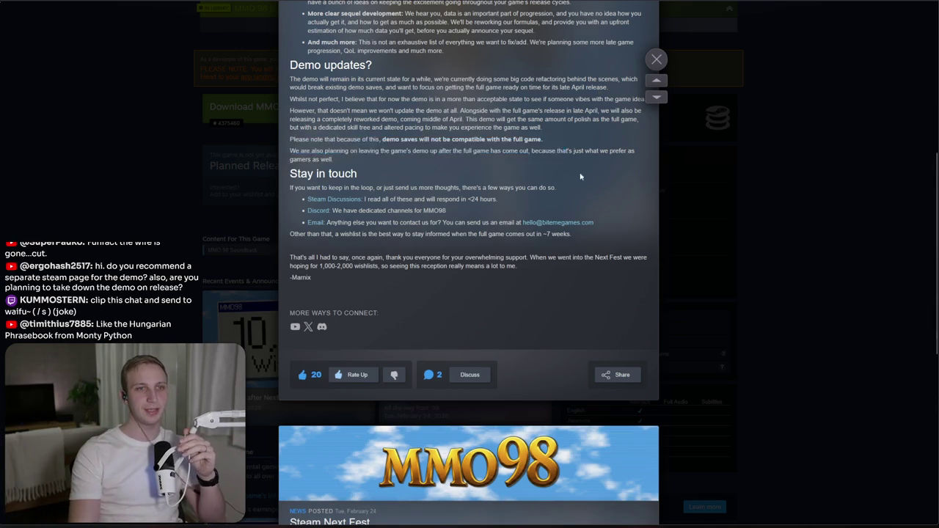
mouse_move(574, 125)
mouse_down()
mouse_move(539, 151)
mouse_move(575, 151)
mouse_up()
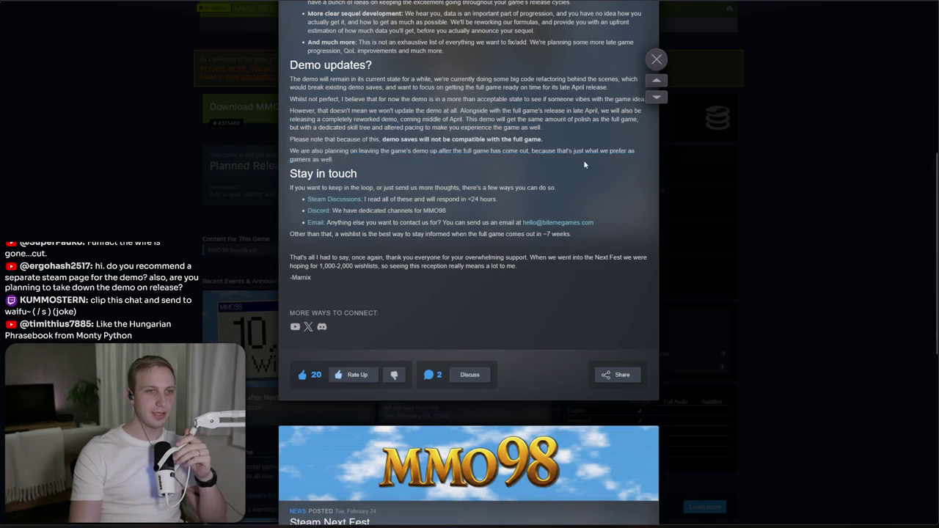
mouse_move(336, 150)
mouse_down()
mouse_move(438, 160)
mouse_move(367, 150)
mouse_up()
click(445, 158)
click(359, 150)
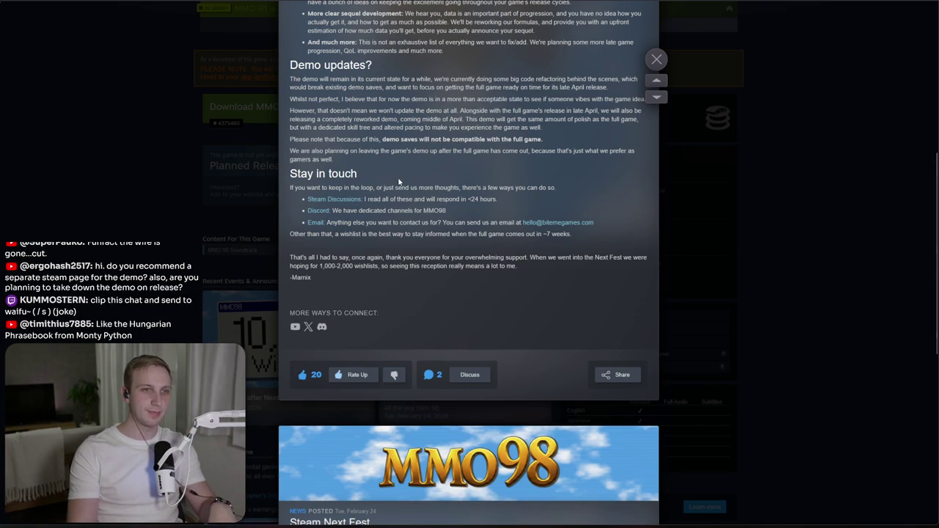
ctrl+scroll(399, 182, up, 1)
mouse_move(399, 182)
mouse_down()
mouse_move(409, 156)
mouse_move(585, 172)
mouse_move(585, 193)
mouse_up()
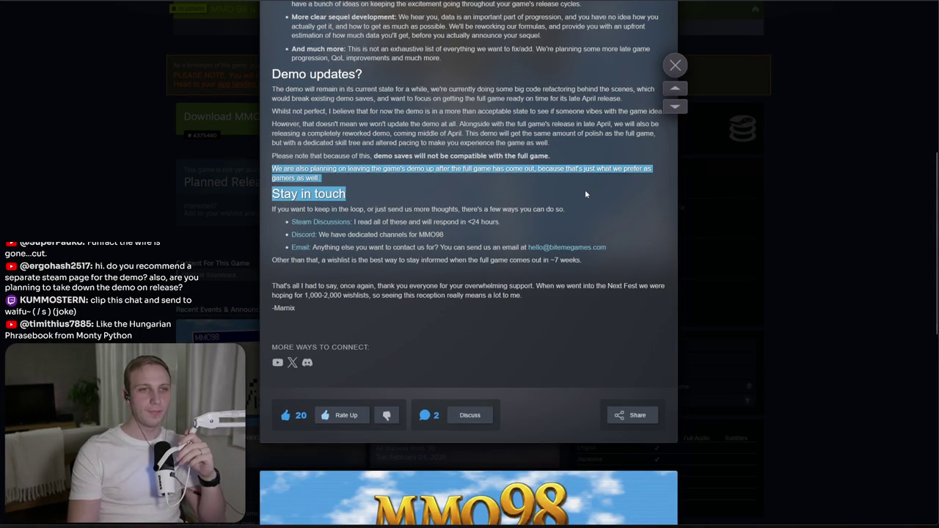
- Close the news post and search the Steam store for 'militar'
click(780, 171)
scroll(650, 168, up, 5)
click(594, 63)
text(militar)
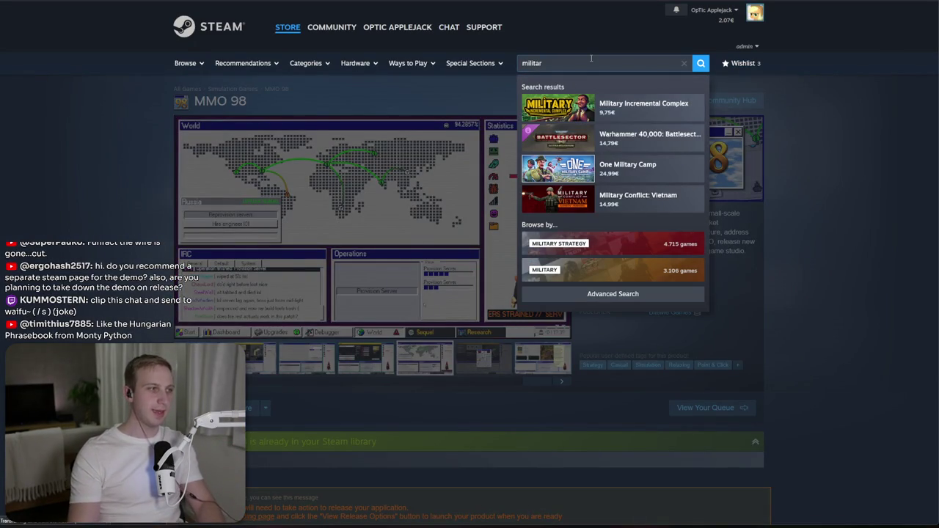
- Open the Military Incremental Complex store page and check its SteamDB price history
key(Down)
key(Return)
scroll(277, 294, down, 5)
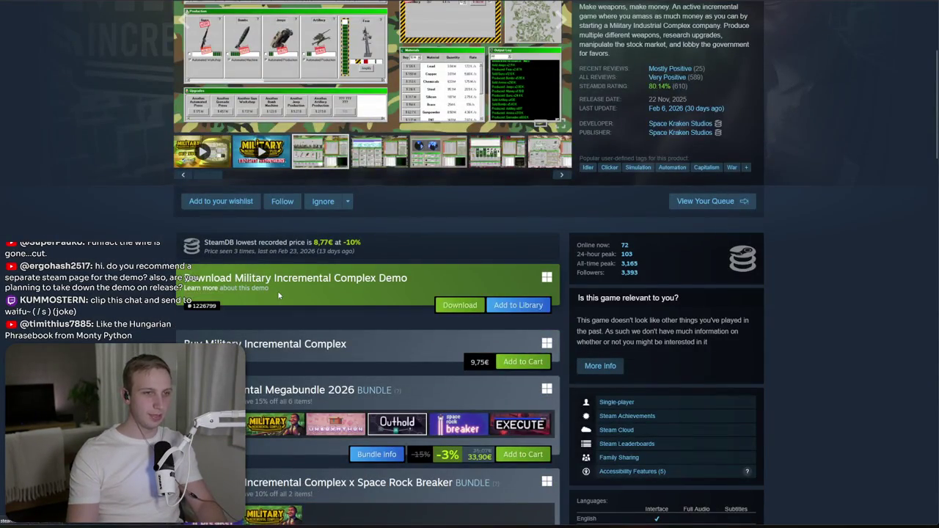
click(353, 242)
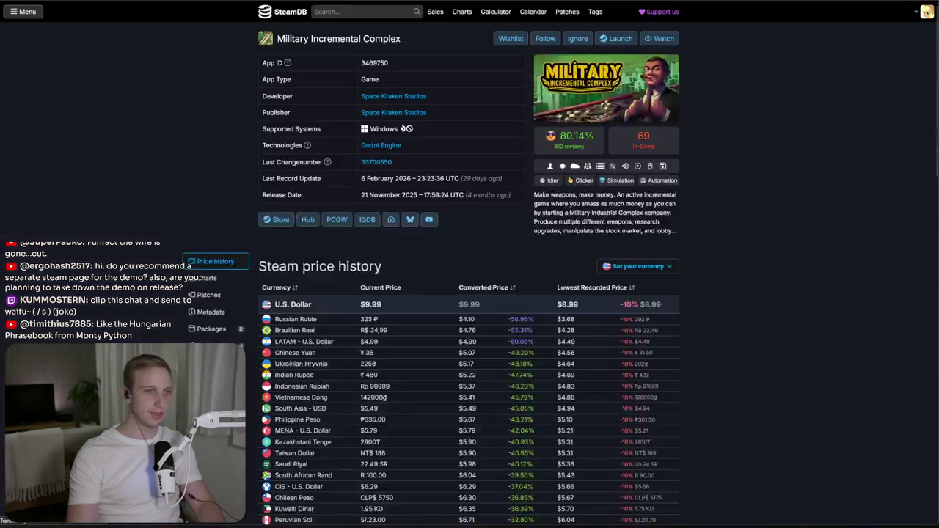
key(alt+Left)
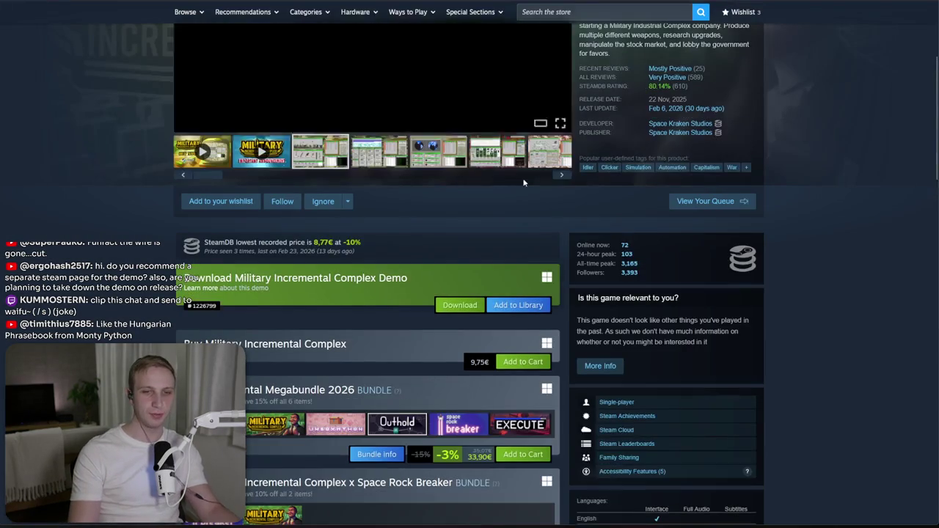
scroll(485, 433, down, 2)
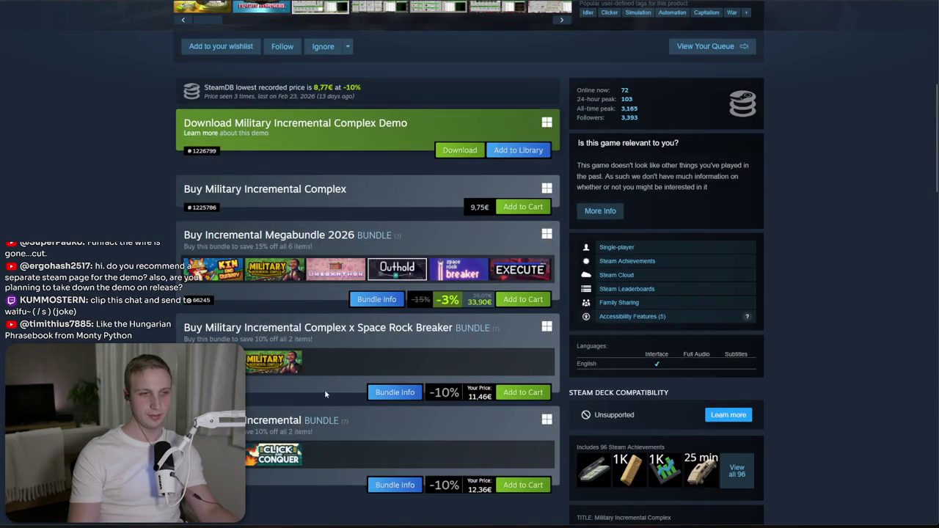
scroll(324, 390, up, 5)
- Search the store for 'a game about' and view the A Game About Feeding A Black Hole page
click(598, 64)
text(a)
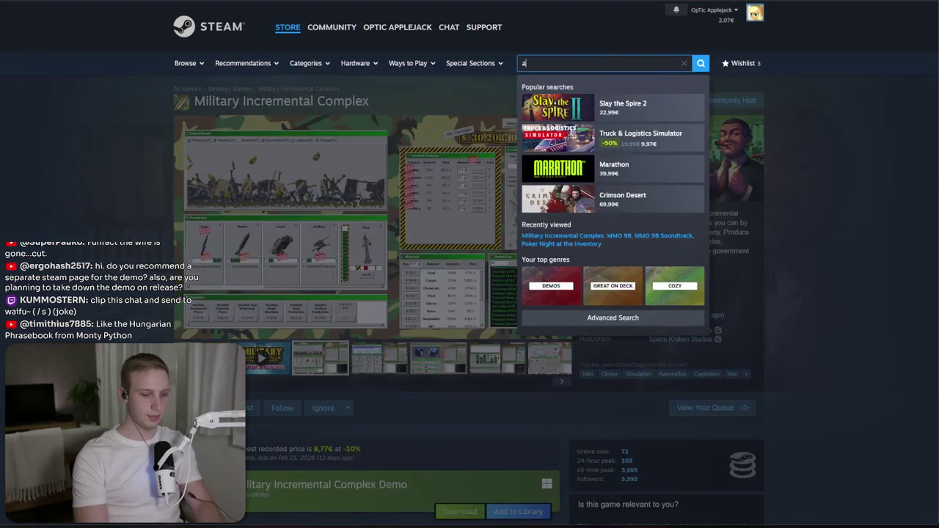
text( game about)
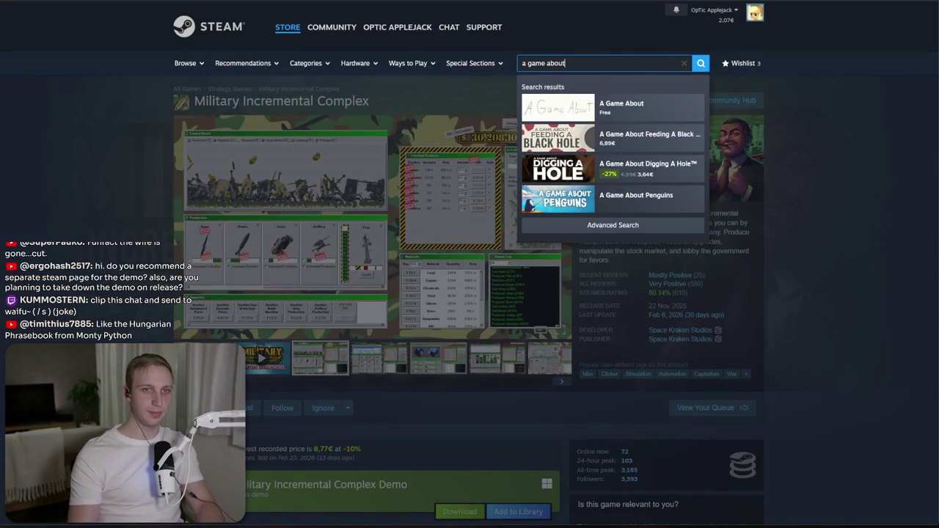
key(Return)
scroll(816, 191, down, 3)
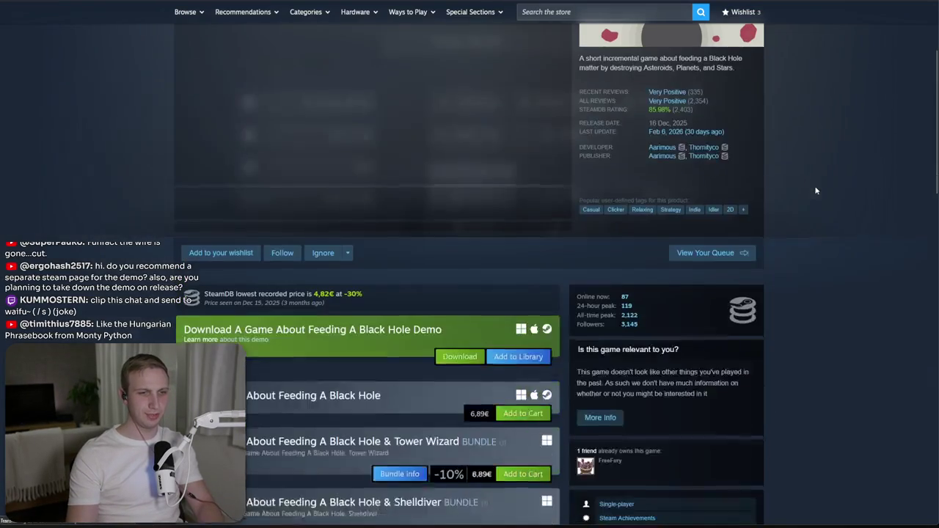
scroll(321, 368, up, 3)
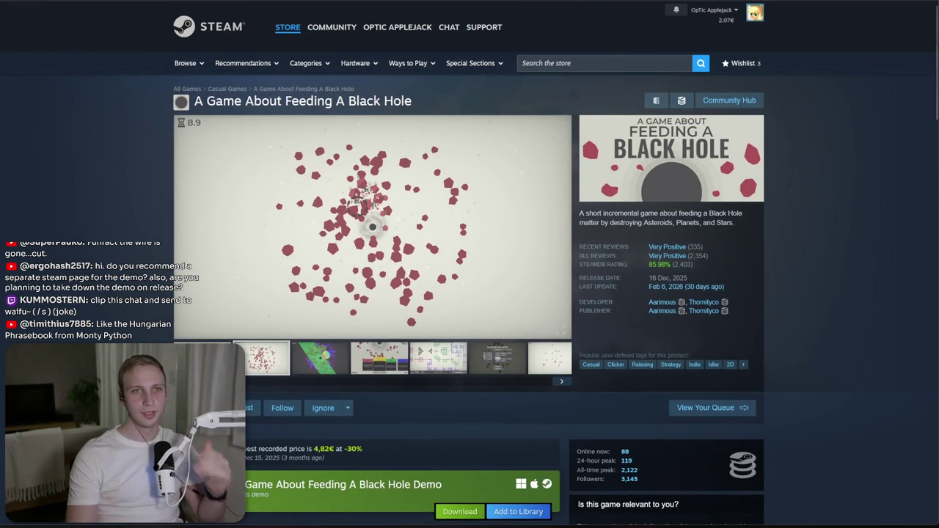
- Load the How To Market A Game website in another tab
key(ctrl+Tab)
text(how)
key(Return)
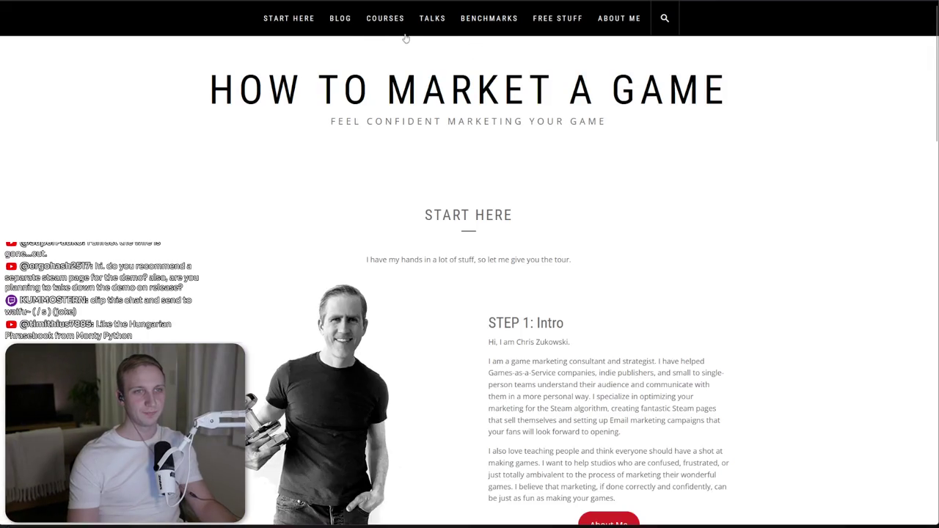
- Open the blog post 'Should You Keep Your Demo Up Post Launch?'
click(341, 18)
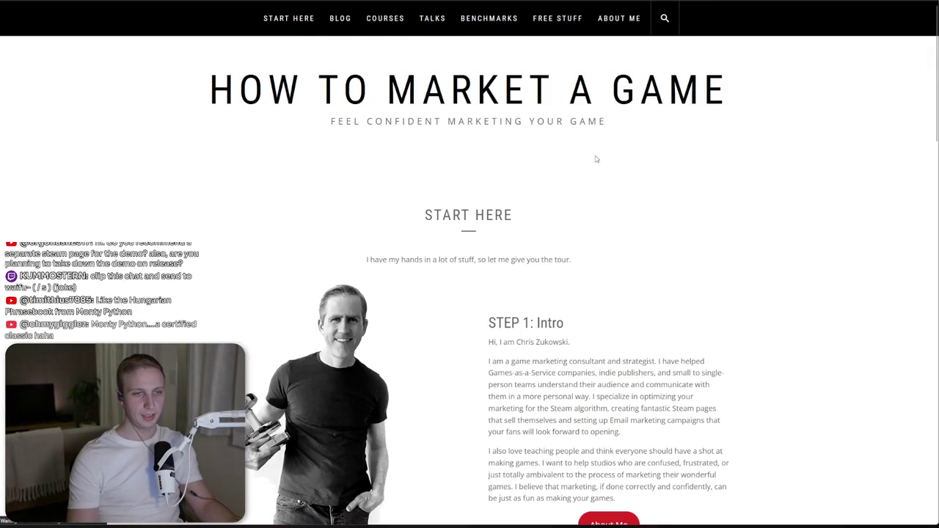
scroll(594, 163, down, 5)
scroll(594, 163, down, 8)
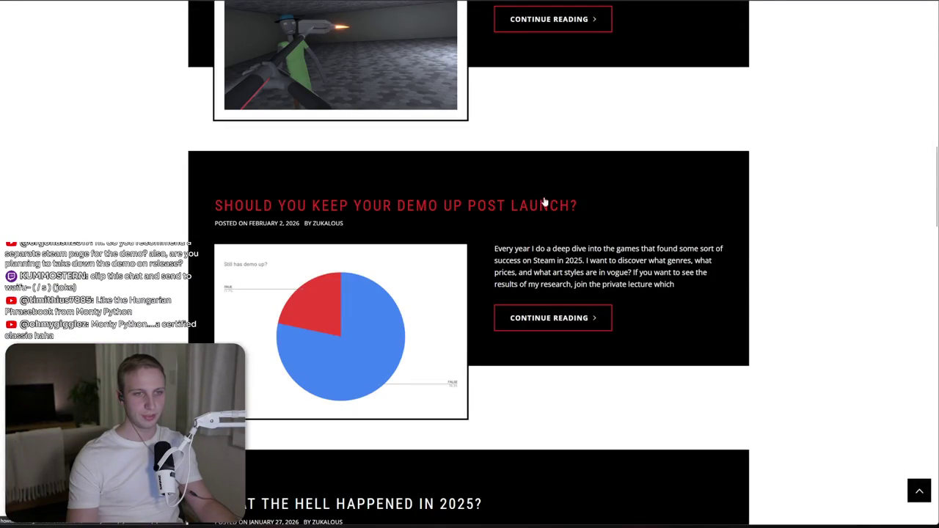
click(544, 202)
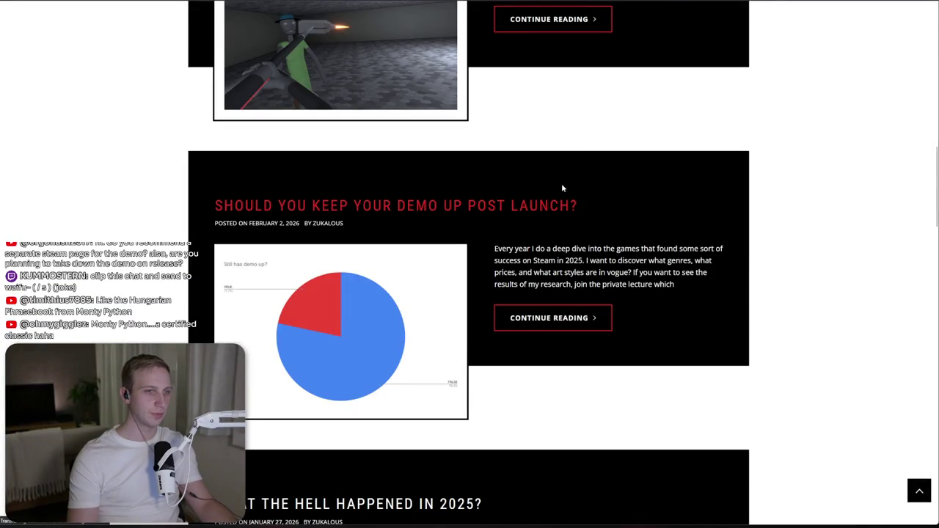
- Highlight the 5.5-point review score increase and the 1000+ review games paragraph
scroll(559, 195, down, 3)
scroll(559, 196, down, 15)
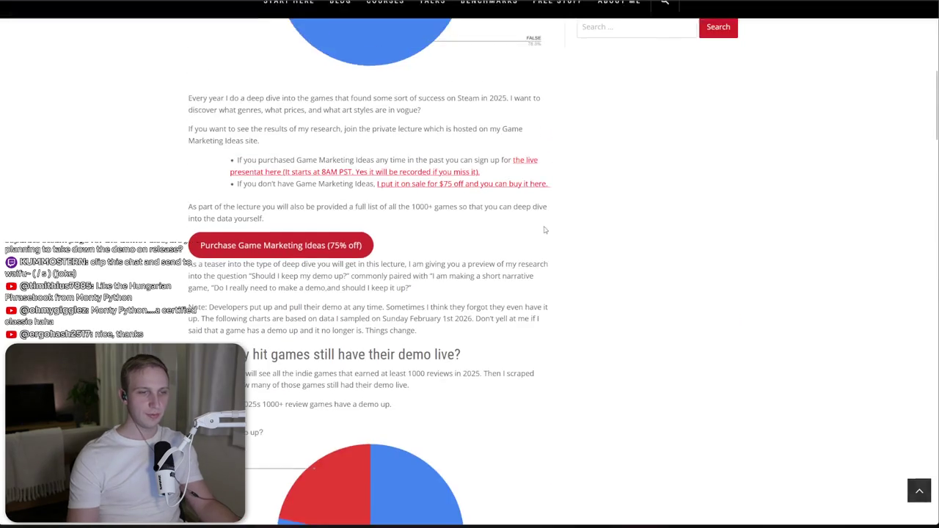
scroll(541, 238, up, 1)
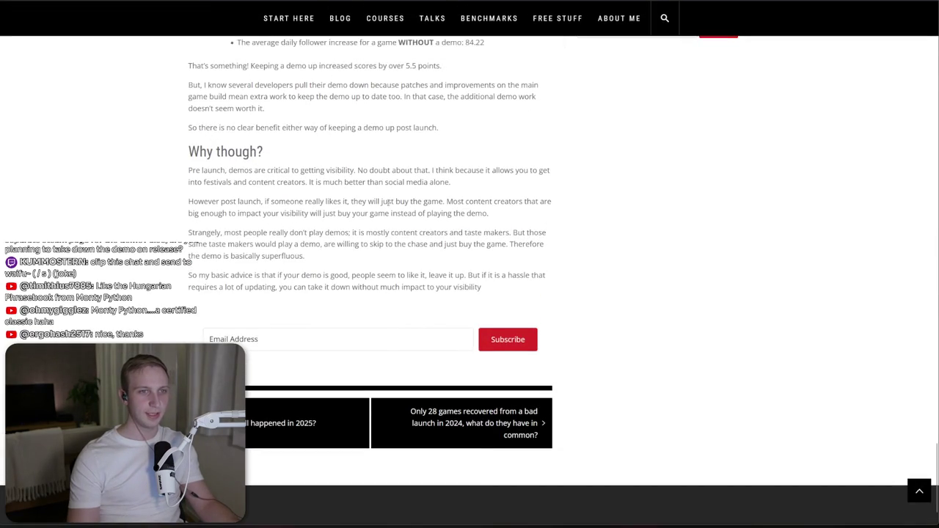
scroll(476, 190, up, 5)
mouse_move(212, 339)
mouse_down()
mouse_move(443, 327)
mouse_move(314, 300)
mouse_move(284, 320)
mouse_up()
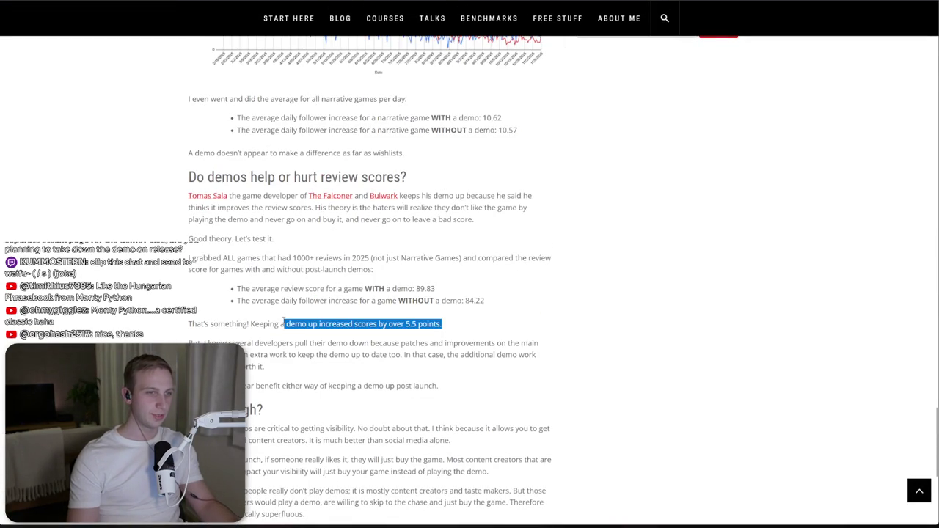
click(283, 320)
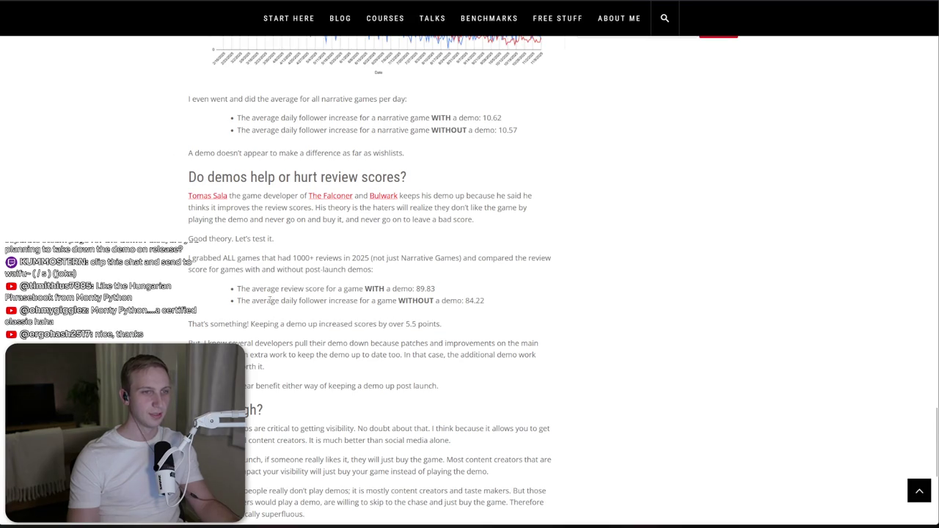
drag(188, 257, 402, 268)
click(403, 267)
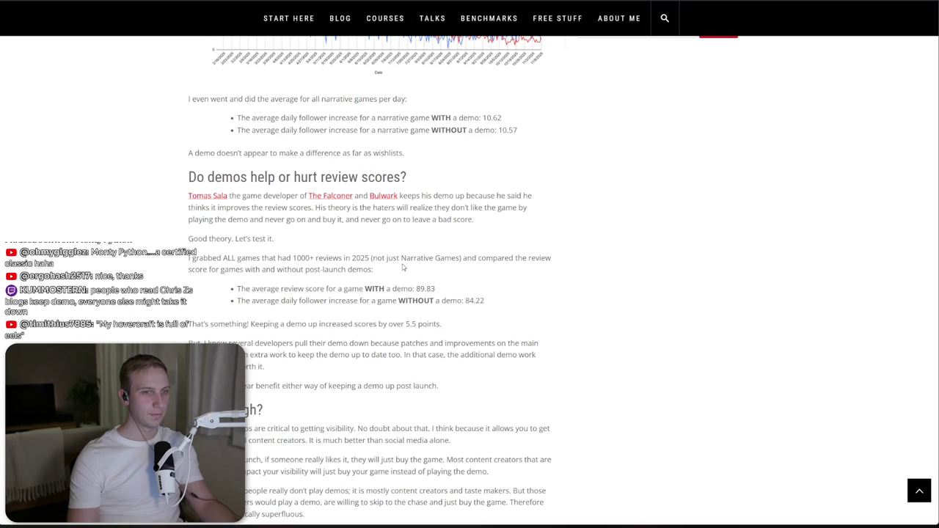
- Highlight the follower-increase bullet and the 'WITH a demo: 89.83' review-score result
drag(247, 311, 382, 301)
click(396, 297)
mouse_move(486, 301)
mouse_down()
mouse_move(250, 301)
mouse_move(477, 300)
mouse_up()
click(245, 301)
click(339, 301)
triple_click(501, 303)
click(500, 311)
triple_click(501, 297)
drag(503, 283, 511, 300)
click(511, 300)
click(374, 285)
mouse_move(436, 288)
mouse_down()
mouse_move(371, 288)
mouse_move(428, 288)
mouse_up()
click(425, 288)
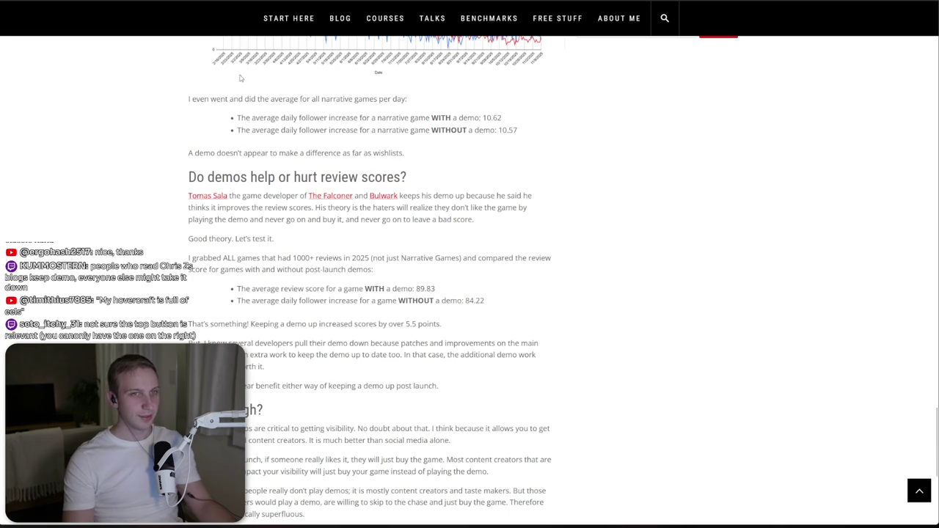
key(ctrl+Tab)
- Scroll through the A Game About Feeding A Black Hole demo store page
scroll(453, 279, down, 2)
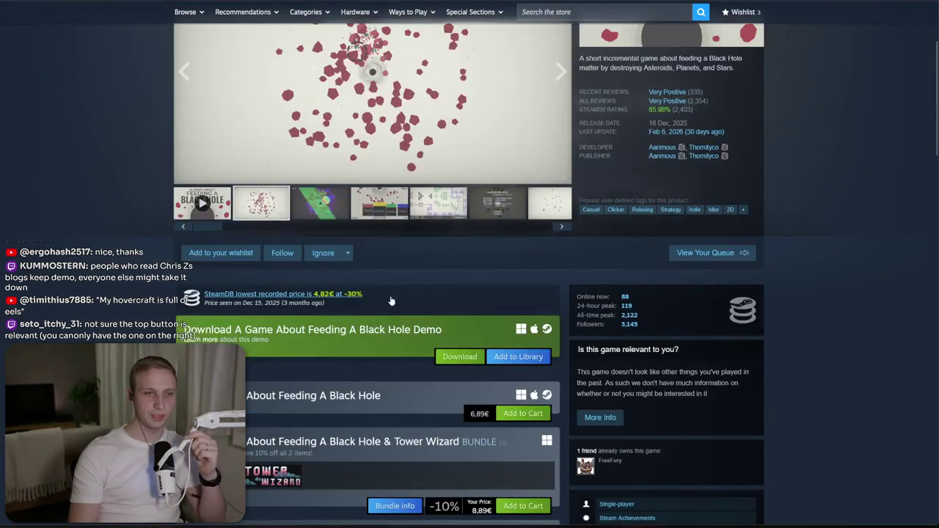
drag(357, 329, 268, 332)
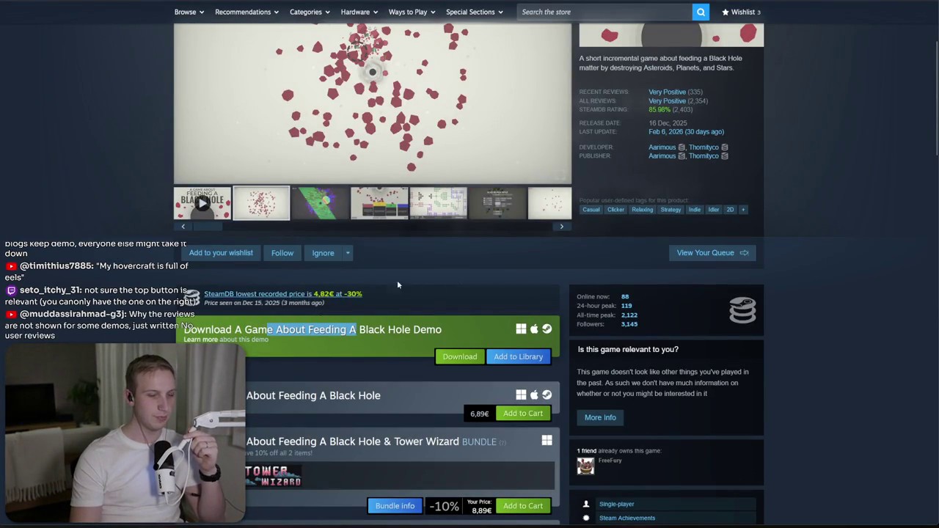
scroll(289, 336, down, 4)
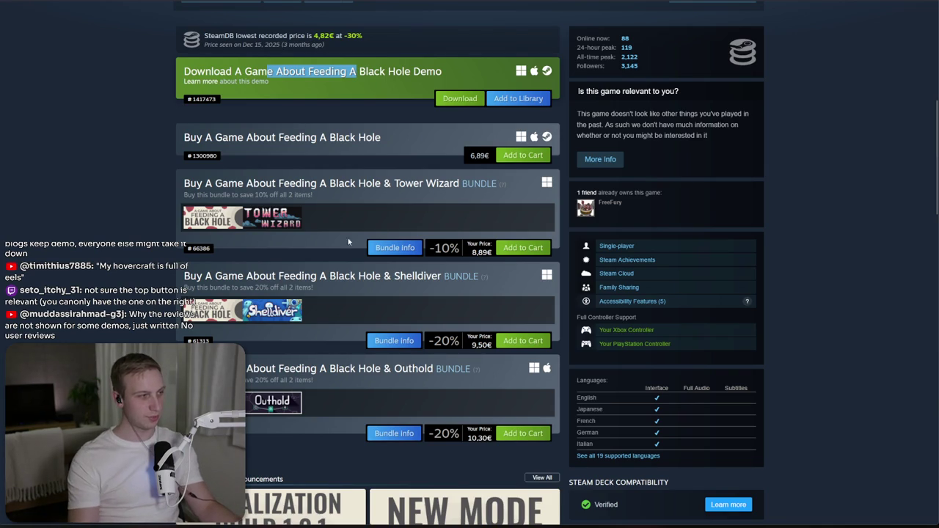
scroll(368, 232, up, 5)
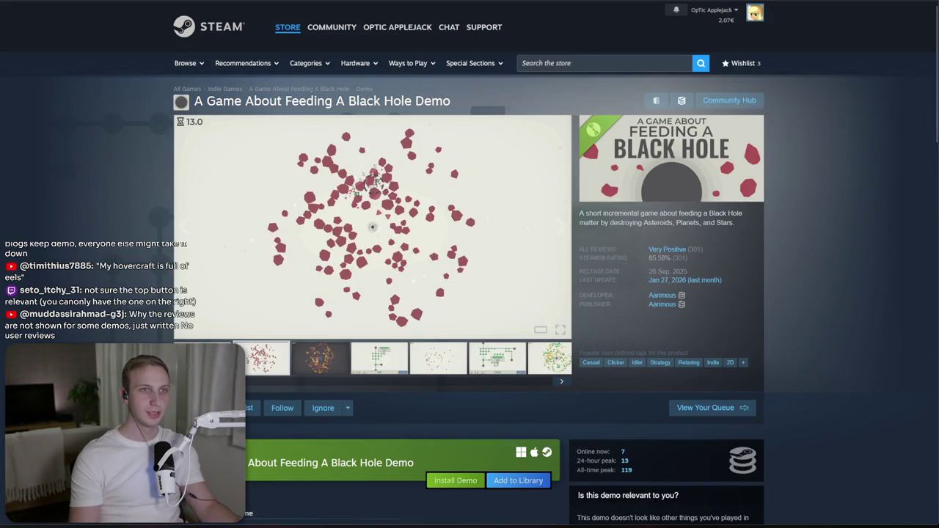
- Look at the MMO 98 store page, then return to the Black Hole page
click(547, 58)
text(mmo 98)
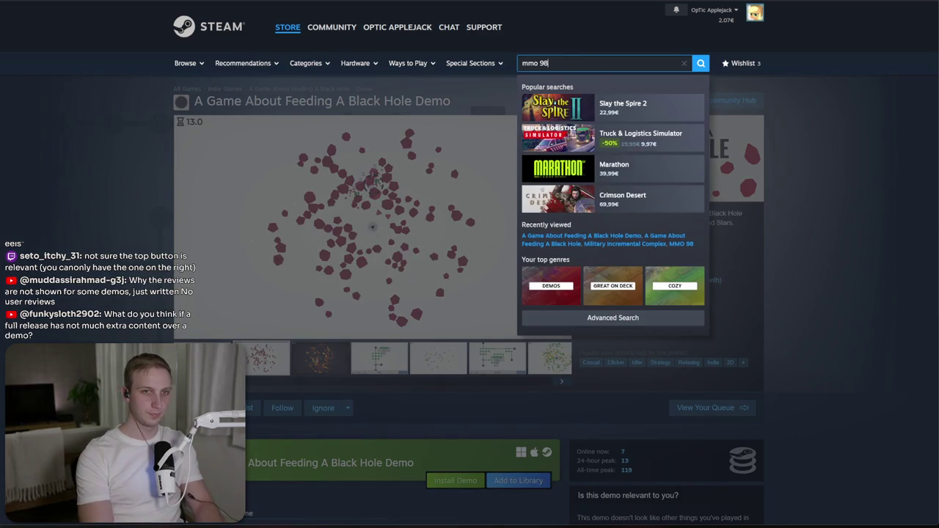
click(631, 167)
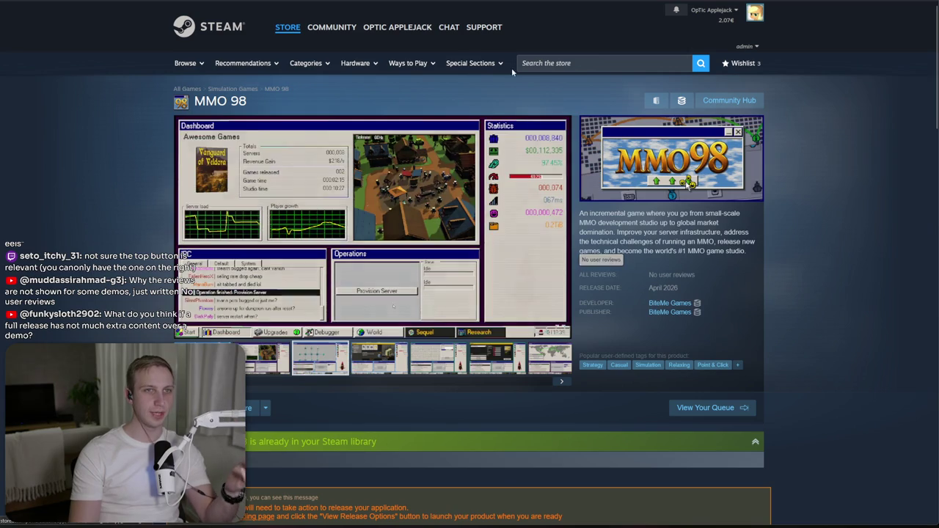
key(alt+Left)
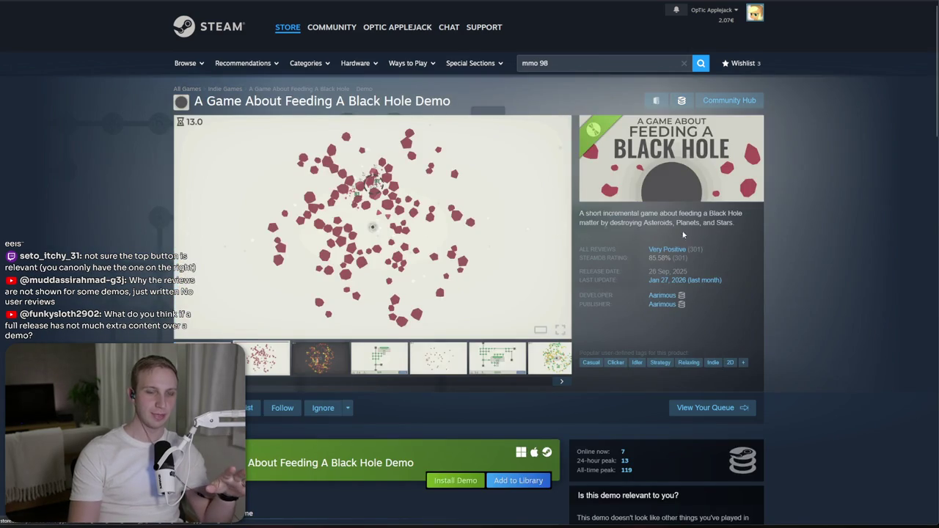
scroll(280, 225, down, 4)
scroll(242, 191, up, 3)
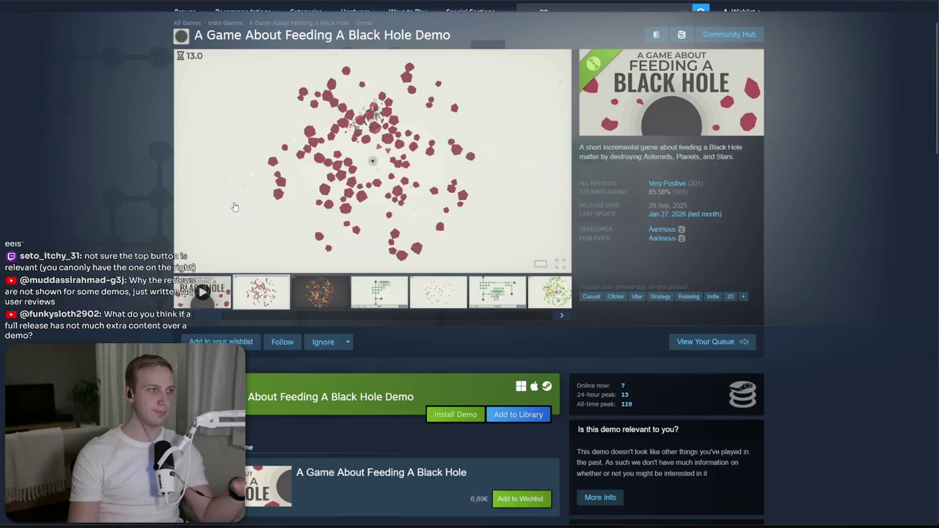
scroll(313, 205, down, 3)
scroll(313, 205, down, 5)
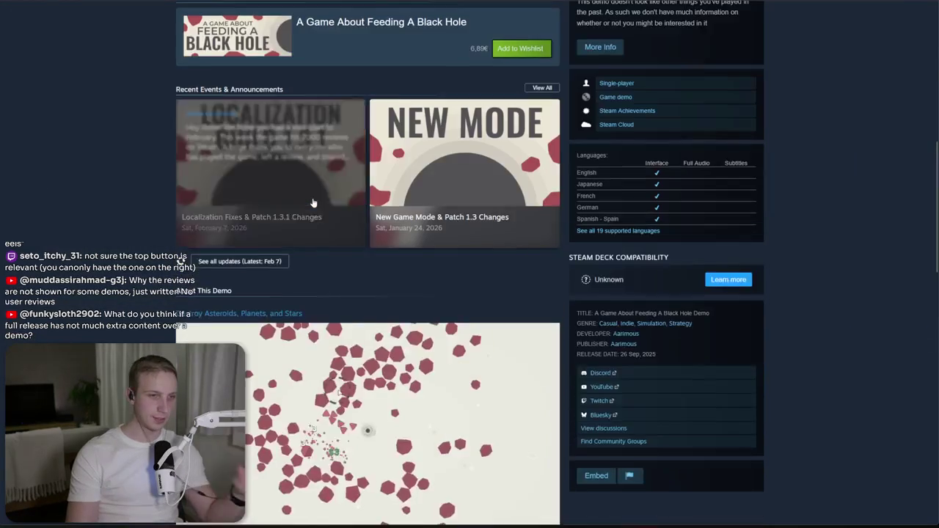
scroll(681, 181, up, 4)
scroll(681, 180, up, 2)
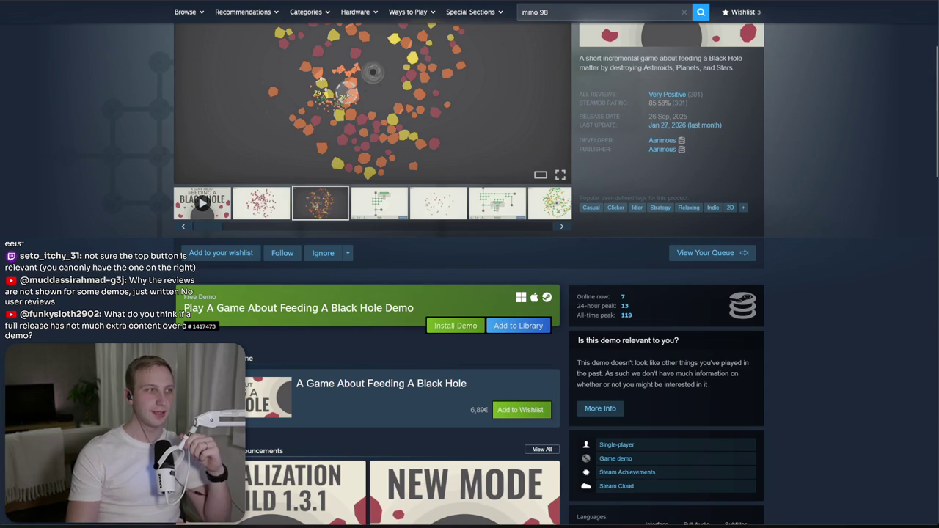
- Switch to the itch.io brick breaker game and adjust the page zoom
key(ctrl+Tab)
key(ctrl+plus)
key(ctrl+plus)
key(ctrl+minus)
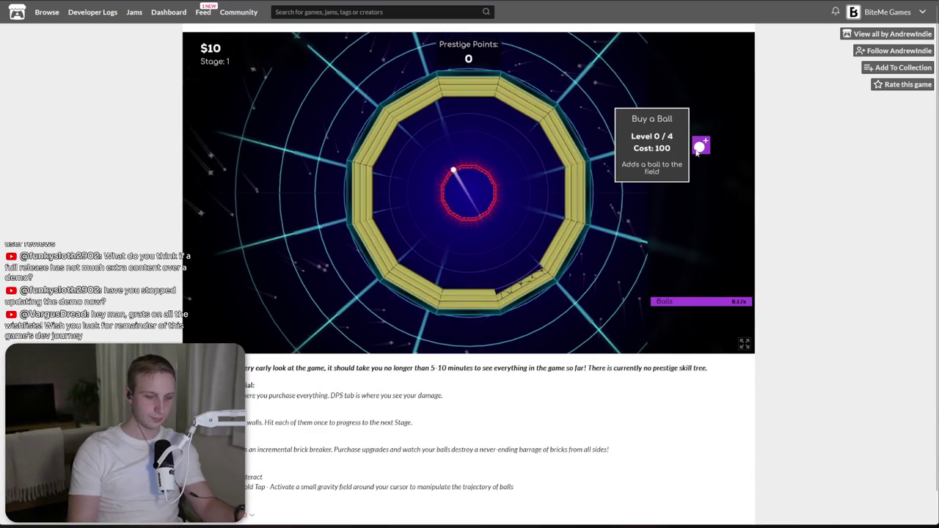
- Pull balls toward the lower bricks with gravity, buy two extra balls, and unlock Chain Lightning
mouse_move(488, 146)
mouse_down()
mouse_move(482, 157)
mouse_move(512, 281)
mouse_move(495, 283)
mouse_up()
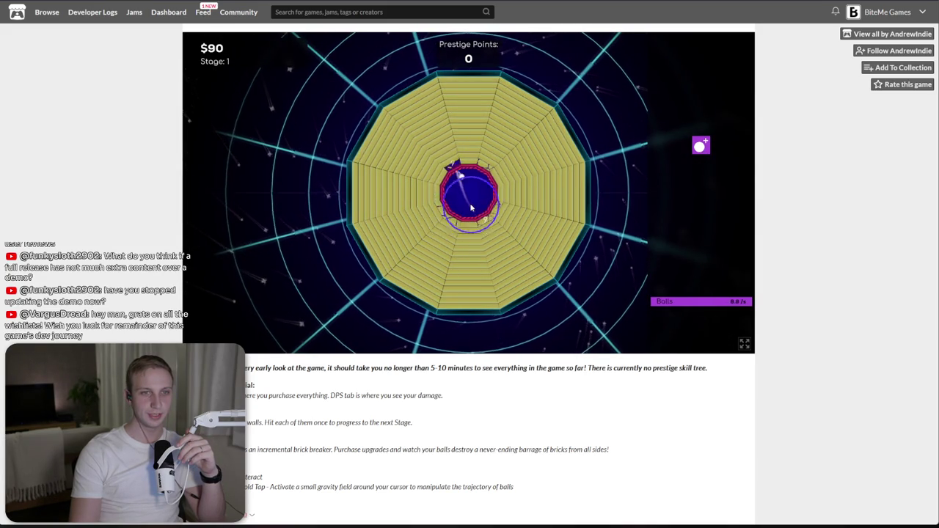
click(701, 145)
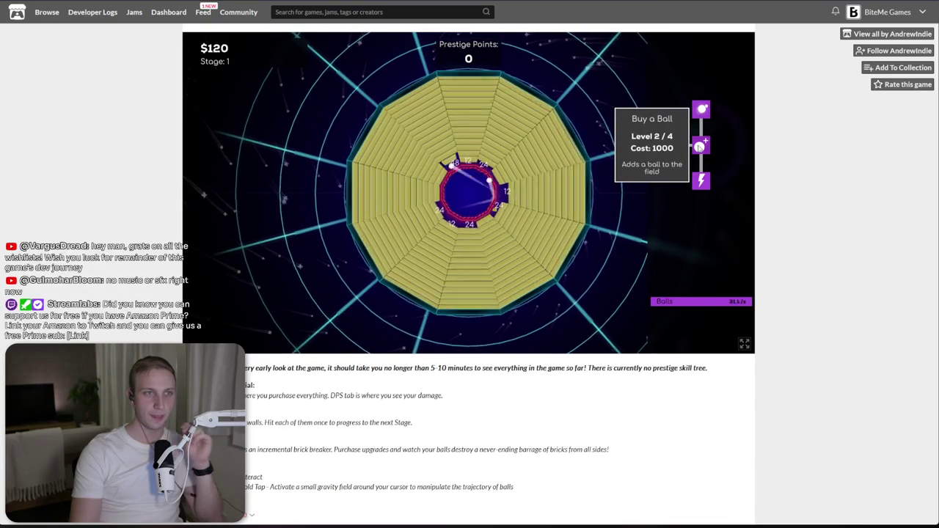
click(700, 147)
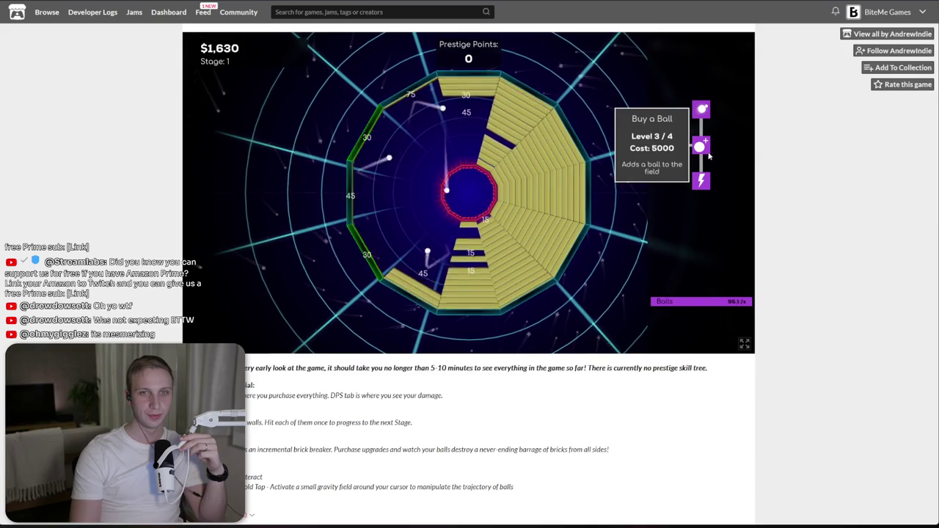
click(701, 179)
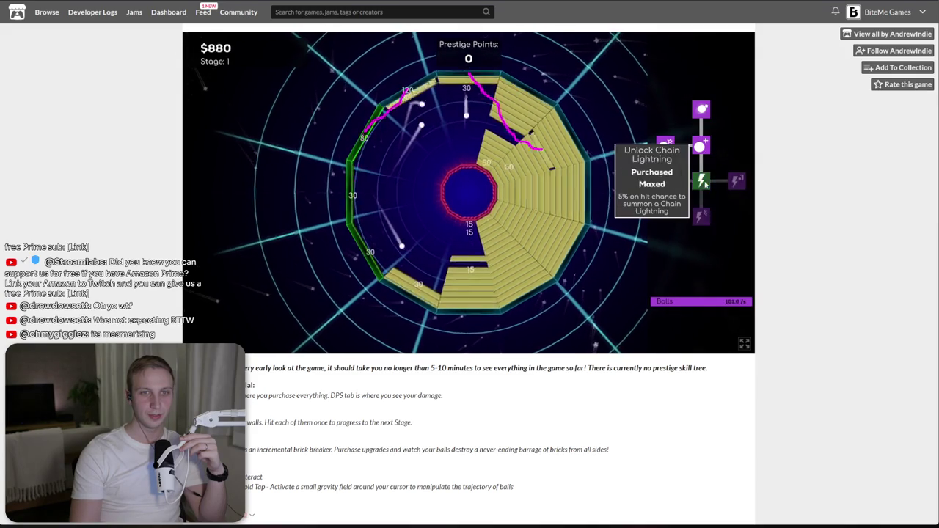
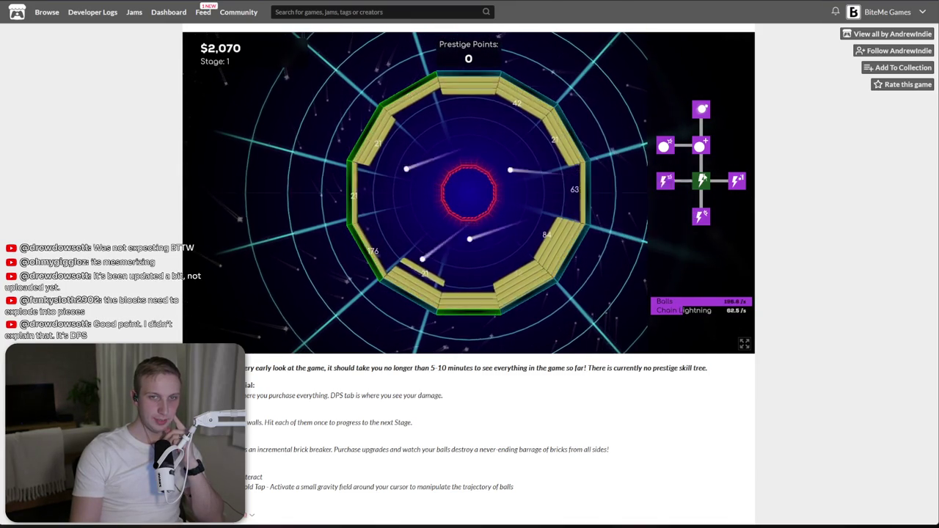
- Buy two Chain Lightning Chance levels and the first Chain Lightning Bounces level
click(704, 218)
click(704, 218)
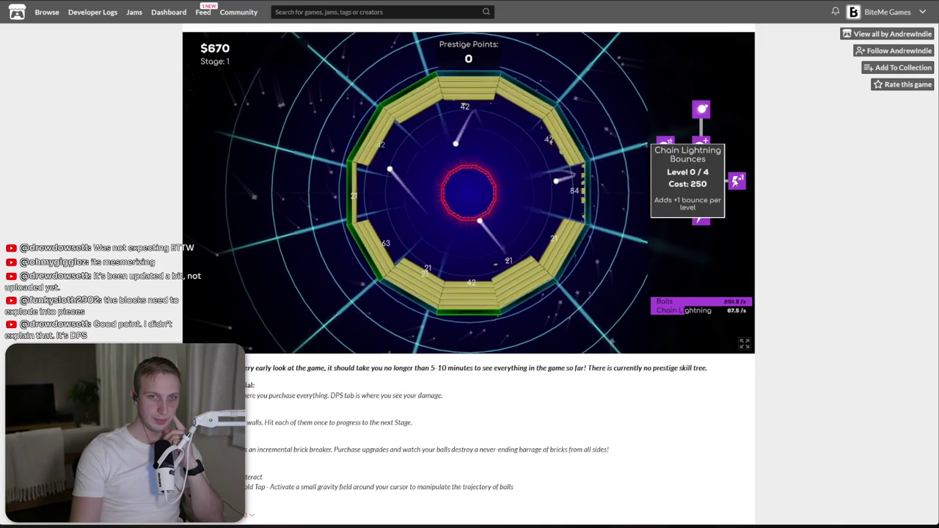
click(736, 181)
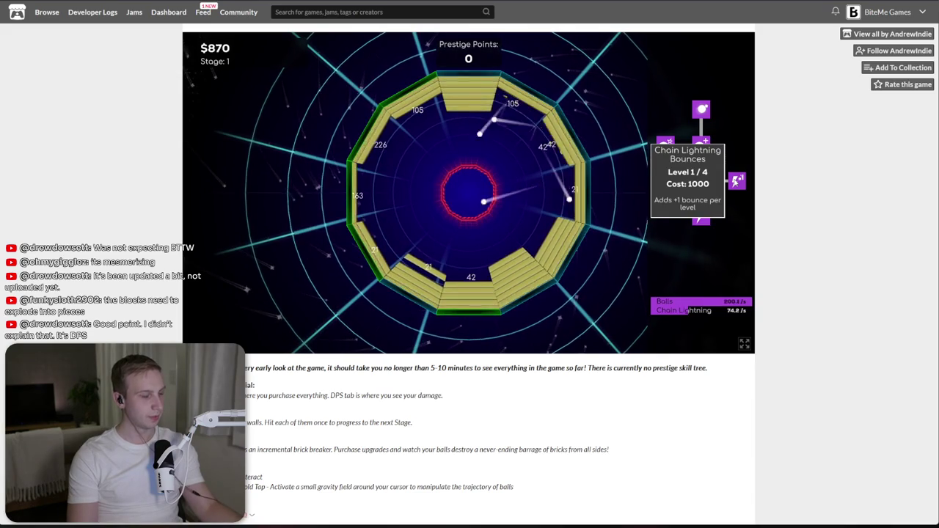
- Pull the balls with the gravity field and highlight the text about hitting each wall once
mouse_move(455, 235)
mouse_down()
mouse_move(447, 267)
mouse_move(492, 315)
mouse_move(450, 208)
mouse_move(440, 235)
mouse_up()
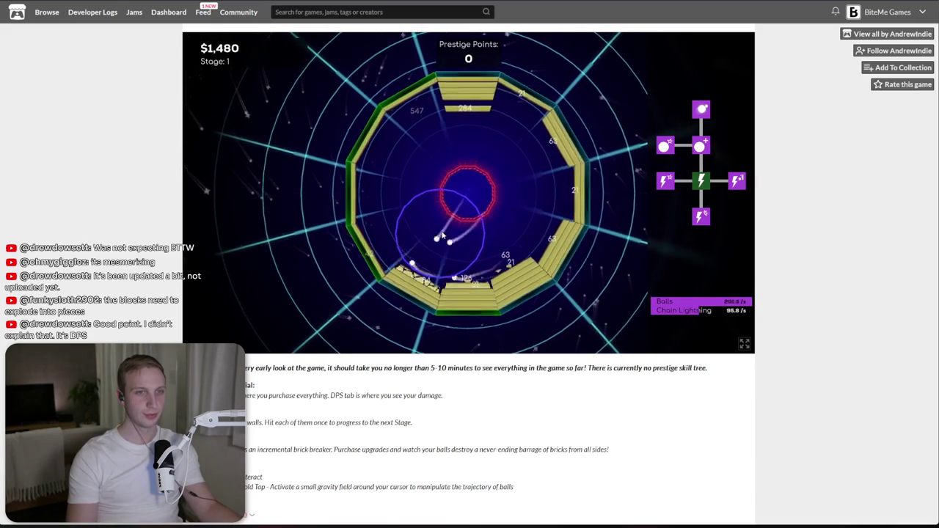
triple_click(277, 451)
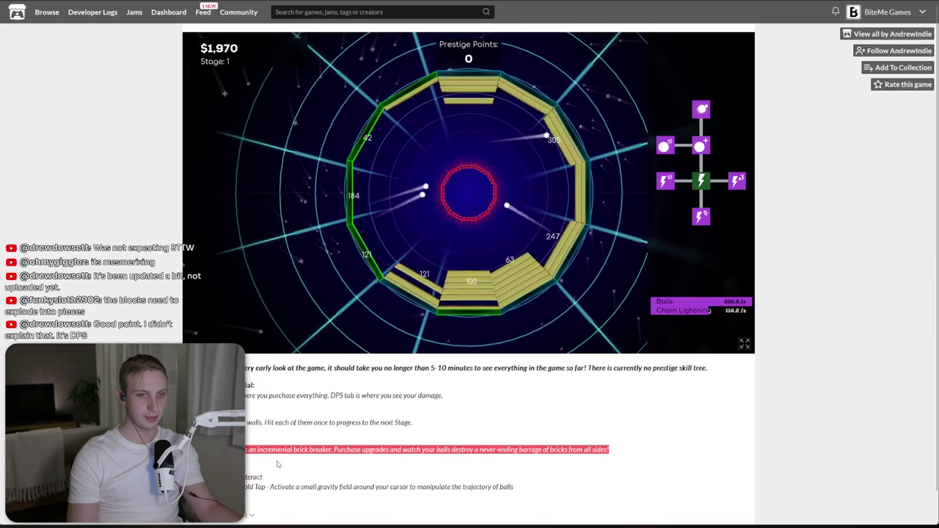
drag(248, 423, 322, 422)
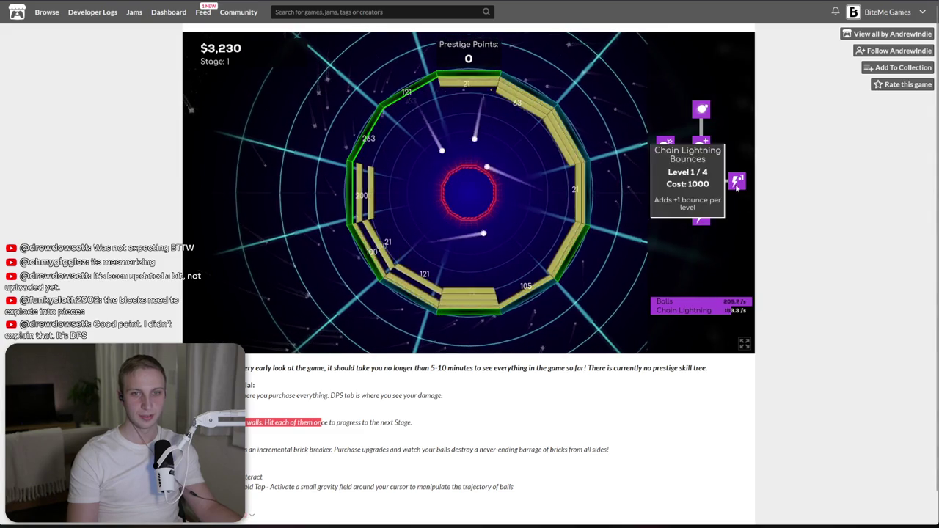
- Max out the ball upgrade and the Chain Lightning Chance upgrade at 5/5
mouse_move(699, 146)
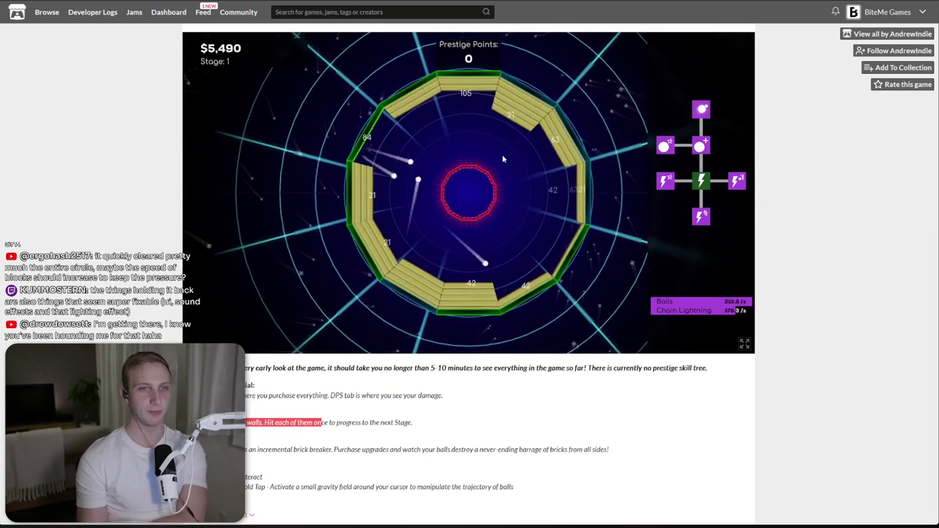
mouse_move(700, 216)
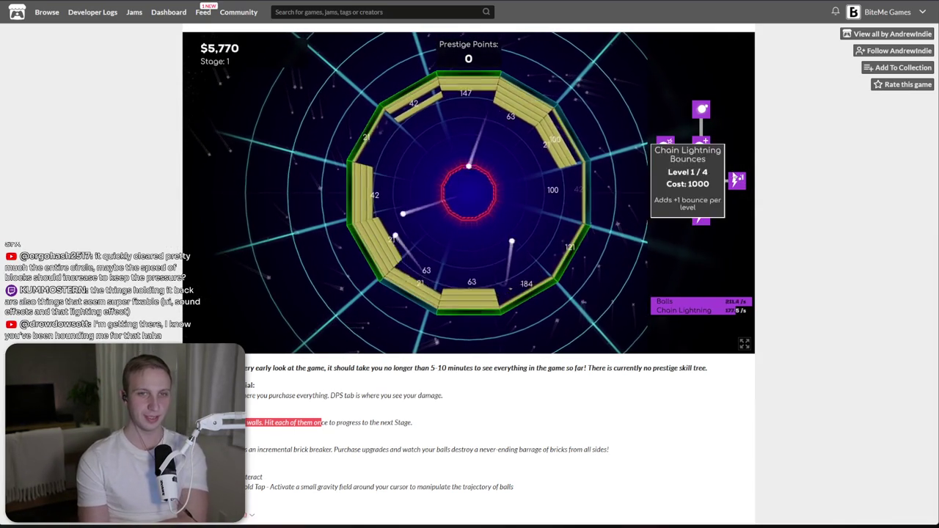
click(705, 116)
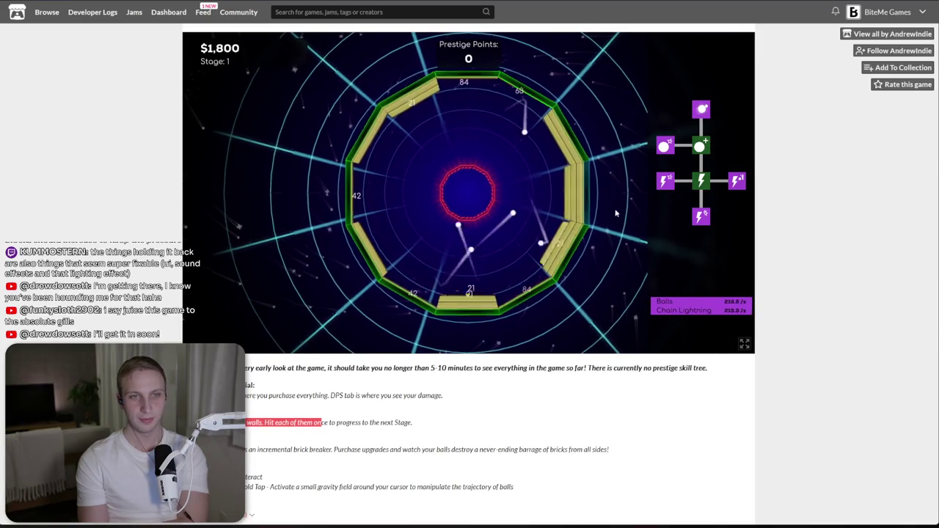
mouse_move(734, 183)
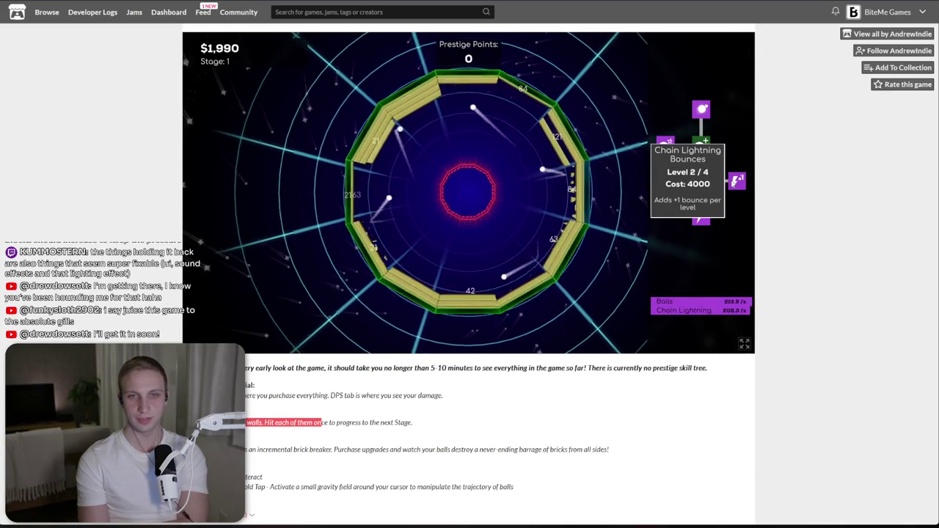
mouse_move(700, 216)
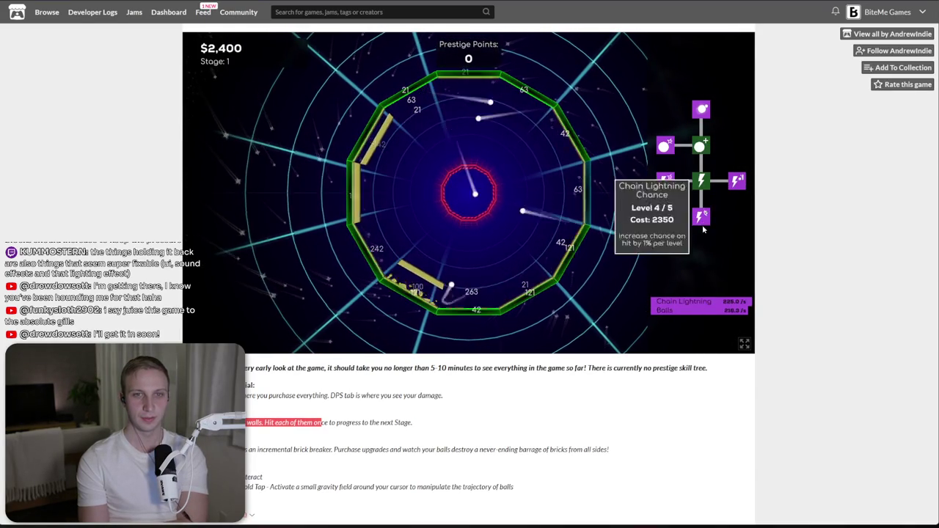
click(700, 217)
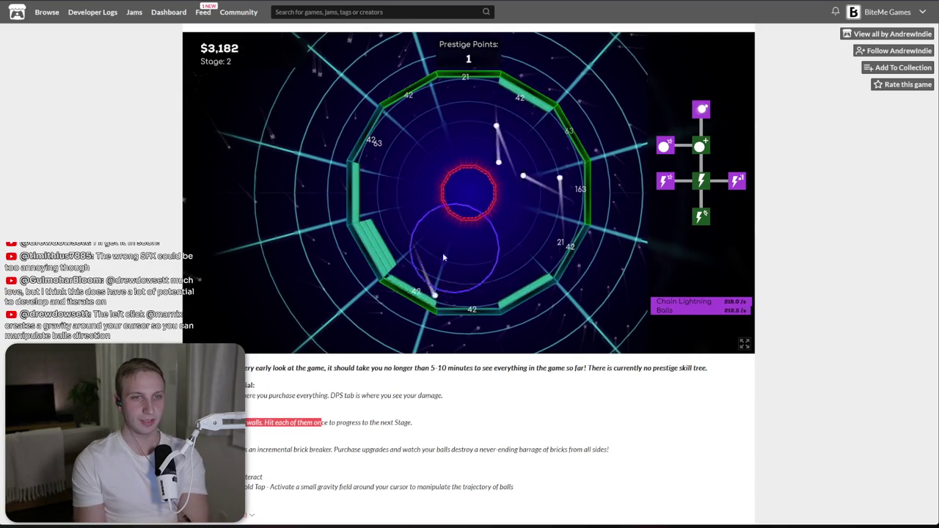
- Steer the balls, raise Ball Speed and Ball Damage to level 5, and buy two Chain Lightning Damage levels
mouse_move(438, 259)
mouse_down()
mouse_move(383, 232)
mouse_move(380, 219)
mouse_move(472, 257)
mouse_move(495, 111)
mouse_move(497, 159)
mouse_up()
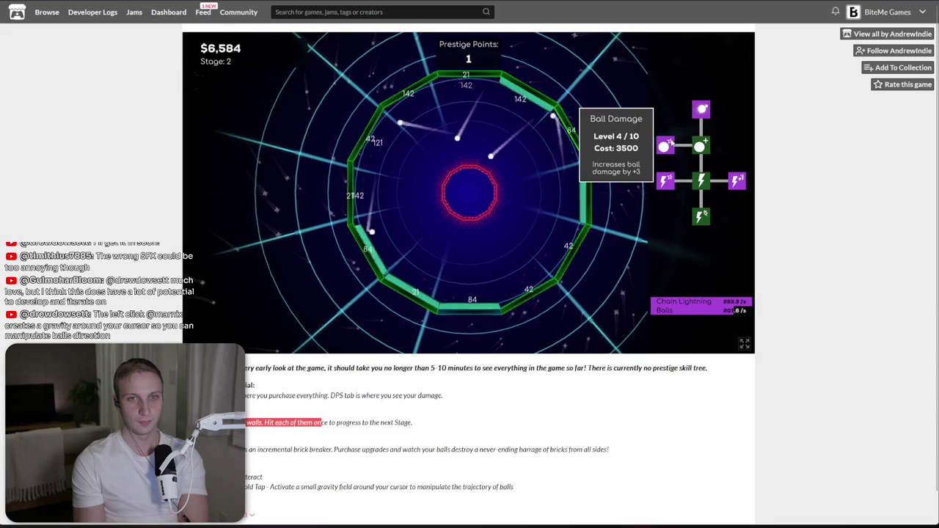
click(702, 111)
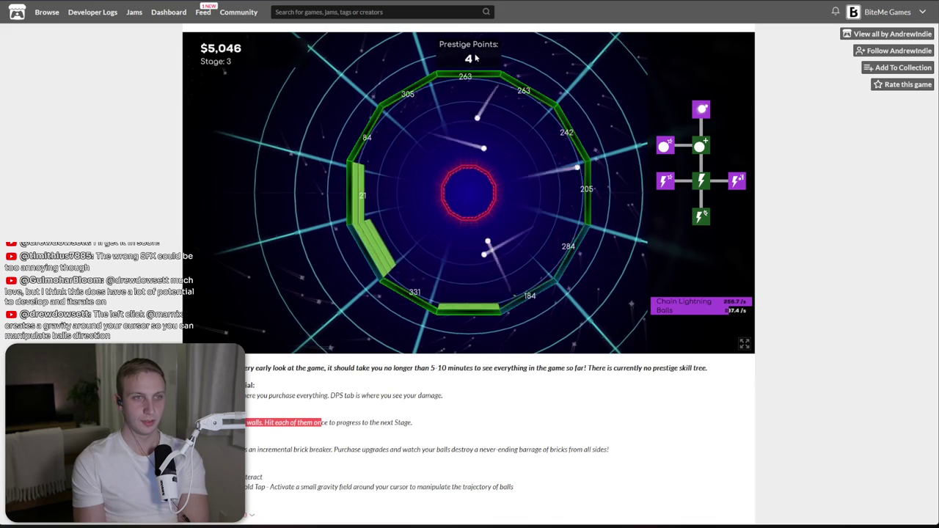
click(663, 146)
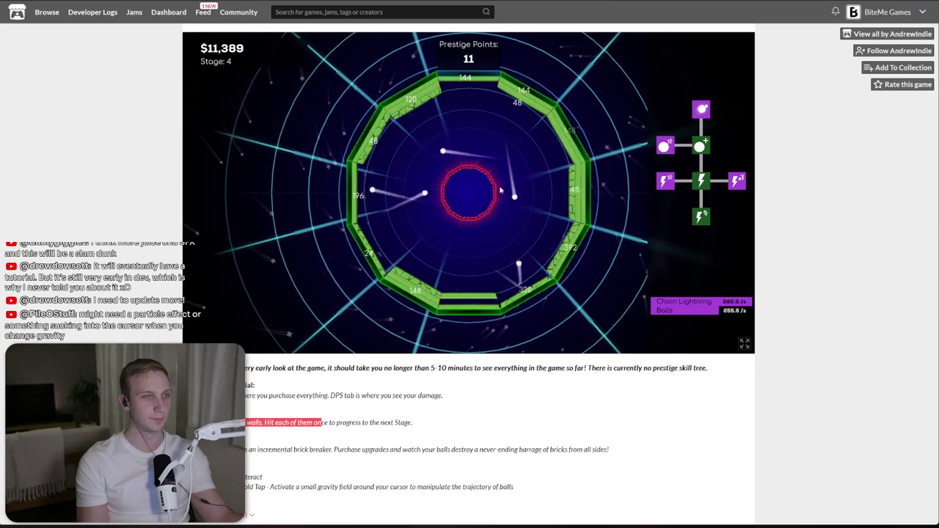
mouse_move(694, 189)
click(660, 186)
click(660, 186)
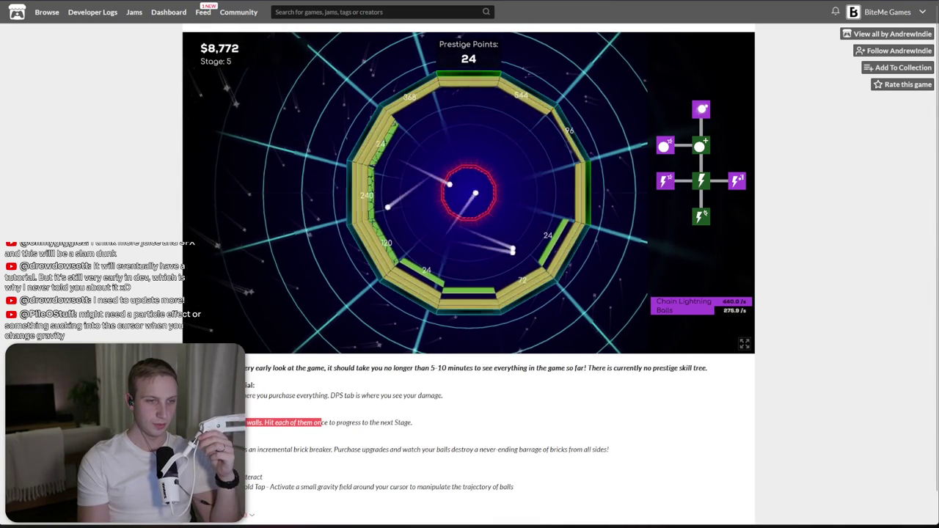
- Highlight the Hold Tap gravity field description, then clear the selection
scroll(470, 246, down, 1)
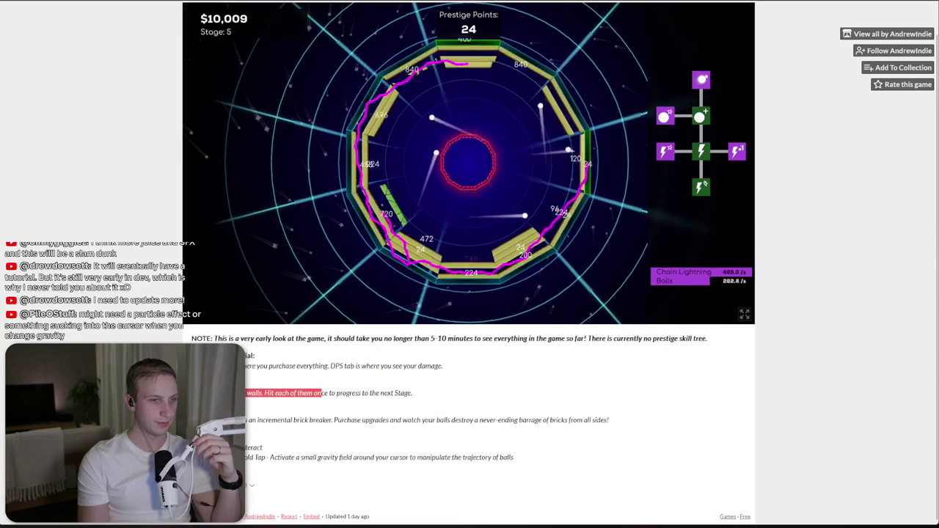
click(274, 460)
mouse_move(274, 460)
mouse_down()
mouse_move(515, 460)
mouse_move(314, 468)
mouse_up()
click(515, 460)
click(314, 467)
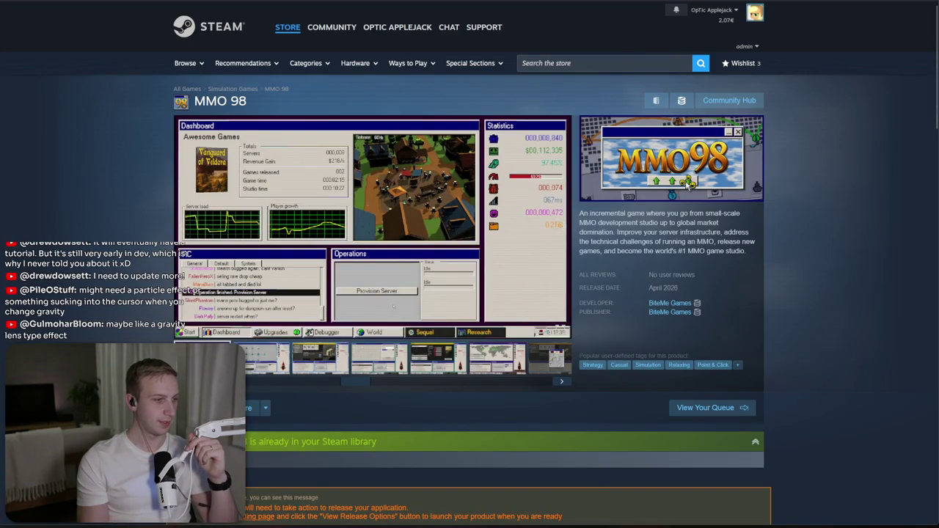
- Highlight the 0.1.5 update notes, including the line promising music and sounds
scroll(622, 252, down, 15)
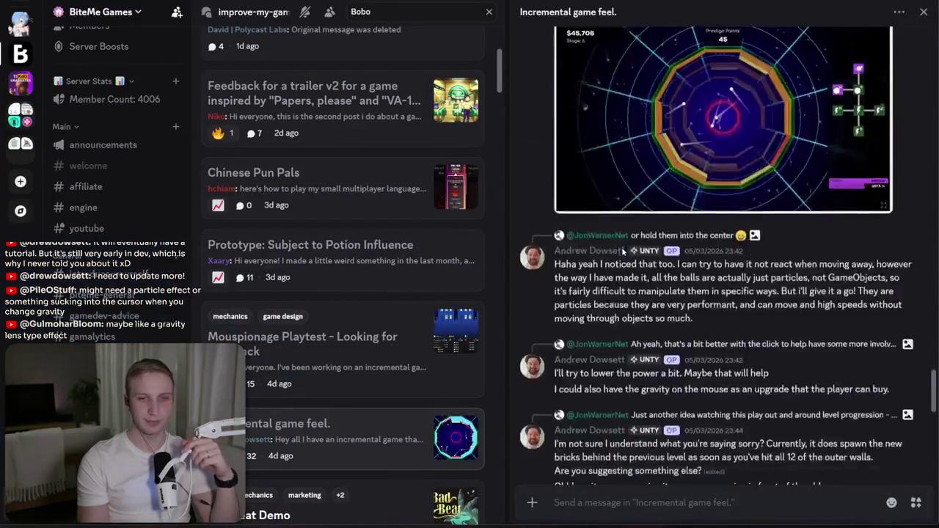
mouse_move(686, 410)
mouse_down()
mouse_move(587, 365)
mouse_move(698, 382)
mouse_move(685, 350)
mouse_move(726, 382)
mouse_move(686, 409)
mouse_up()
drag(763, 439, 751, 418)
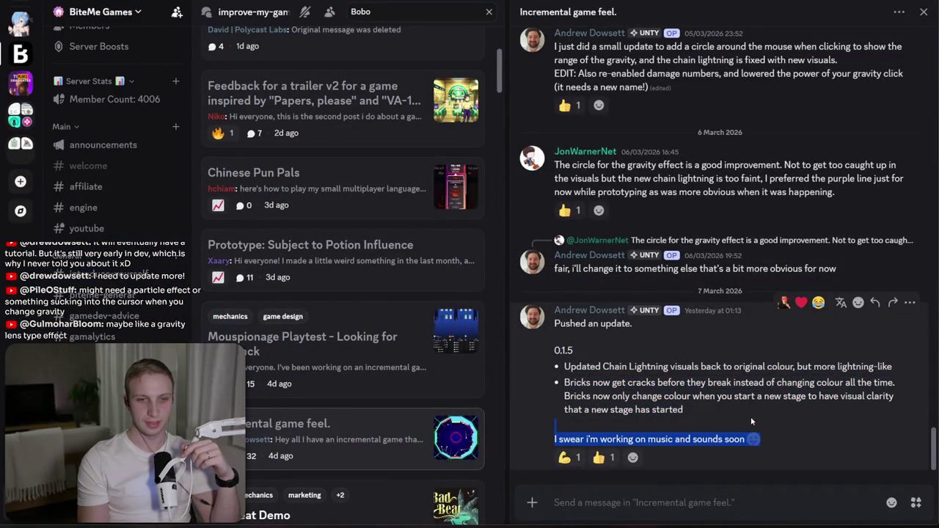
click(756, 432)
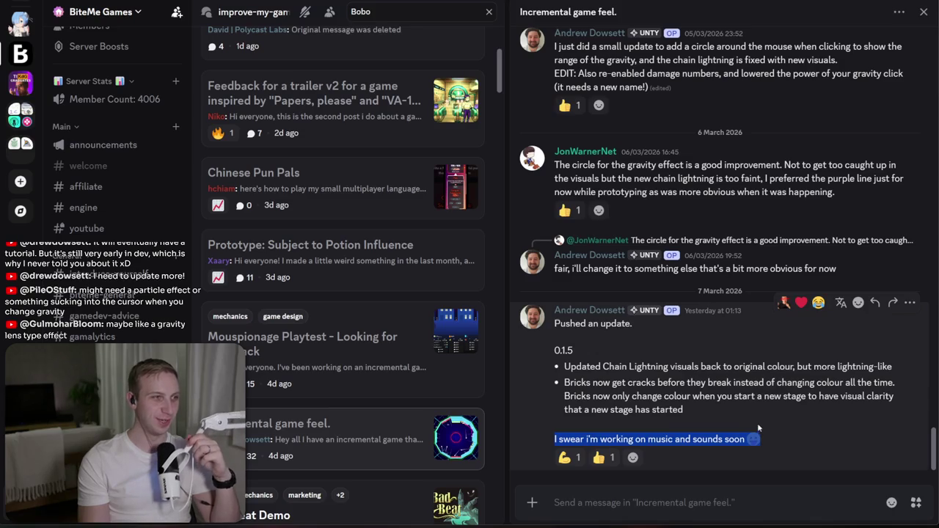
- Scroll the forum list down to the Steam Page Review/Feedback post and open it
scroll(264, 333, down, 1)
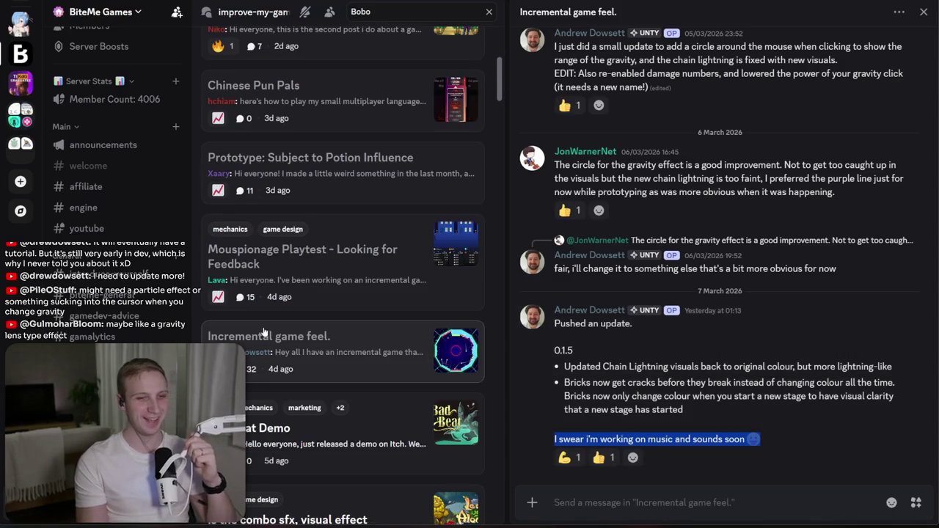
scroll(264, 332, down, 2)
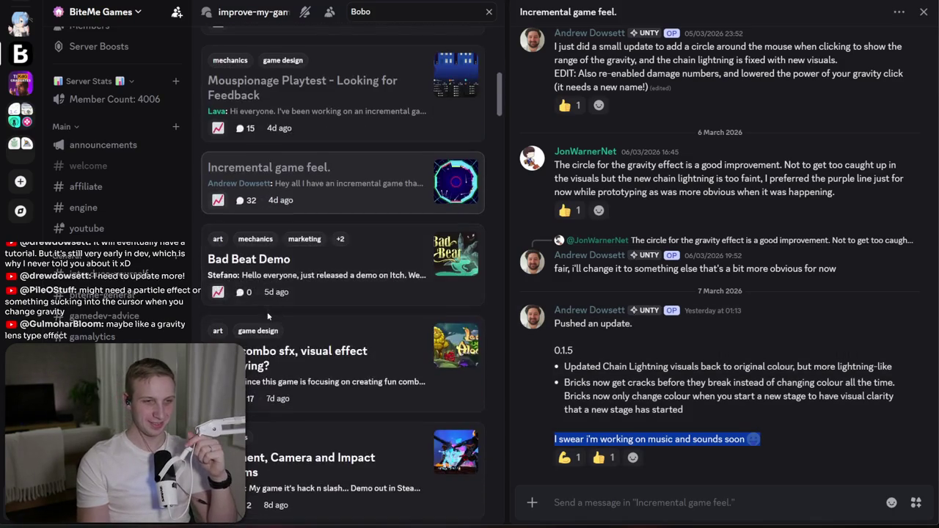
scroll(267, 315, down, 1)
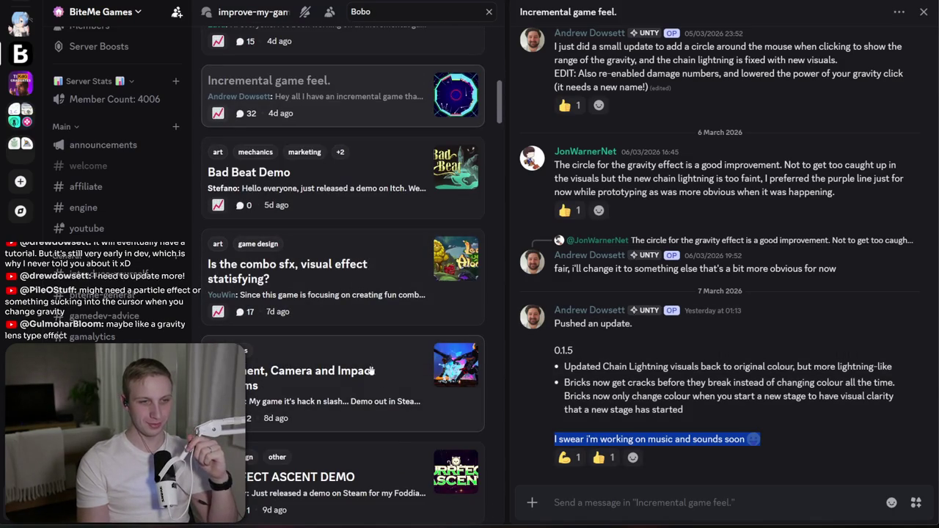
scroll(365, 364, down, 2)
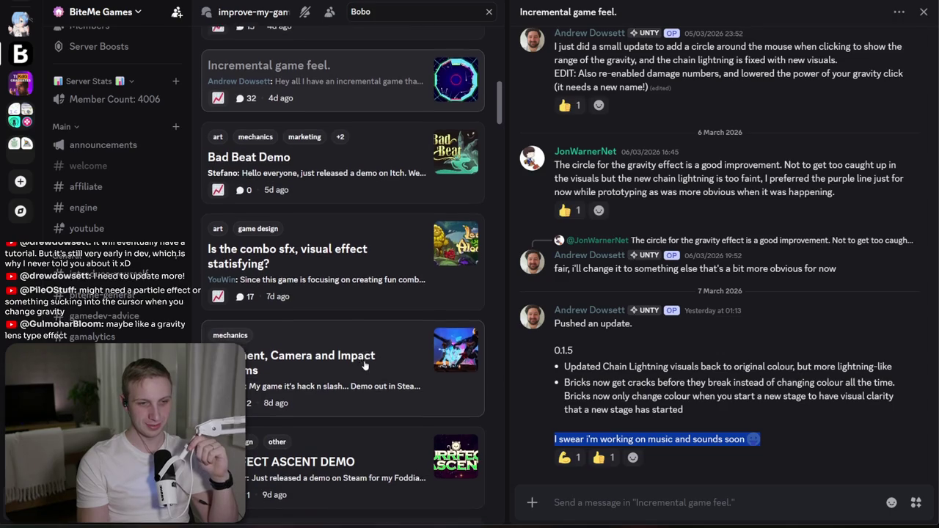
scroll(364, 365, down, 3)
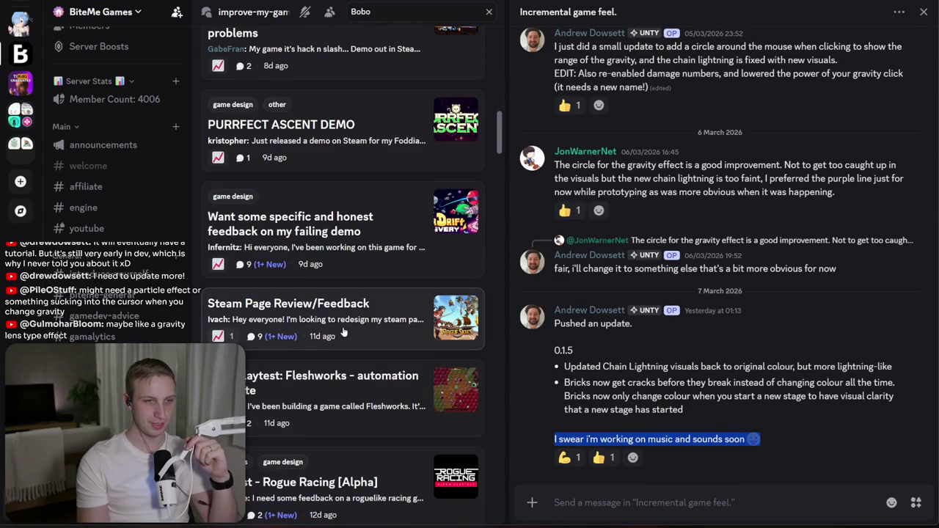
click(342, 332)
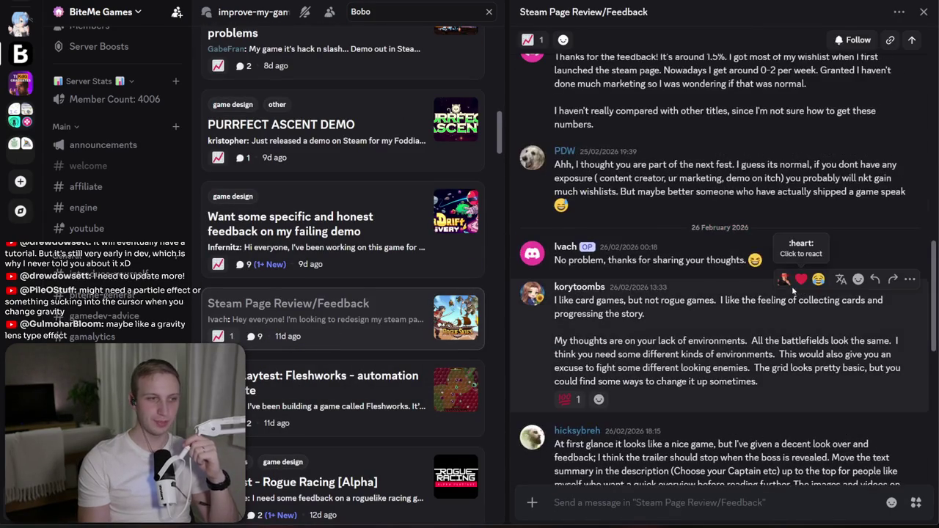
- Read through the original post, highlighting the feedback request, wishlist-ratio paragraph and Feel free to comment line
scroll(728, 282, up, 10)
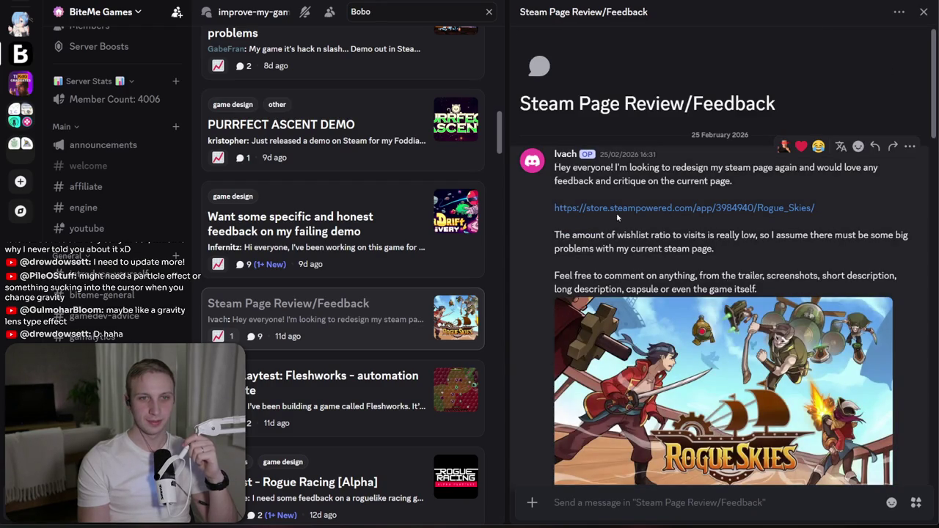
mouse_move(702, 159)
mouse_down()
mouse_move(766, 208)
mouse_move(761, 189)
mouse_move(716, 163)
mouse_up()
click(726, 200)
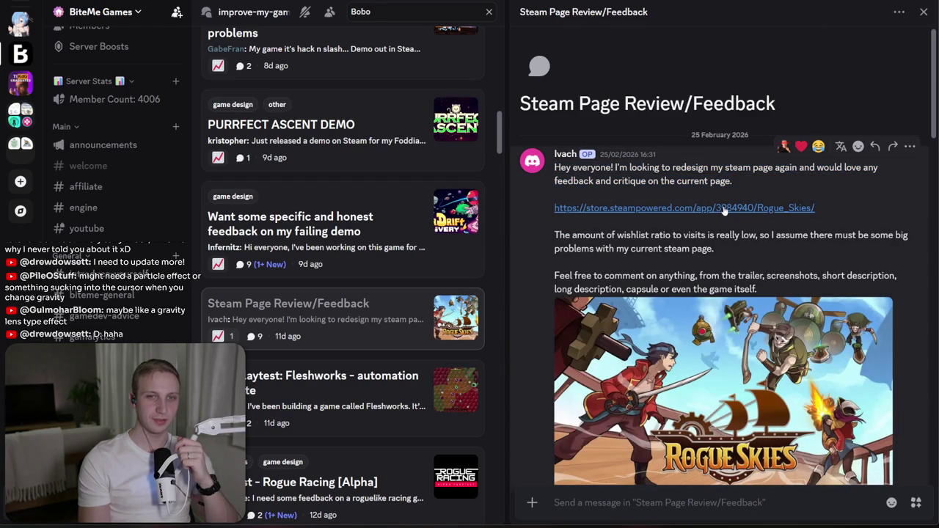
drag(617, 234, 780, 253)
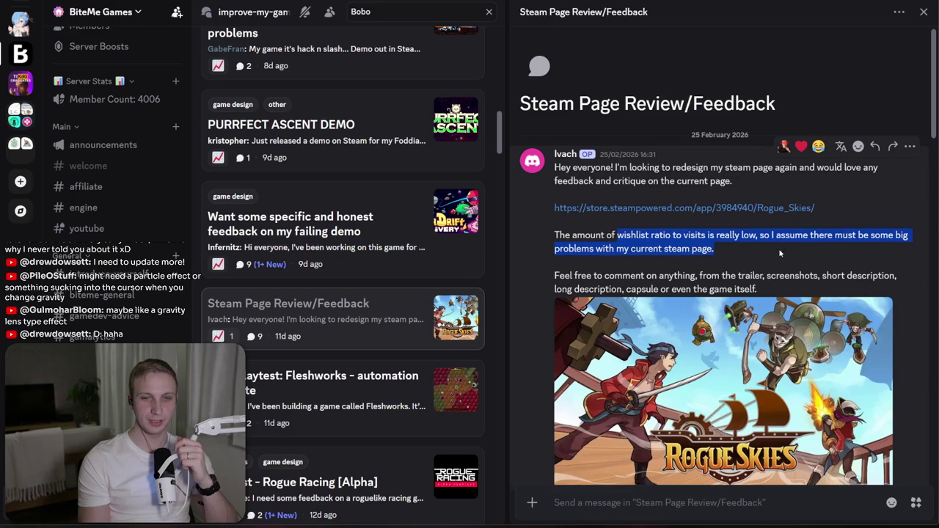
click(776, 220)
drag(647, 234, 716, 249)
click(647, 235)
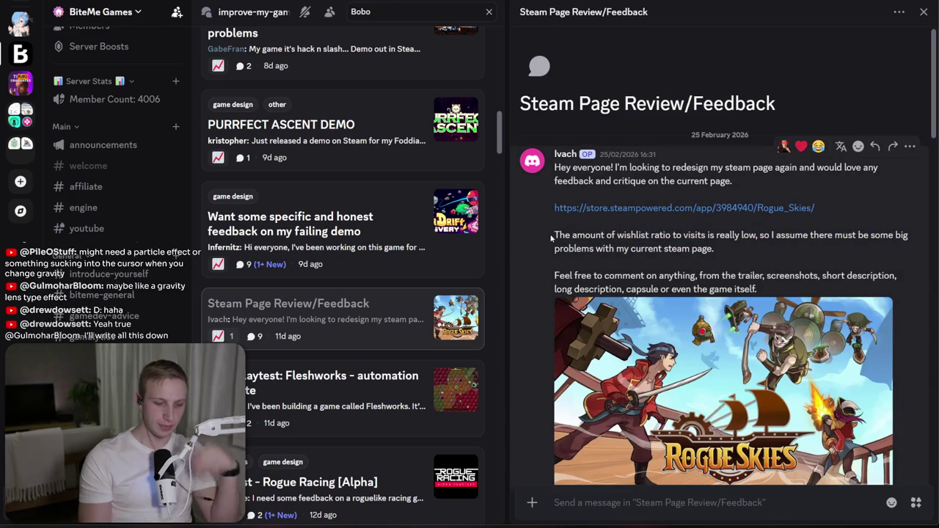
drag(552, 236, 616, 235)
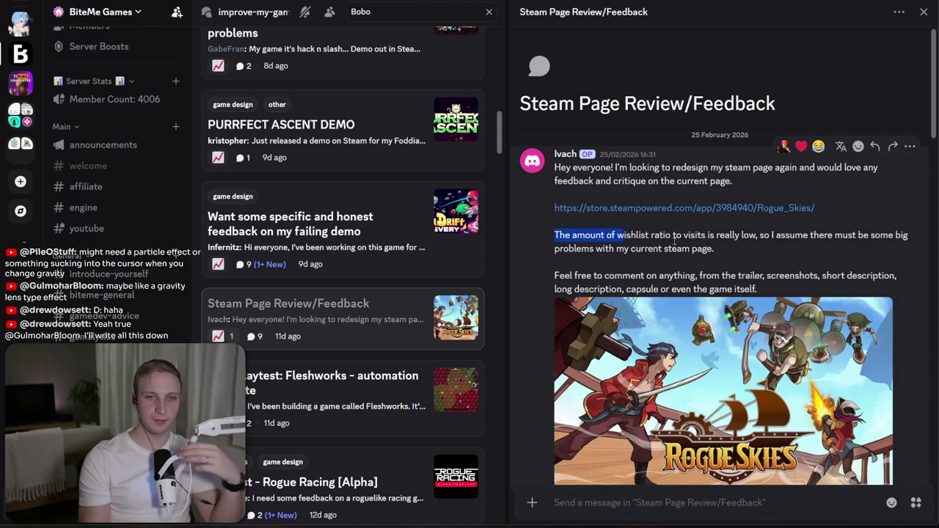
triple_click(736, 242)
click(667, 235)
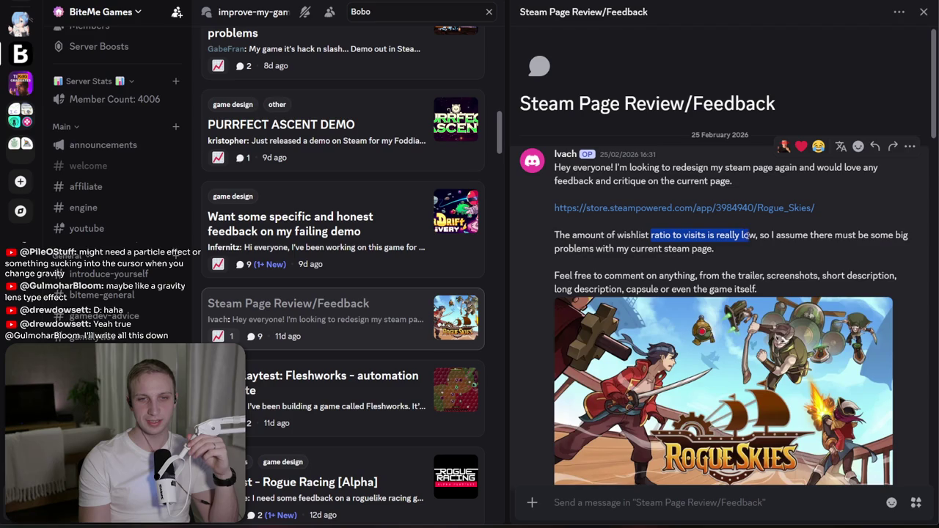
triple_click(752, 286)
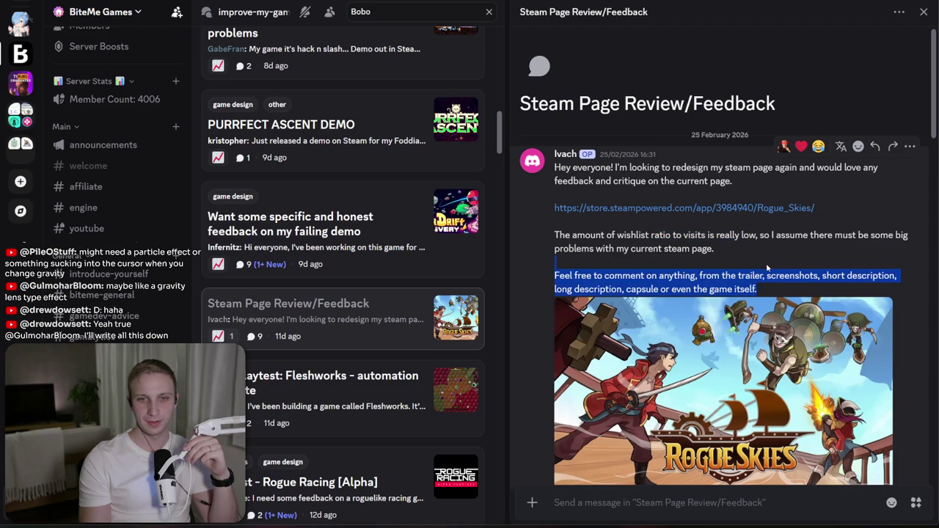
- Read the reply about the 1.5% ratio, then open the Rogue Skies Steam store link
scroll(760, 264, down, 10)
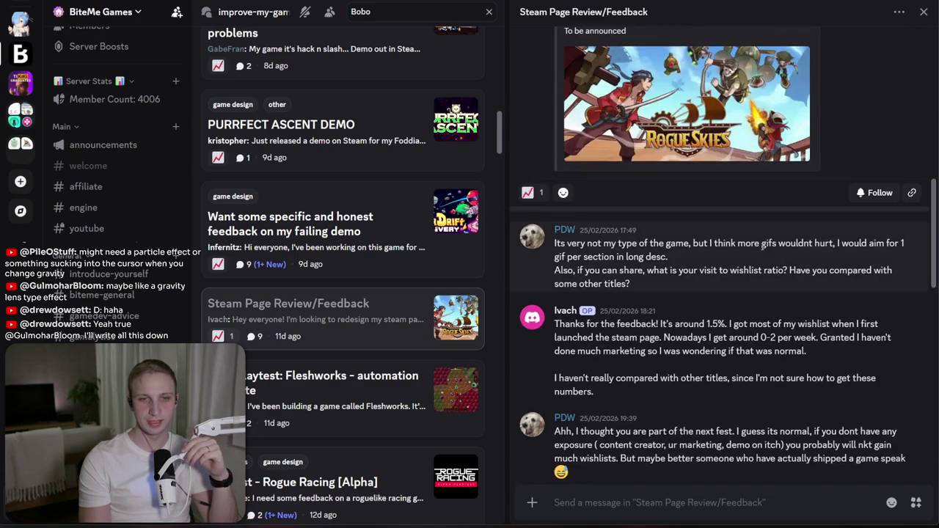
triple_click(571, 325)
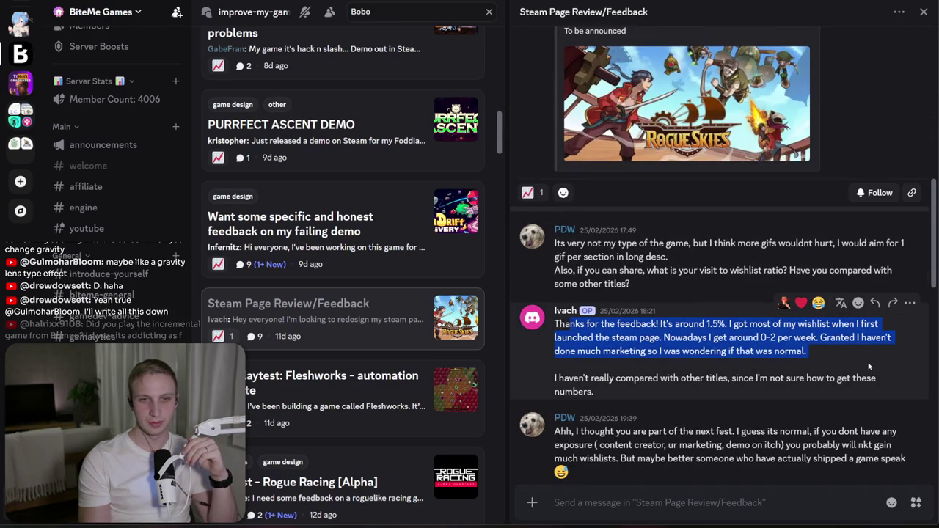
triple_click(720, 323)
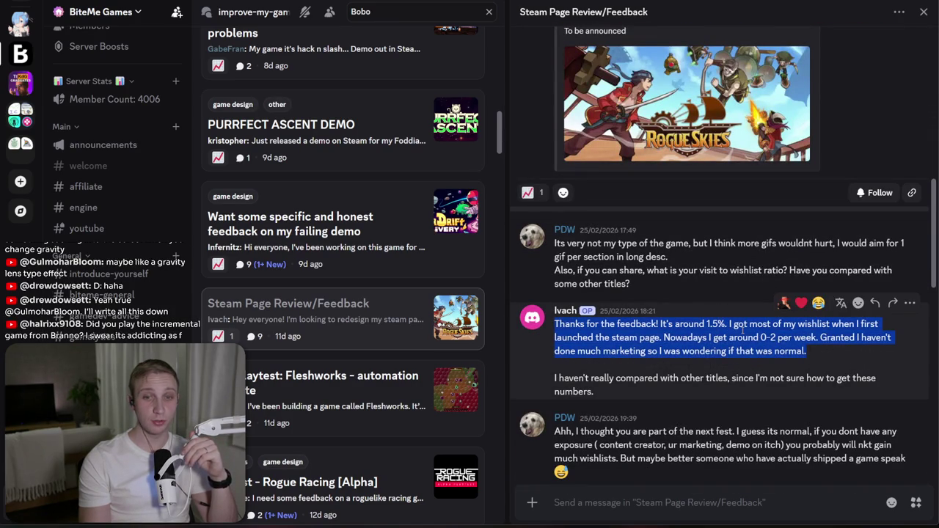
scroll(741, 326, up, 15)
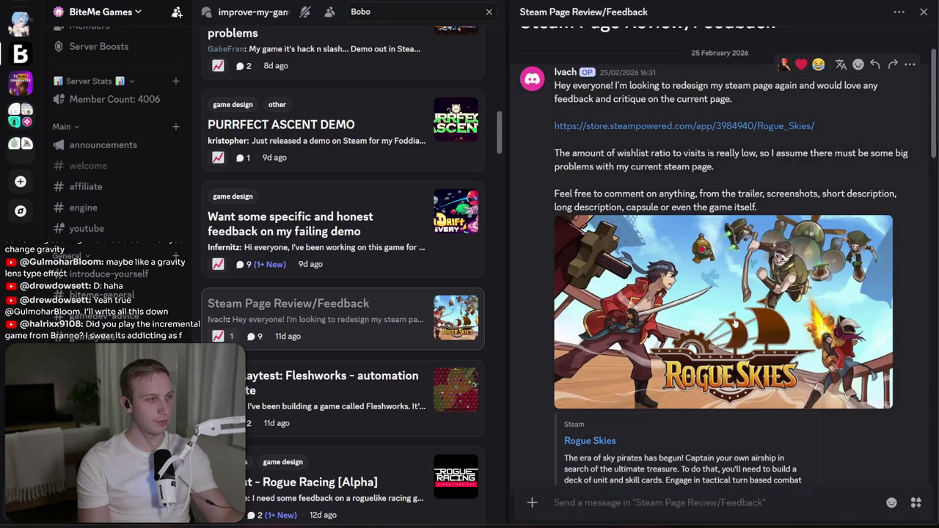
scroll(706, 170, up, 1)
click(706, 168)
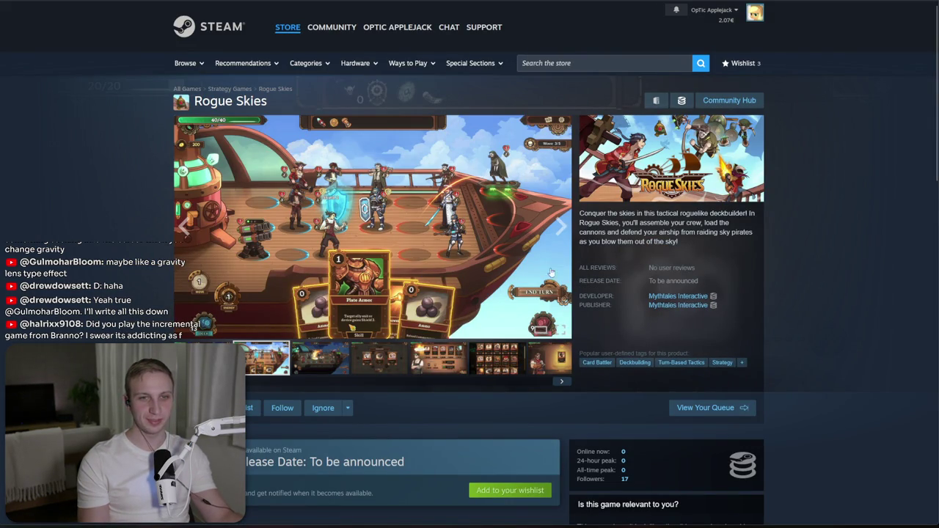
- Highlight the short description, then expand the full About This Game section
triple_click(635, 222)
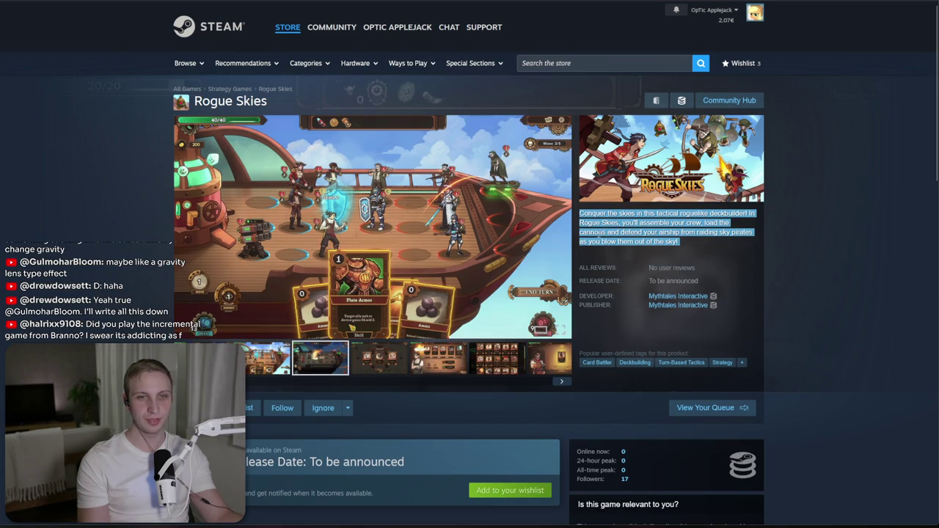
click(598, 235)
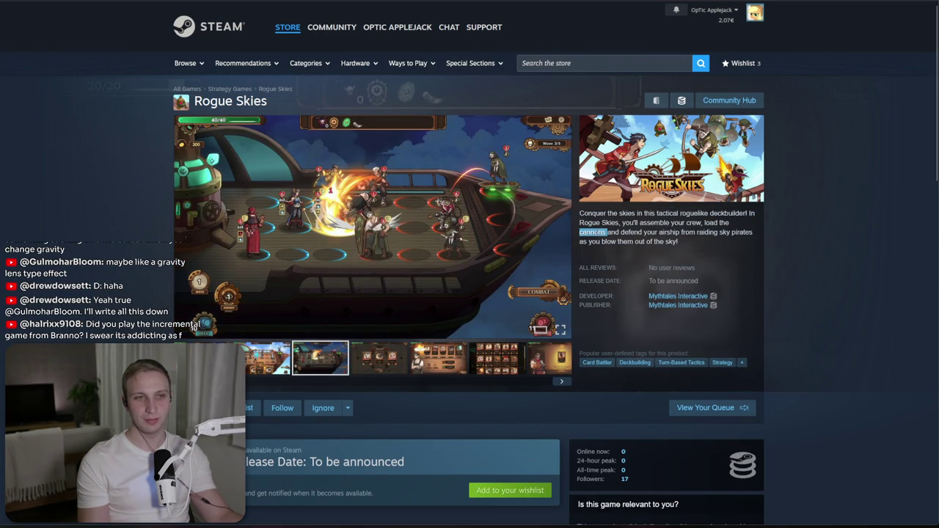
scroll(595, 230, down, 3)
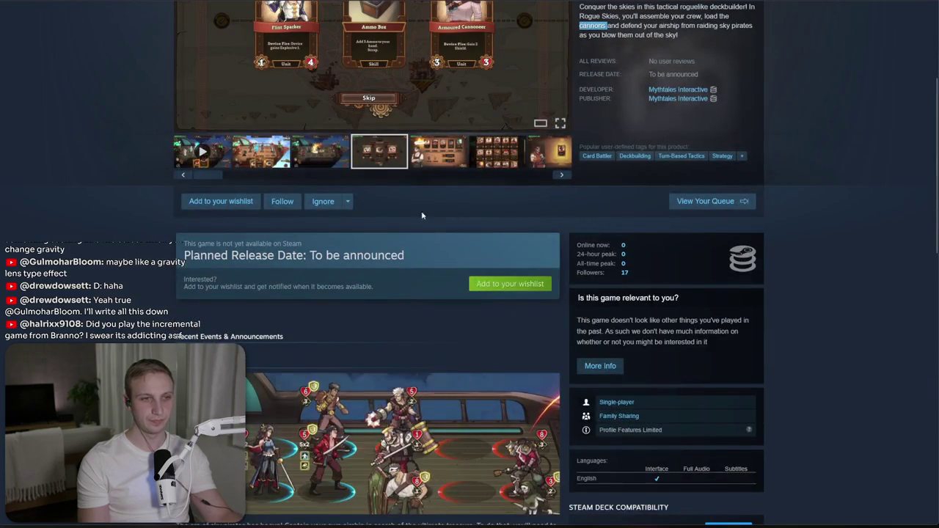
scroll(390, 216, down, 3)
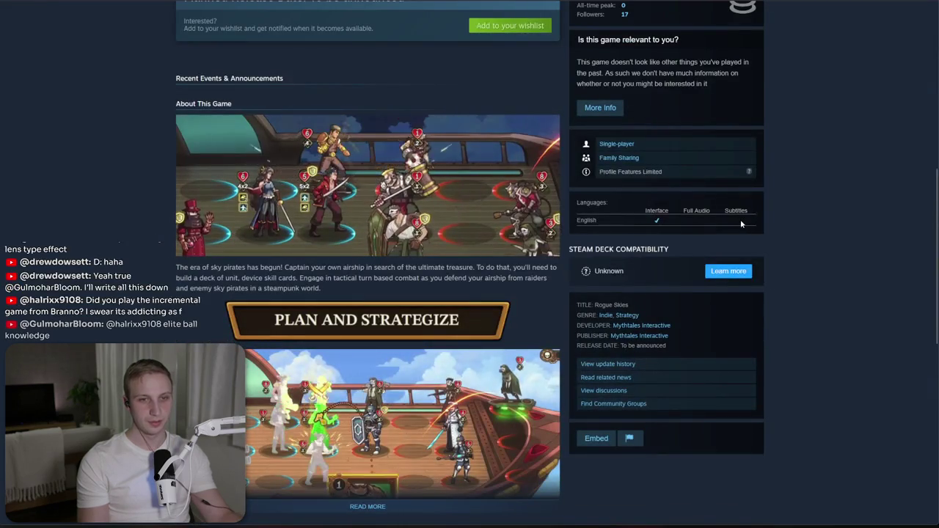
scroll(740, 224, down, 3)
click(436, 251)
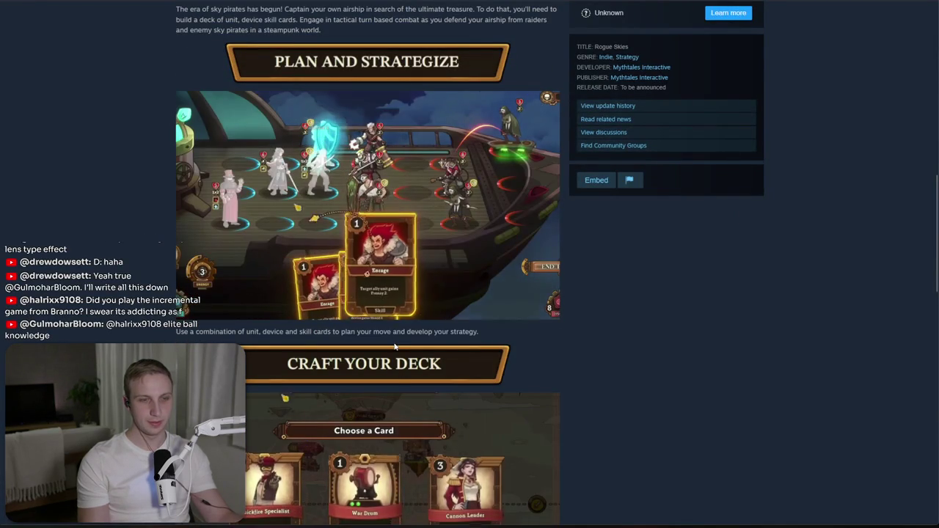
- Open the main screenshot full size and step through the eight screenshots before closing the viewer
key(Home)
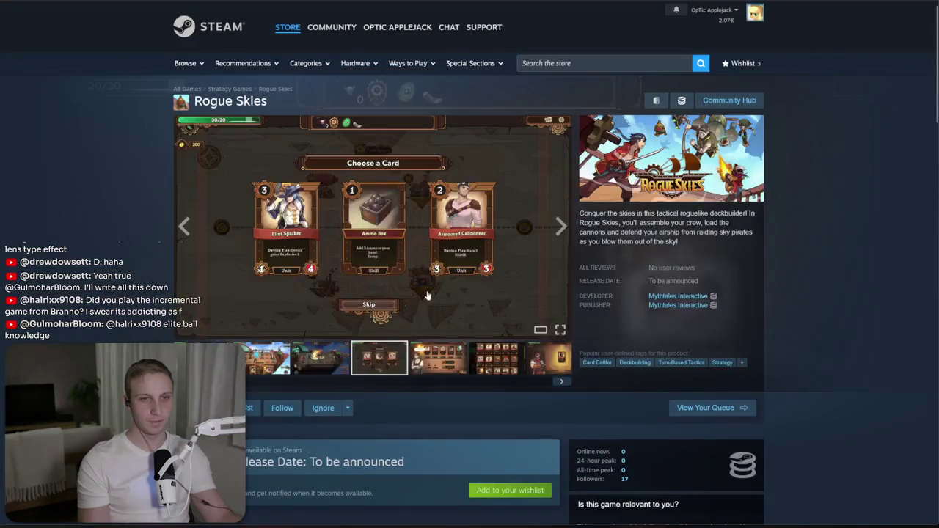
click(428, 295)
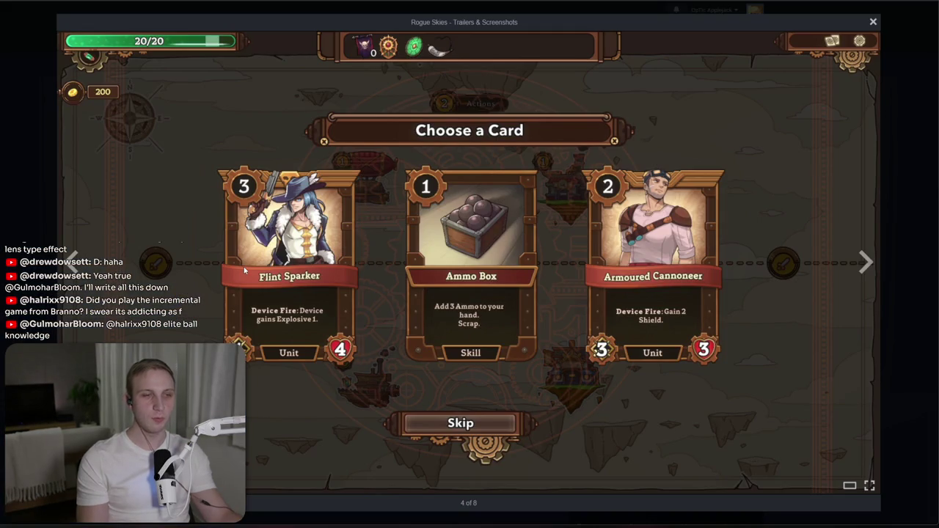
key(Right)
key(Right)
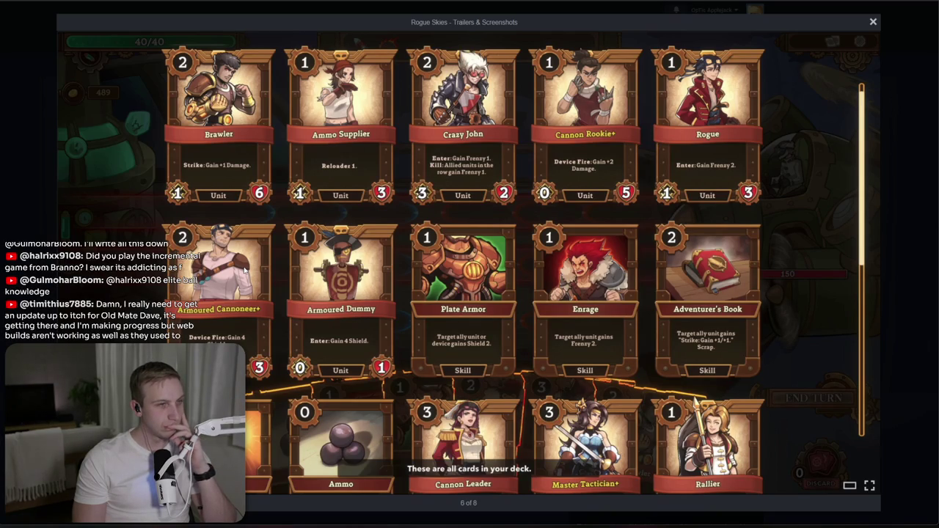
key(Right)
key(Right)
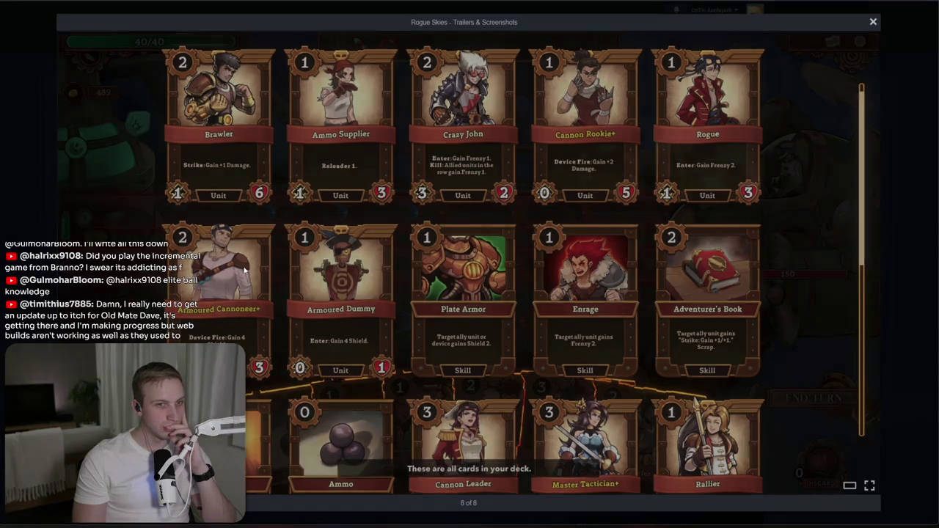
key(Right)
key(Right)
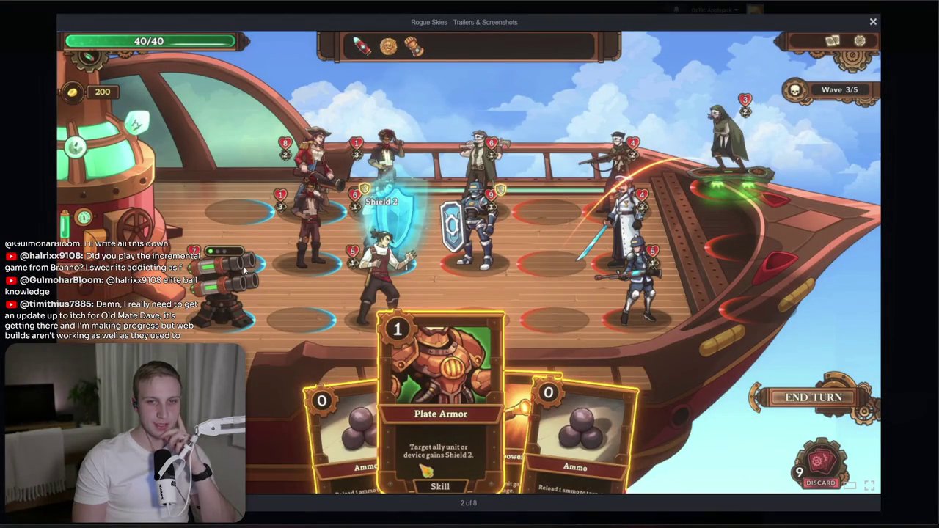
key(Right)
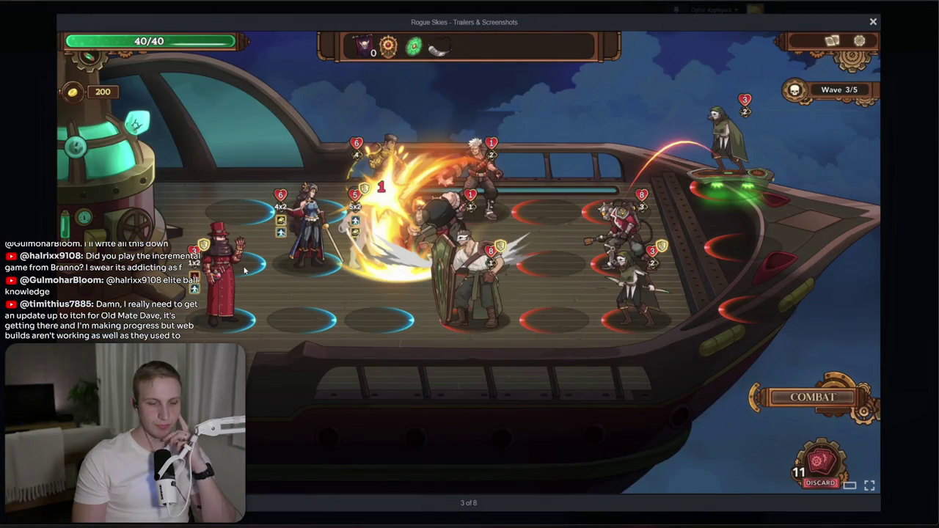
key(Right)
key(Right)
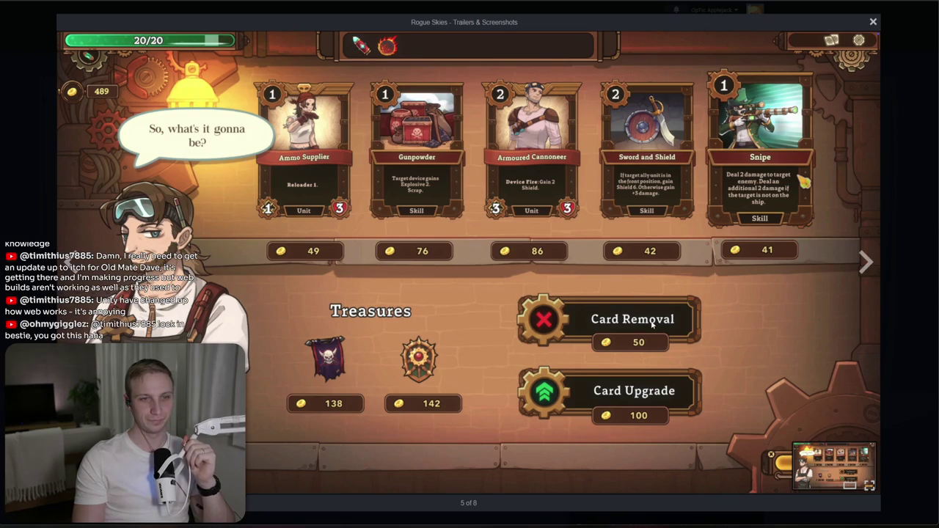
key(Right)
key(Right)
key(Right)
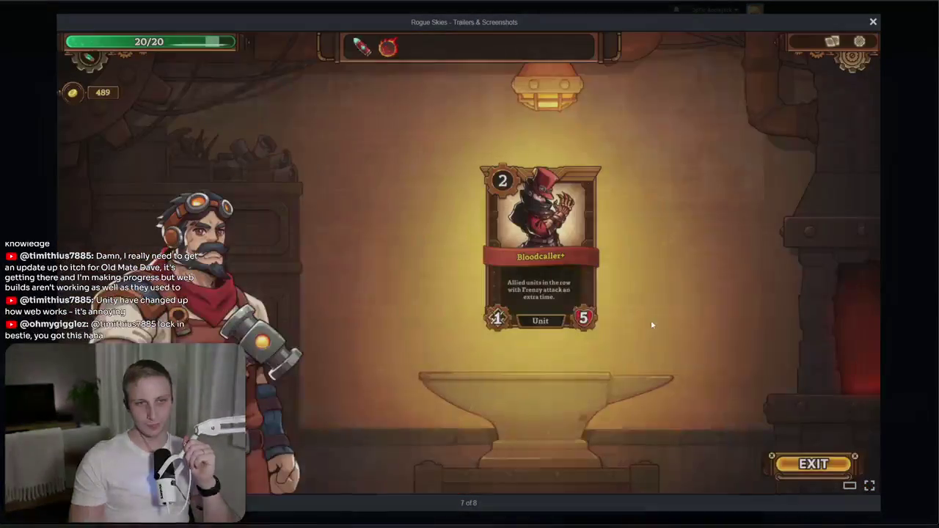
key(Escape)
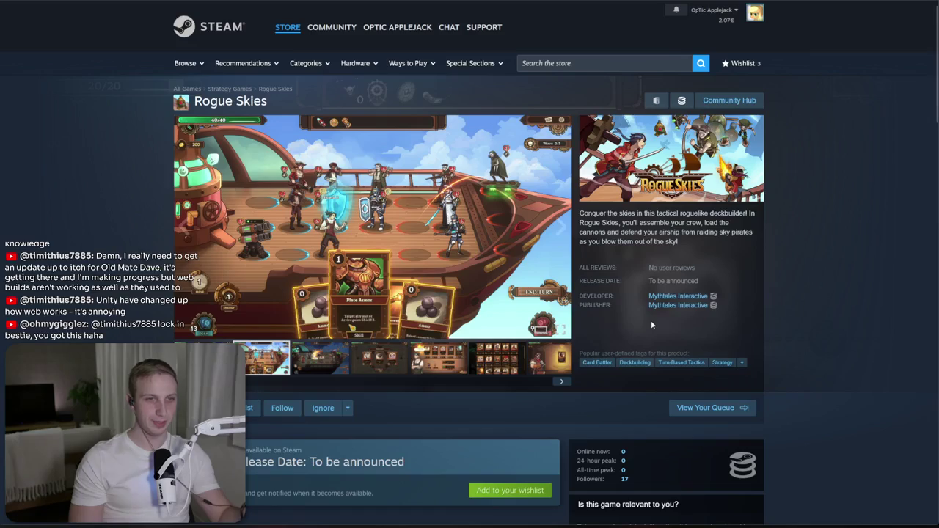
- Highlight the reviews, release date and developer lines, then copy the header capsule image
drag(690, 305, 655, 248)
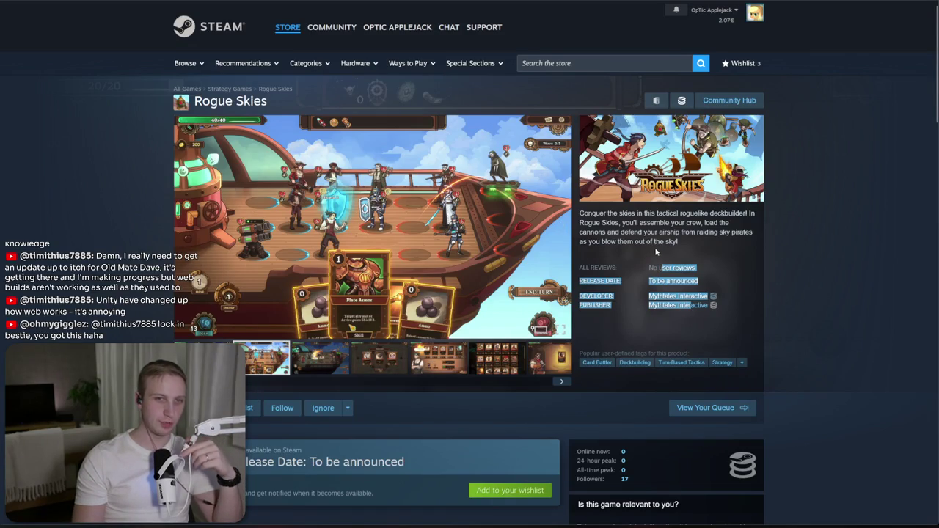
click(638, 226)
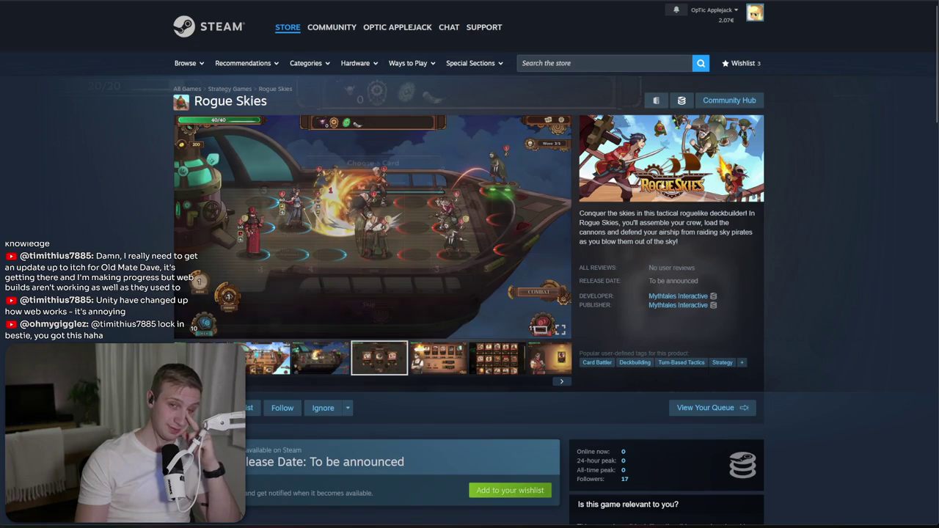
right_click(663, 187)
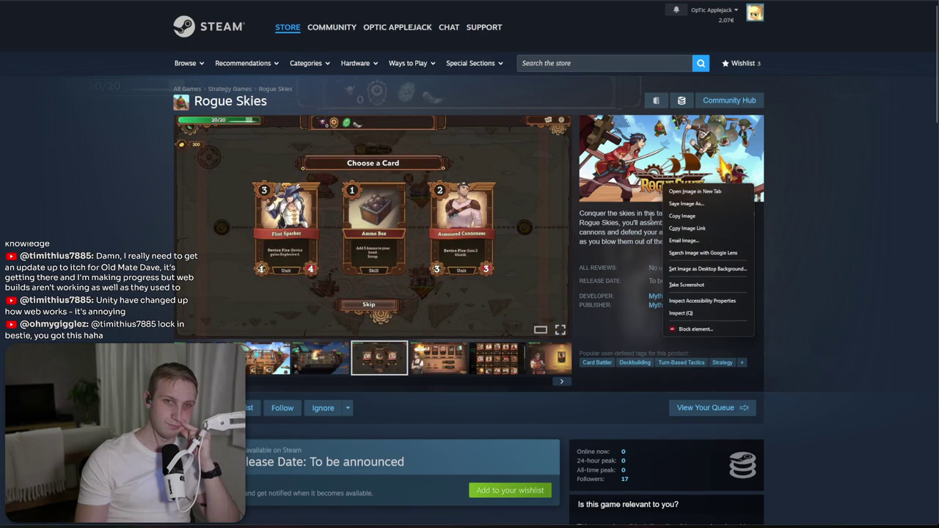
click(702, 216)
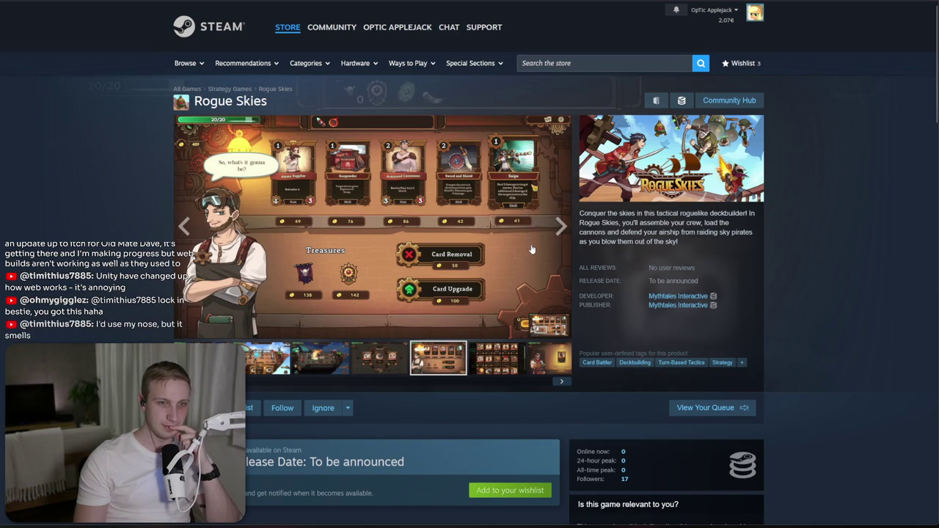
- Copy the header capsule image again and open screenshot 2 of 8 full size
scroll(627, 327, down, 1)
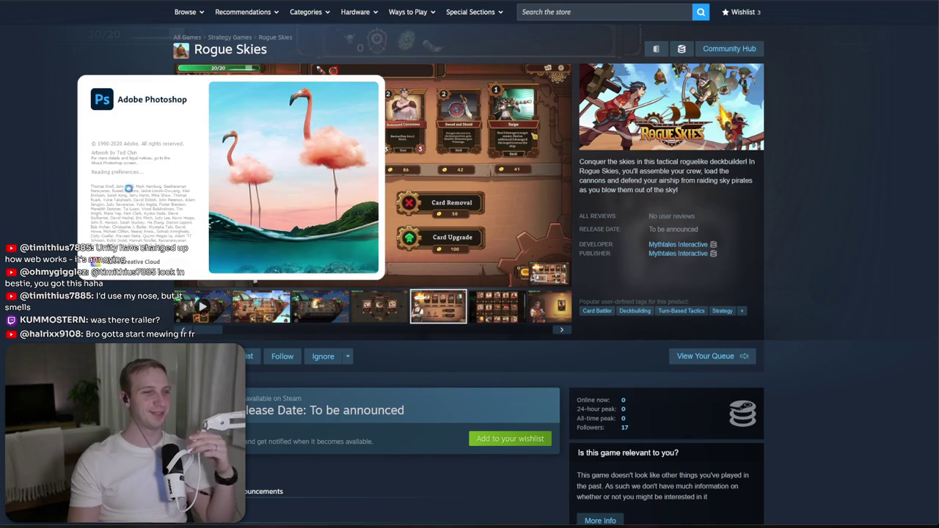
right_click(650, 121)
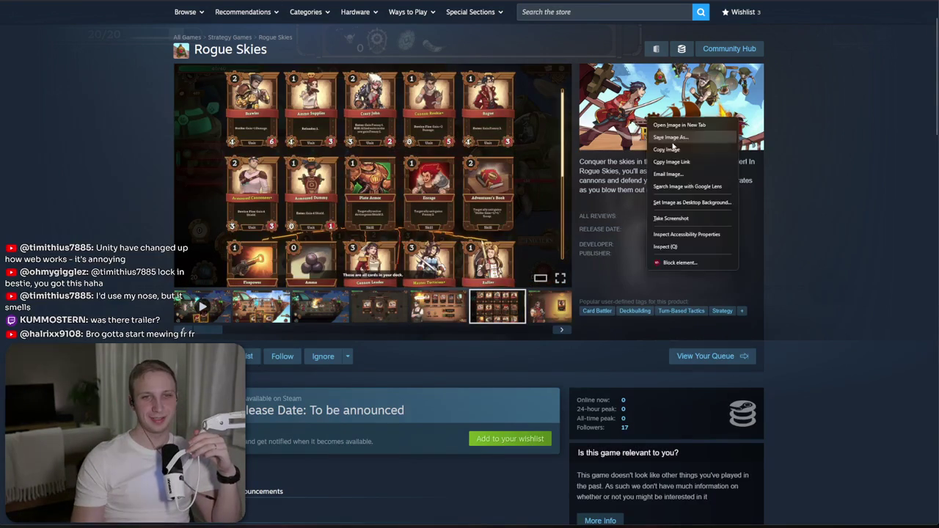
click(669, 150)
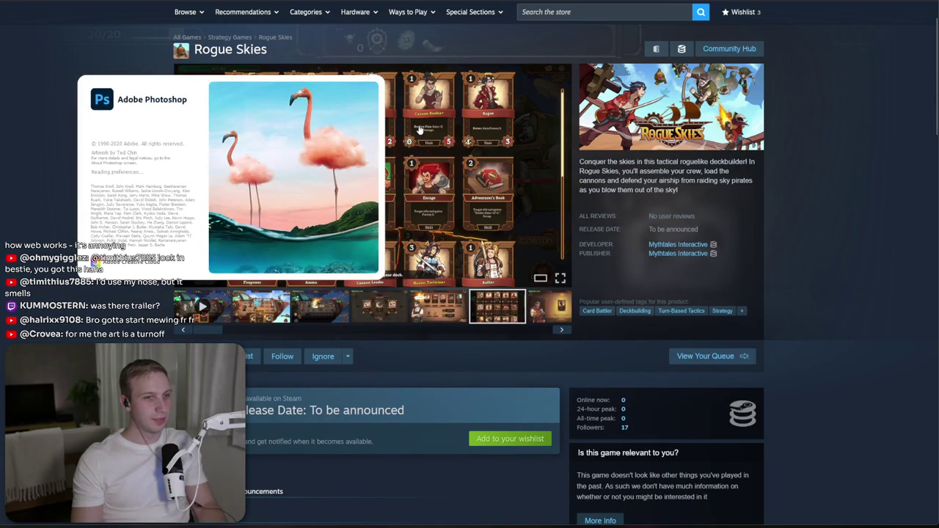
click(261, 307)
click(411, 192)
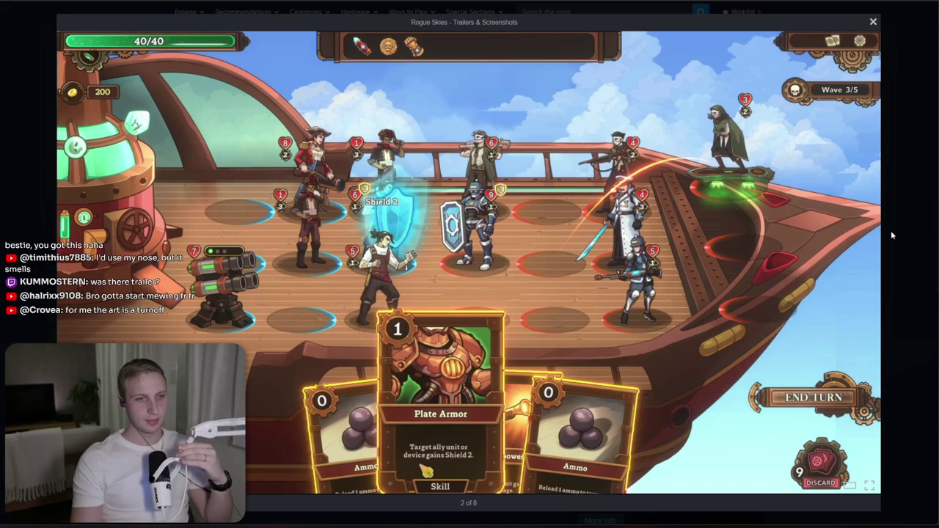
- Close the screenshot viewer, glance at the supported languages table, return to the page top and switch to Photoshop
click(882, 236)
scroll(860, 248, down, 4)
mouse_move(584, 98)
mouse_down()
mouse_move(760, 126)
mouse_move(646, 235)
mouse_move(570, 120)
mouse_up()
click(570, 120)
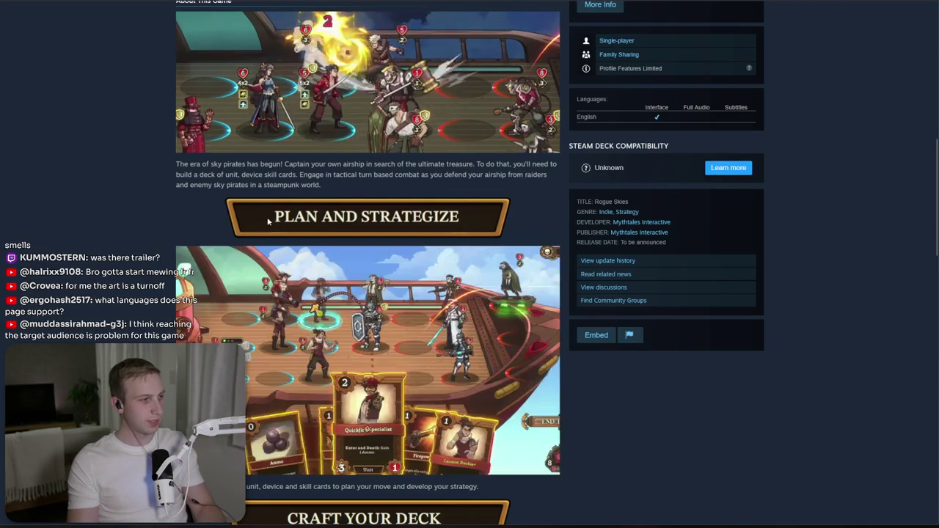
key(Home)
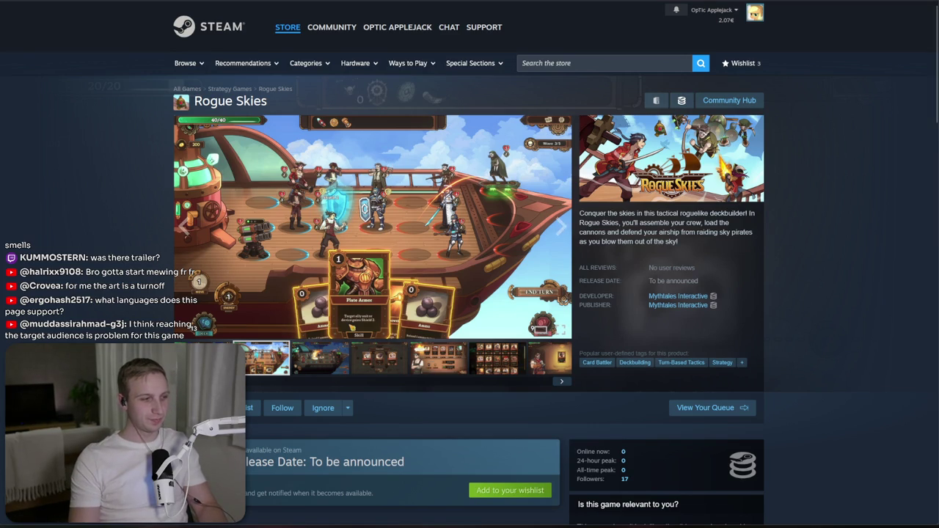
key(alt+Tab)
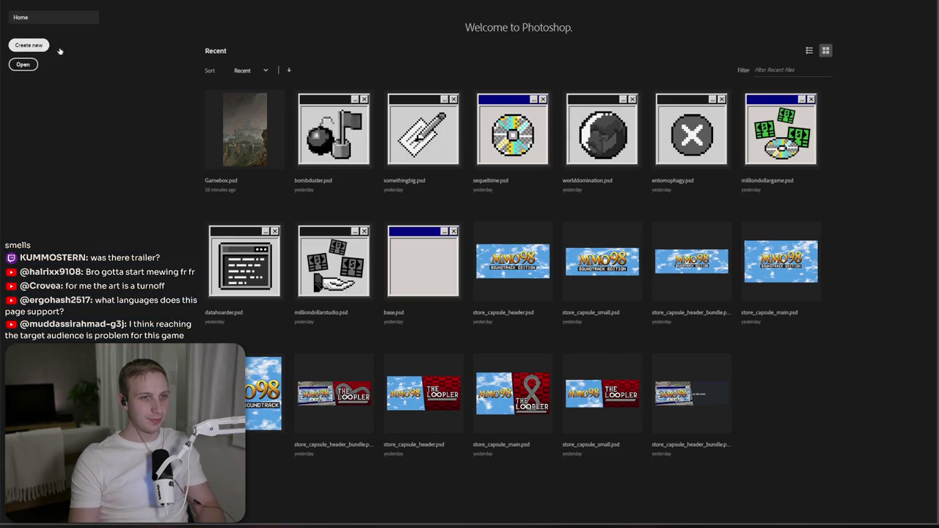
- Make a 460 × 215 px clipboard-sized document, paste the capsule art as Layer 1, and zoom in
click(49, 47)
key(Escape)
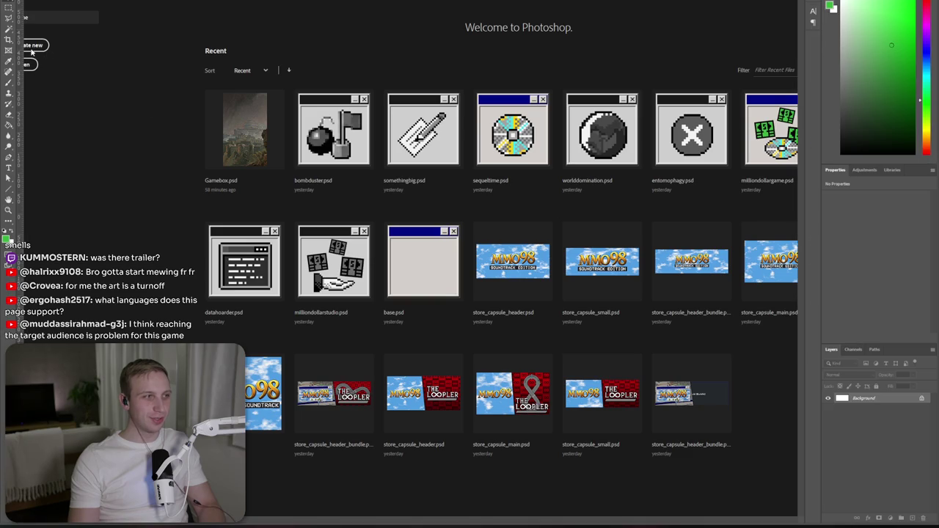
key(ctrl+v)
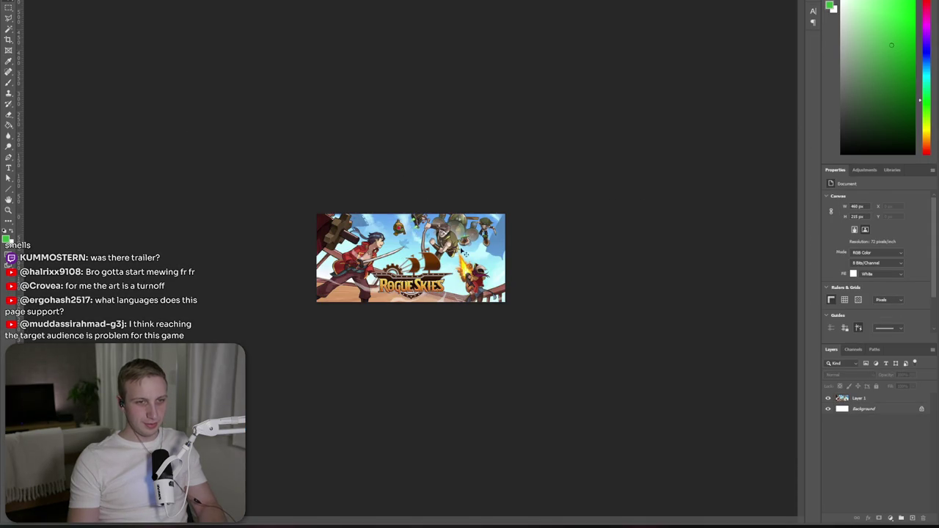
key(ctrl+0)
scroll(397, 280, up, 2)
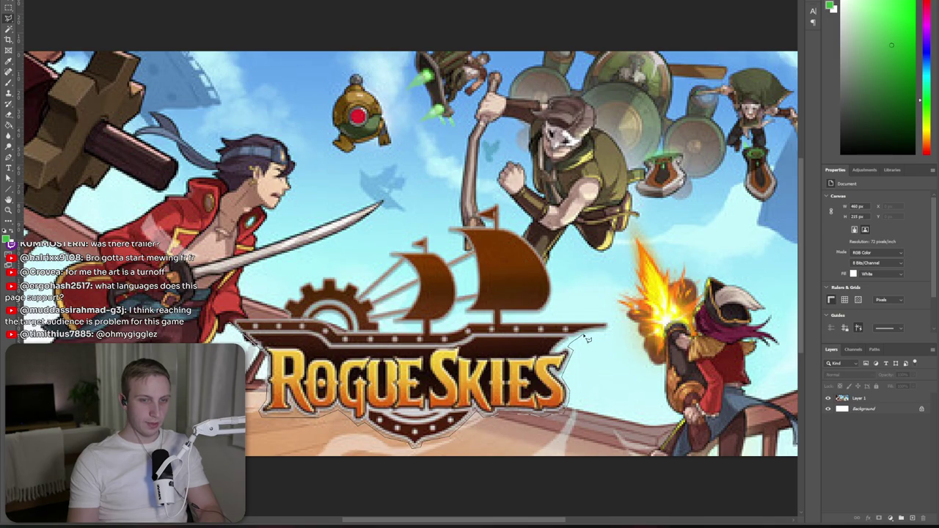
- Lasso around the logo banner, ship mast and left sail, then make Layer 1 active
mouse_move(617, 334)
mouse_down()
mouse_move(583, 324)
mouse_move(518, 328)
mouse_move(560, 294)
mouse_move(549, 261)
mouse_up()
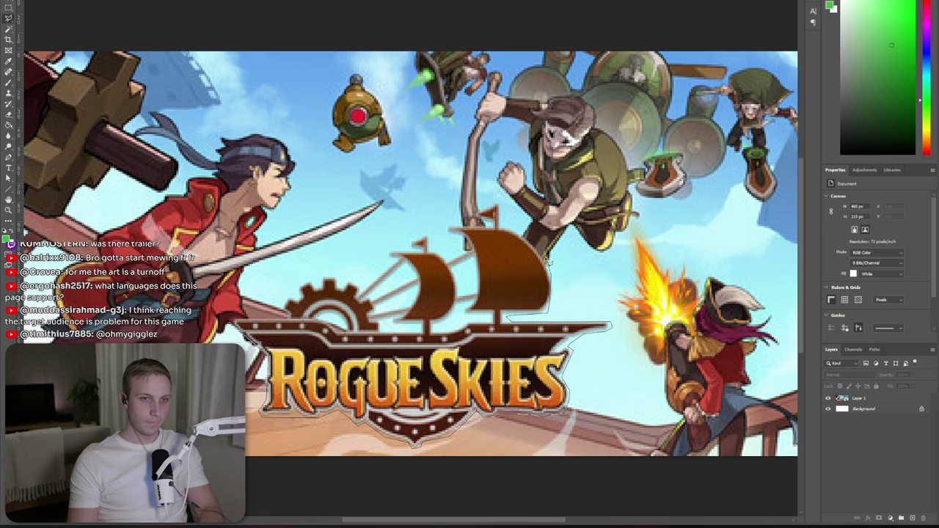
drag(503, 229, 490, 211)
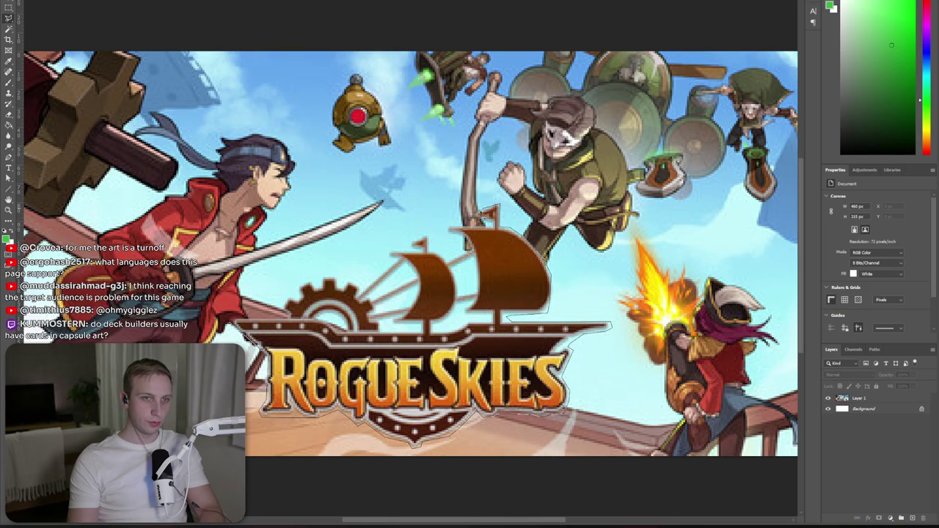
drag(460, 240, 467, 245)
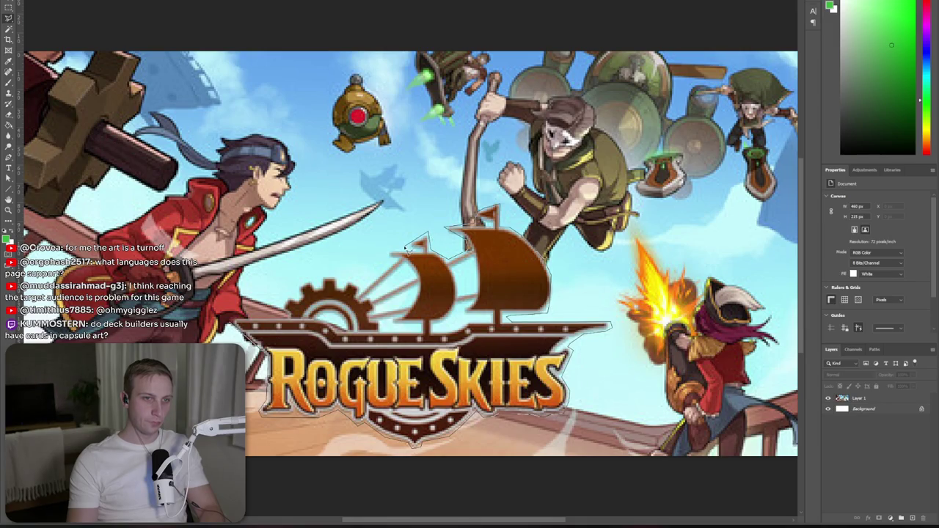
drag(393, 253, 369, 294)
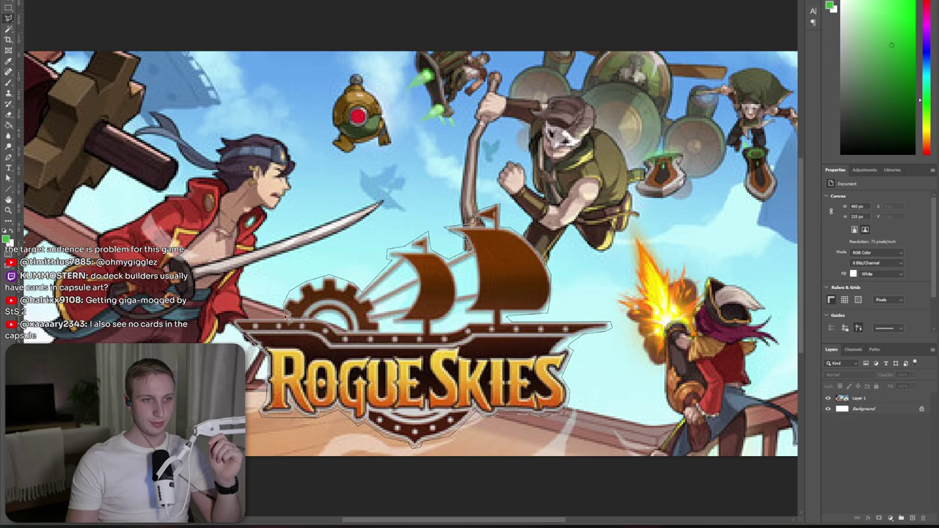
click(320, 313)
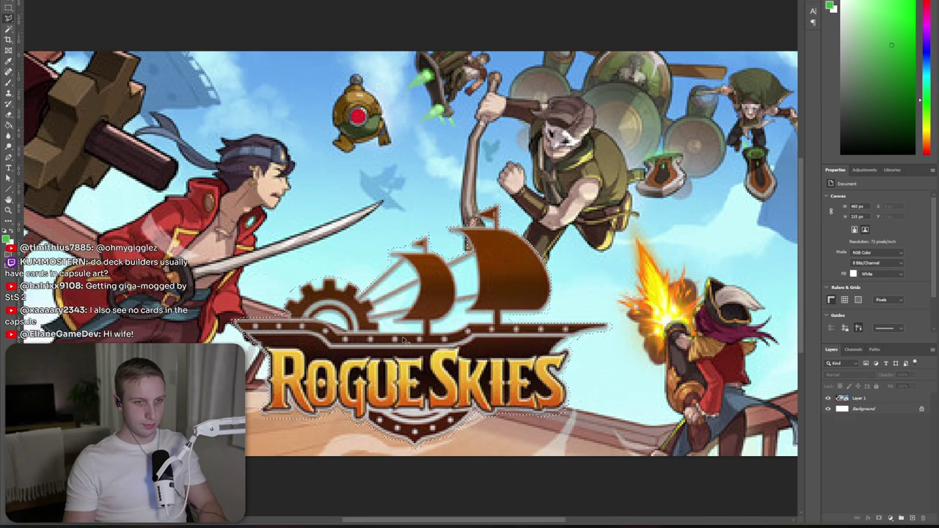
click(860, 399)
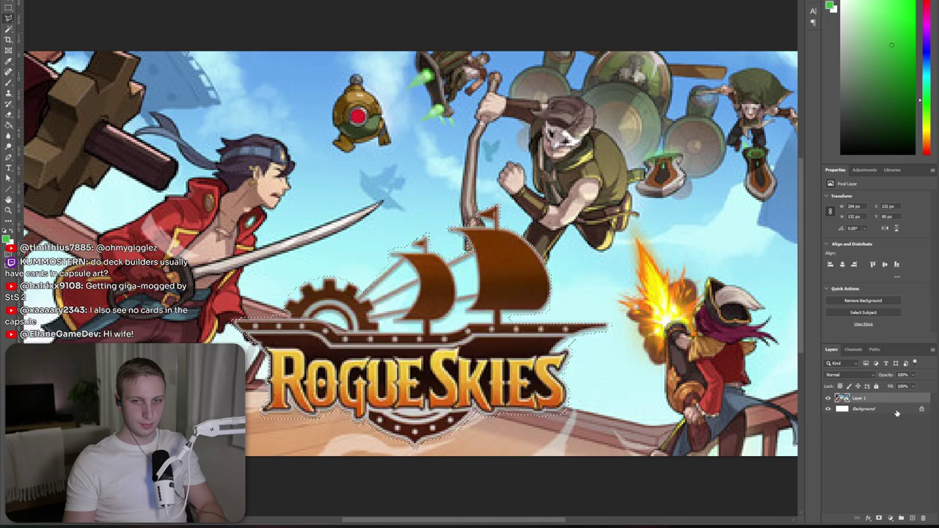
- Paste two copies of the logo on new layers and Free Transform the upper copy larger
key(Delete)
key(ctrl+v)
mouse_move(423, 279)
mouse_down()
mouse_move(434, 338)
mouse_move(453, 352)
mouse_up()
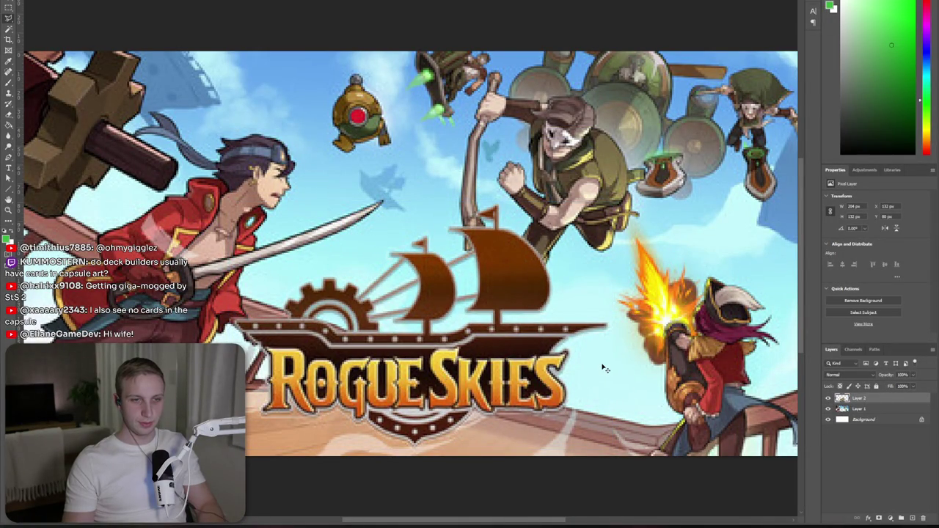
key(ctrl+v)
key(ctrl+t)
drag(412, 374, 413, 463)
drag(460, 368, 463, 361)
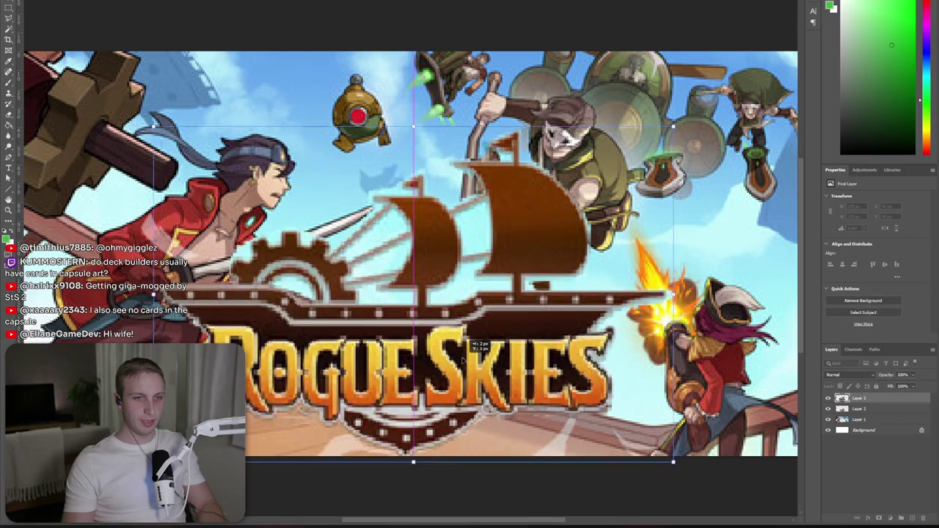
key(ctrl+minus)
key(ctrl+minus)
key(ctrl+minus)
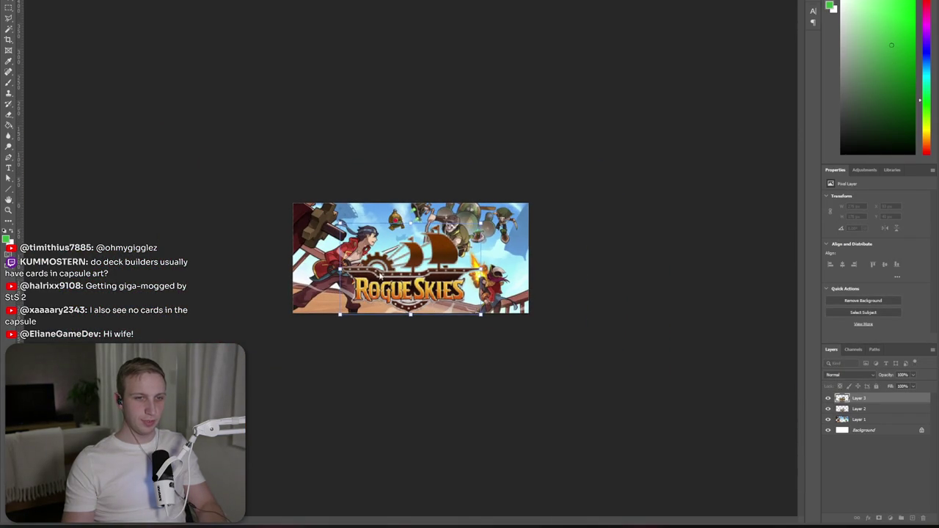
key(ctrl+plus)
drag(410, 213, 406, 245)
key(Return)
- Polygonal Lasso the ship on the enlarged logo and delete it
key(ctrl+plus)
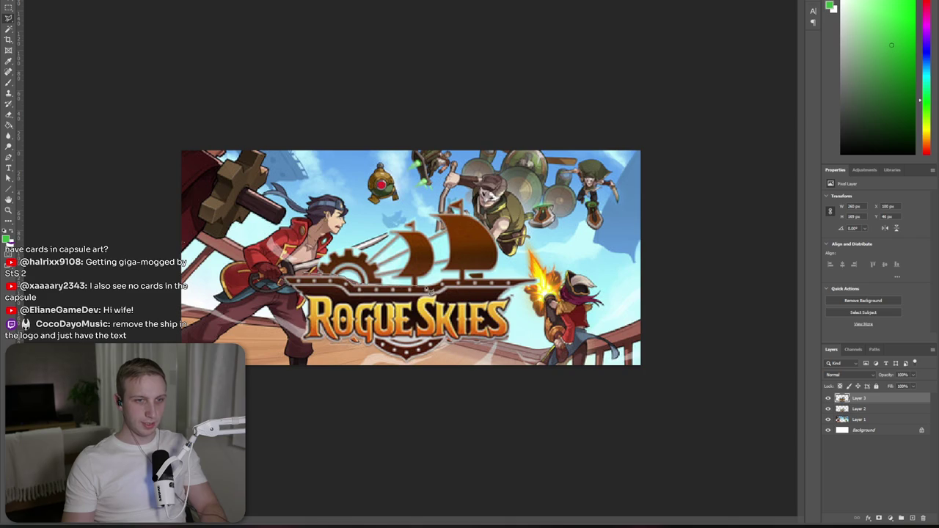
click(518, 280)
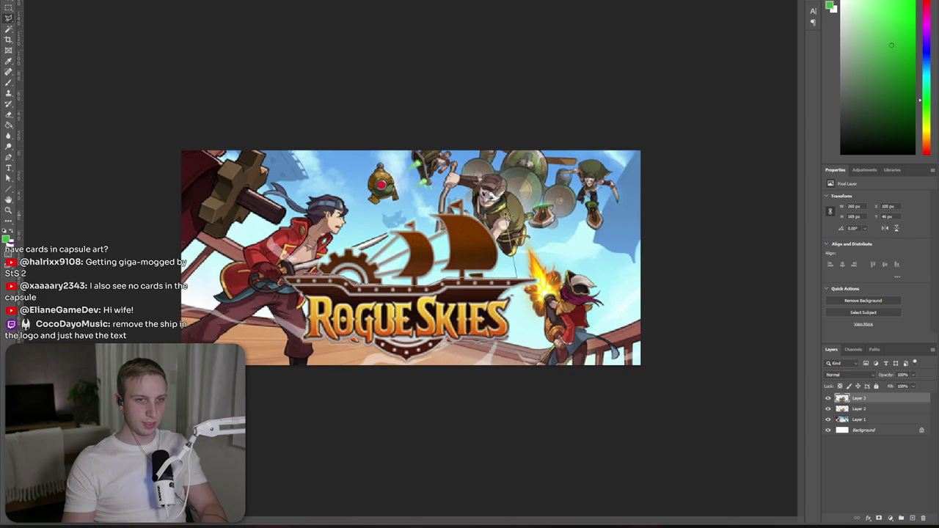
click(471, 189)
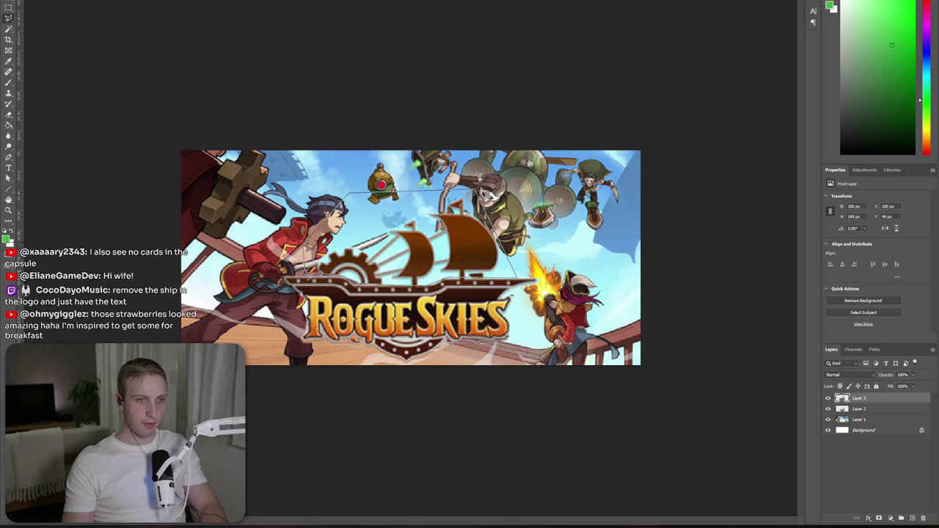
click(306, 273)
key(Delete)
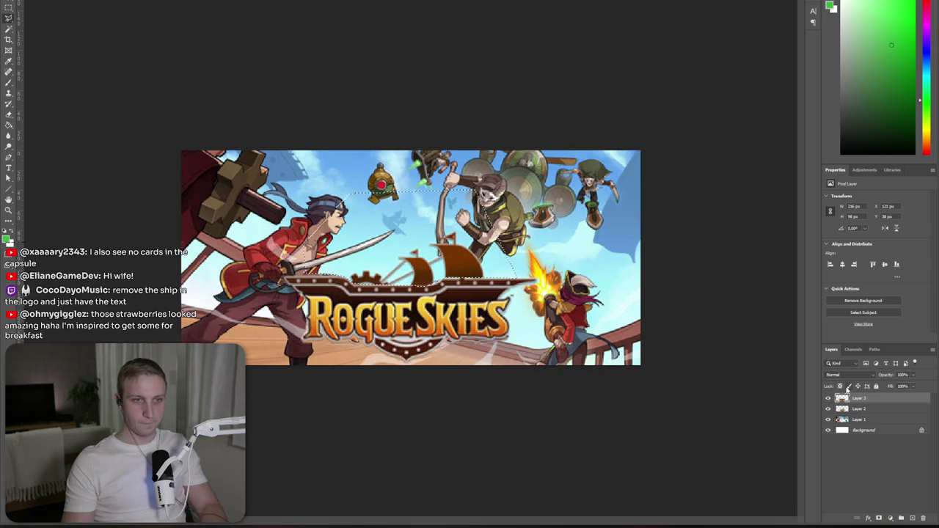
- Review the whole image, then add an empty Layer 4 on top
key(ctrl+minus)
key(ctrl+minus)
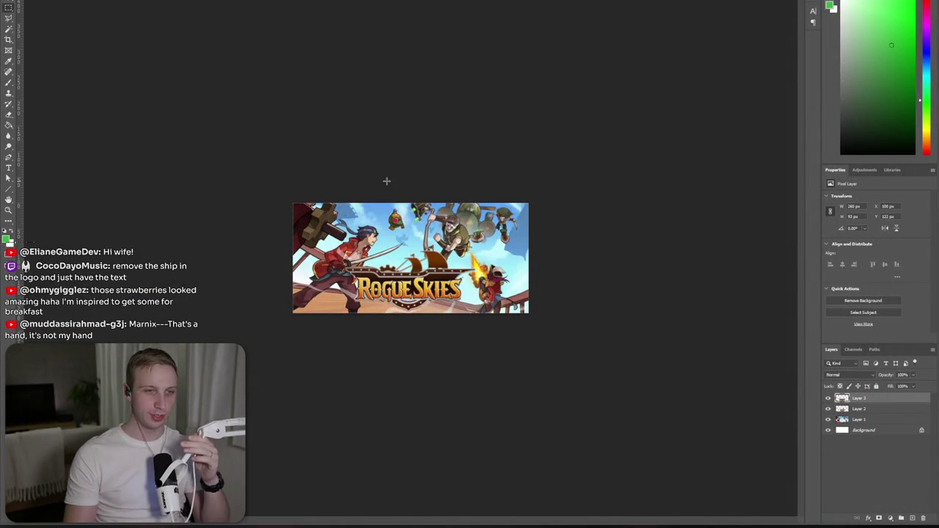
key(ctrl+plus)
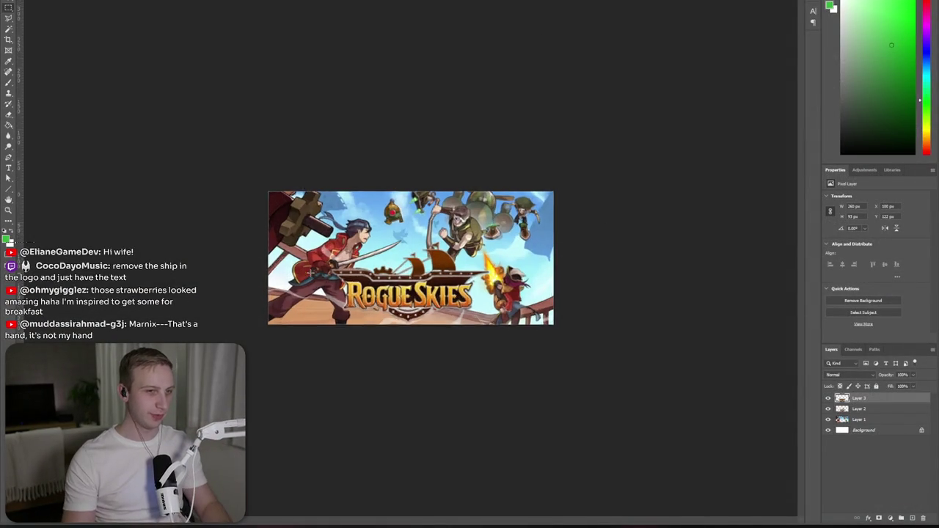
key(ctrl+plus)
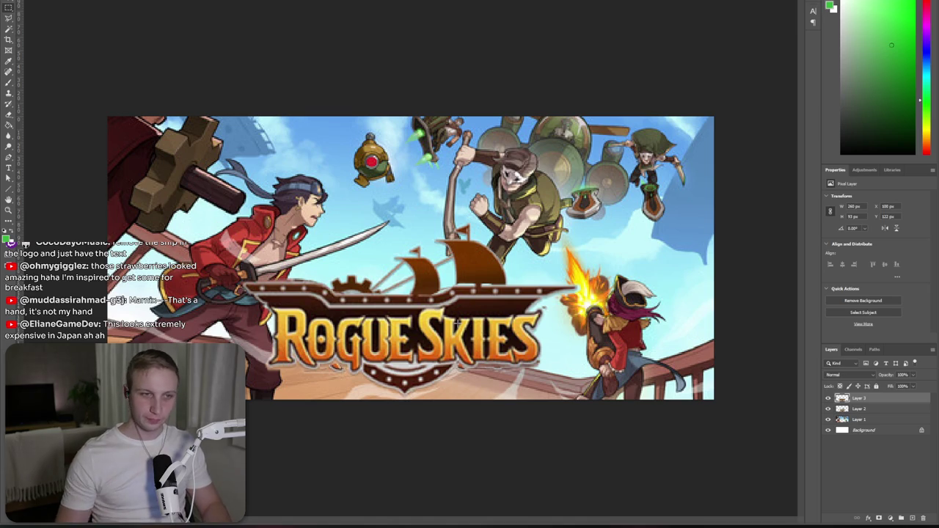
click(911, 518)
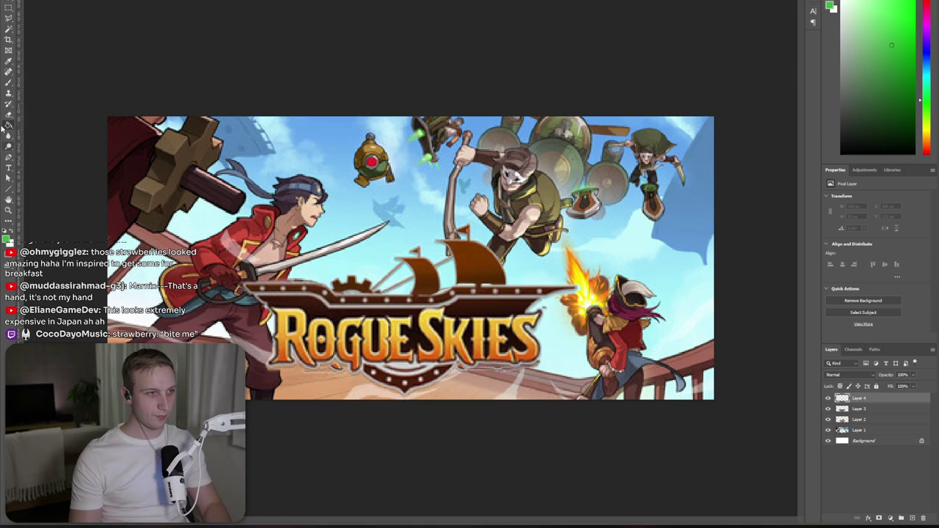
- Create a 460 × 215 px rectangle and align it with the canvas edges
right_click(9, 188)
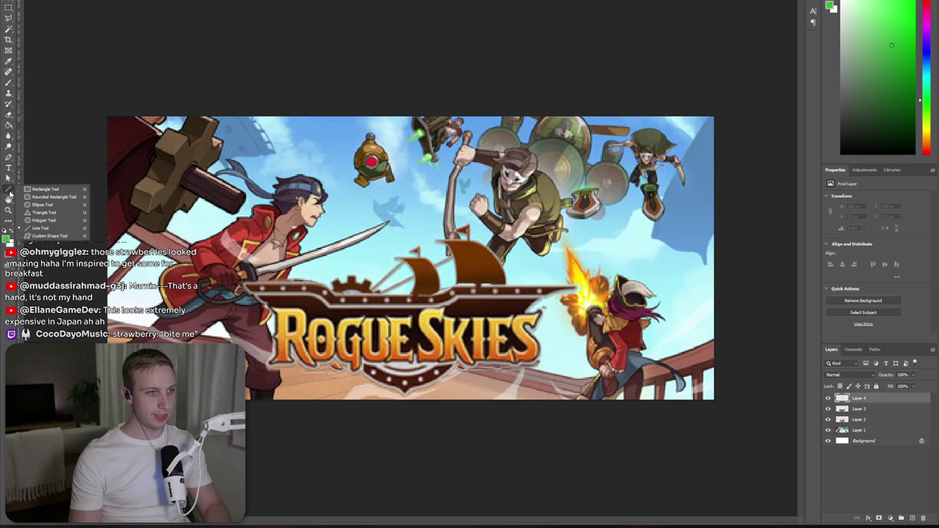
click(53, 194)
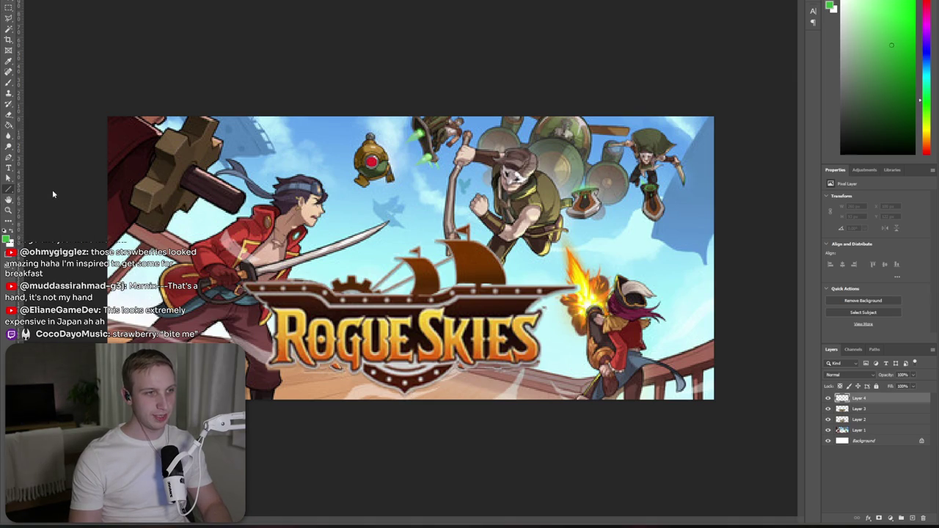
click(133, 129)
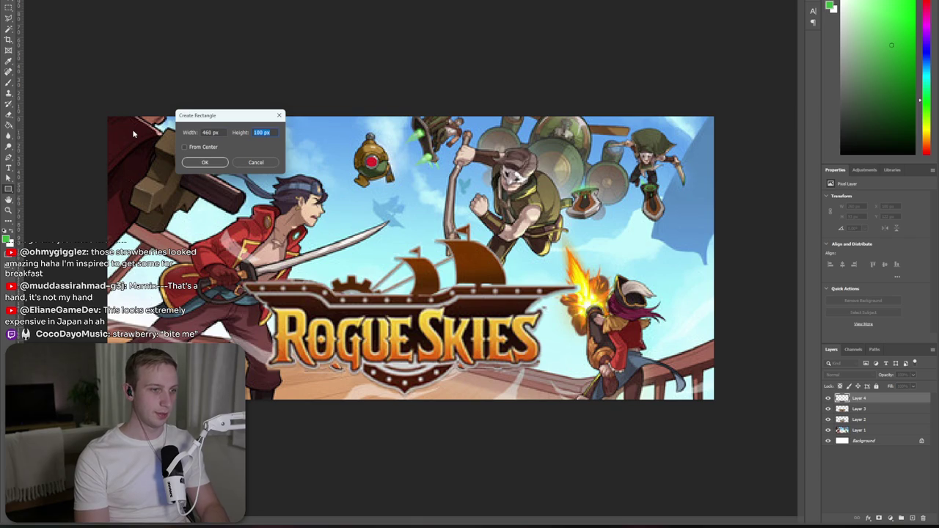
text(215)
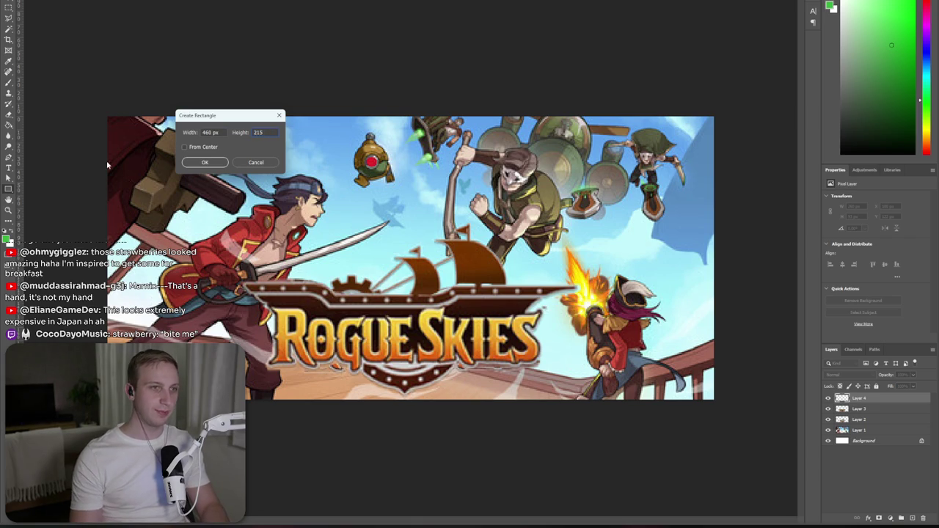
click(207, 162)
drag(499, 334, 474, 319)
- Remove the rectangle's fill and give it a thick pale-yellow (edf29c) outline
click(852, 259)
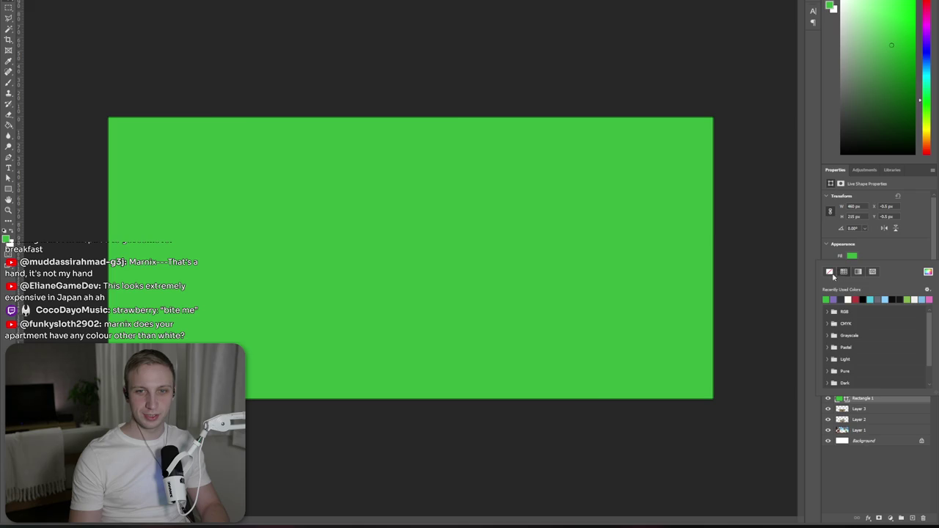
click(830, 272)
click(852, 268)
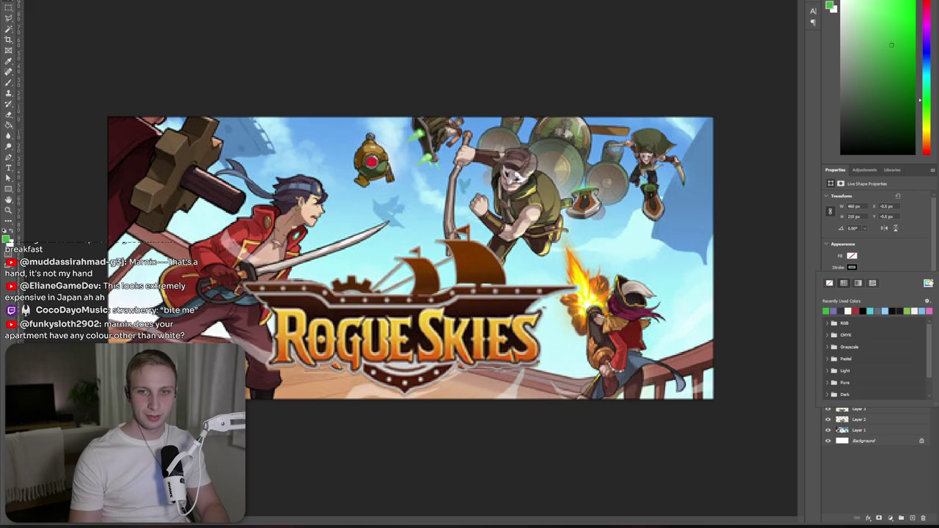
click(928, 283)
text(edf29c)
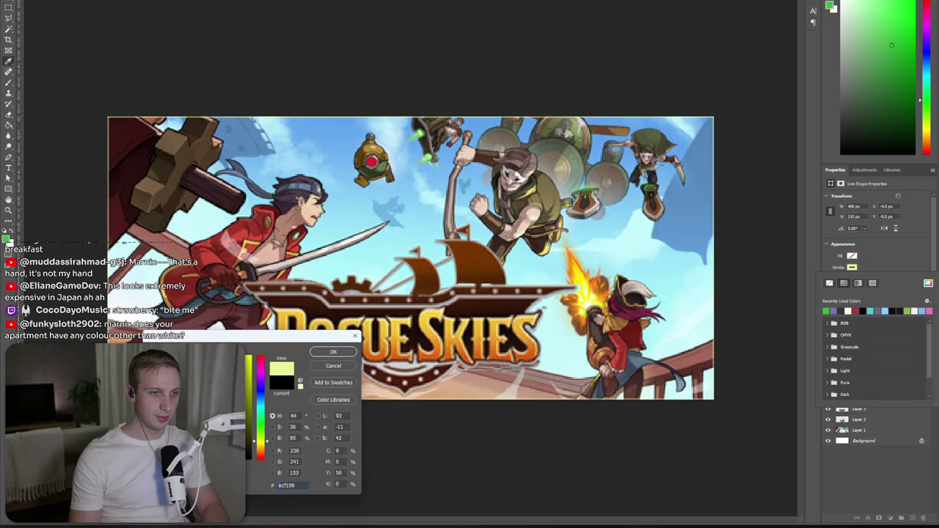
drag(266, 442, 267, 445)
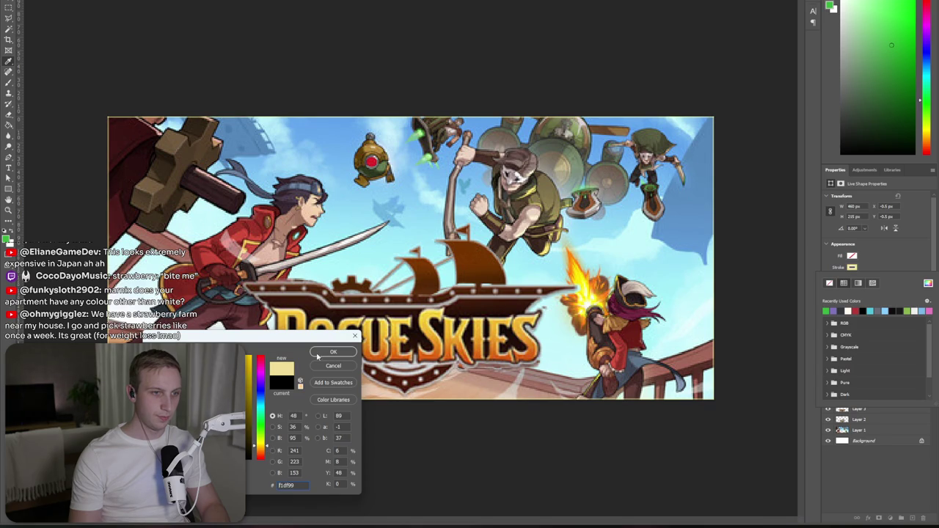
click(287, 363)
click(332, 352)
click(851, 283)
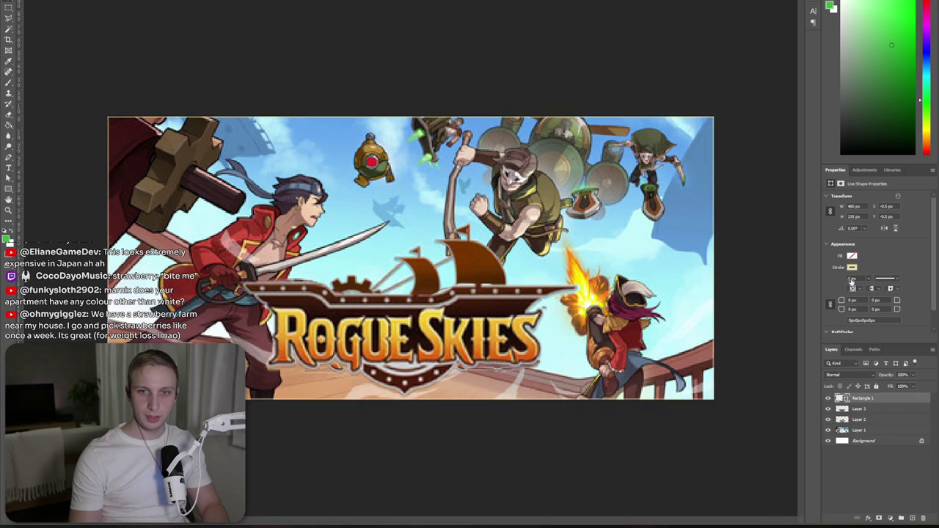
click(851, 279)
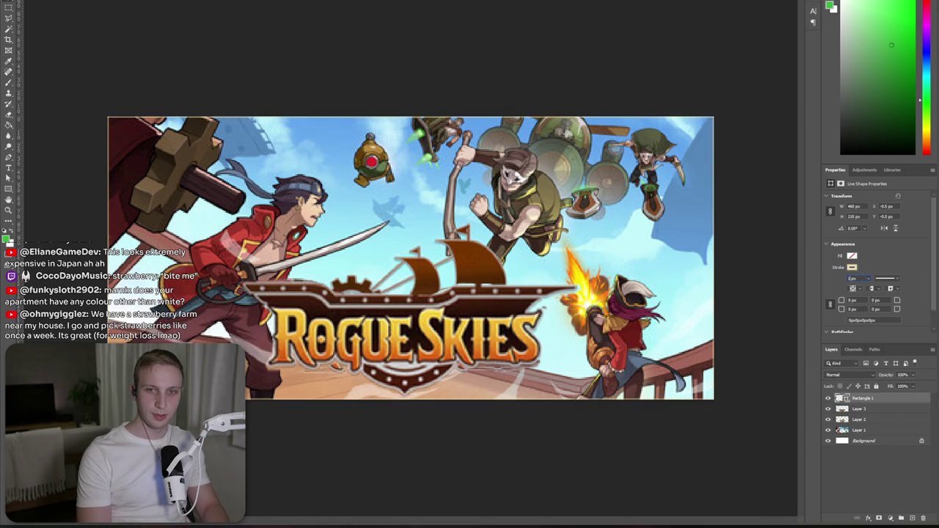
text(10)
key(Return)
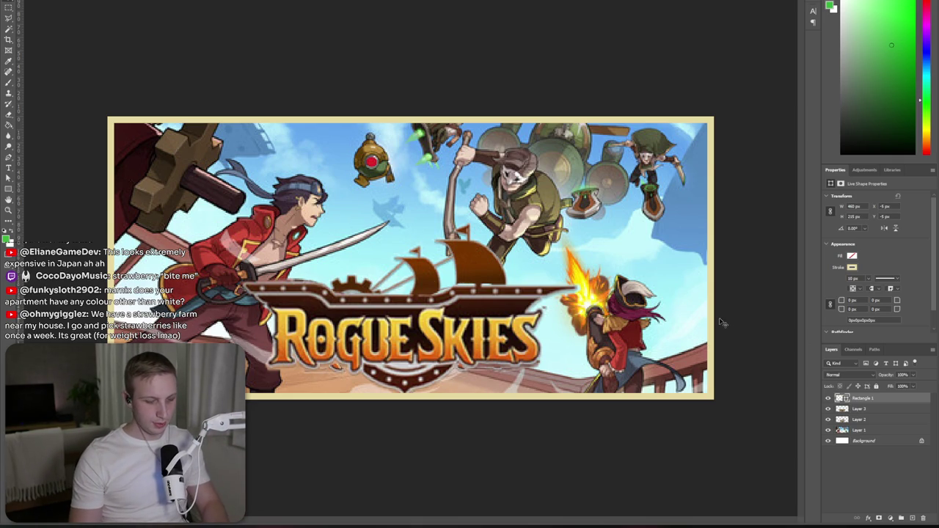
- Add a 460 × 215 px rounded rectangle aligned to the banner's top-left corner
mouse_move(10, 191)
mouse_down()
mouse_move(16, 202)
mouse_move(50, 203)
mouse_up()
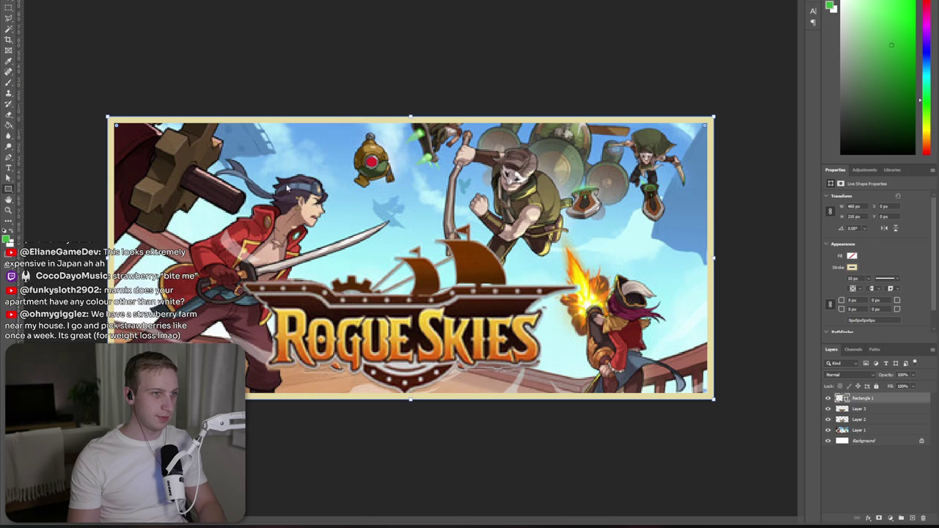
click(287, 188)
click(225, 190)
mouse_move(373, 205)
mouse_down()
mouse_move(353, 180)
mouse_move(178, 122)
mouse_up()
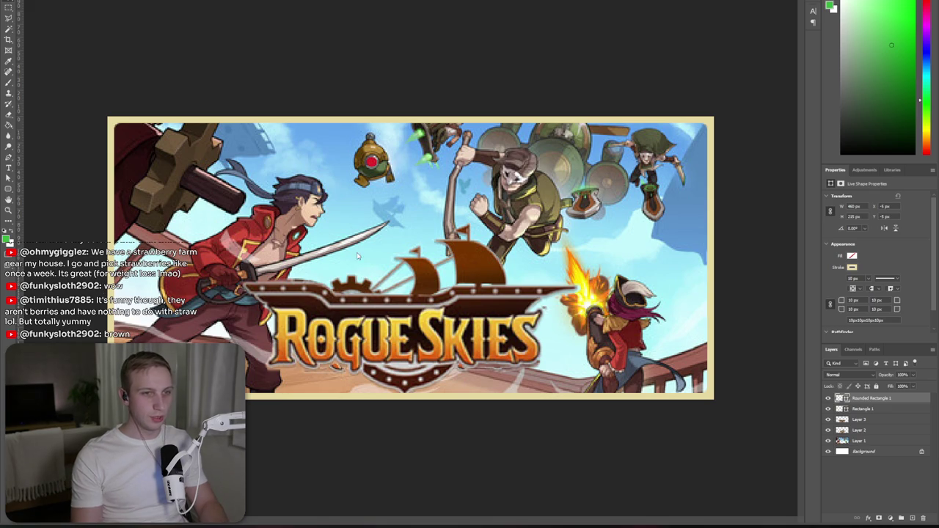
scroll(364, 274, up, 3)
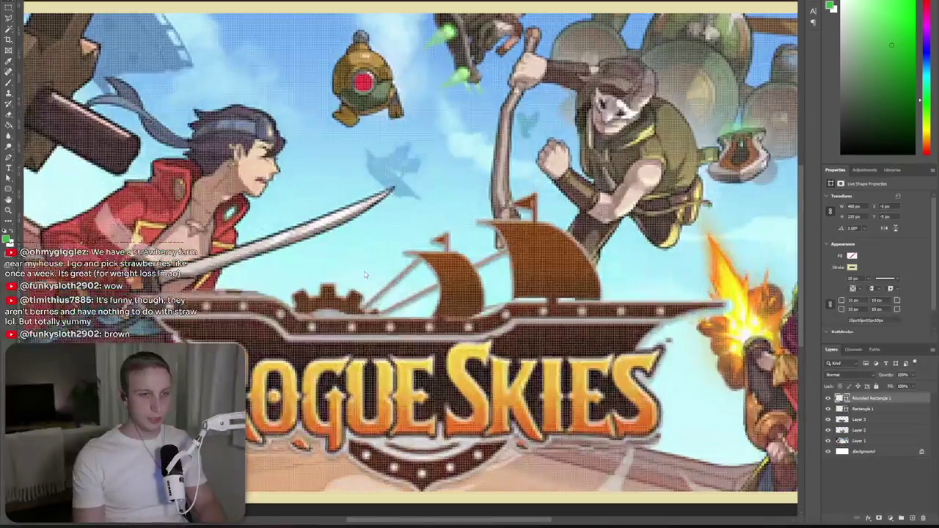
- Hide Layer 3's larger logo and lasso a selection around the gear behind the ship
click(827, 420)
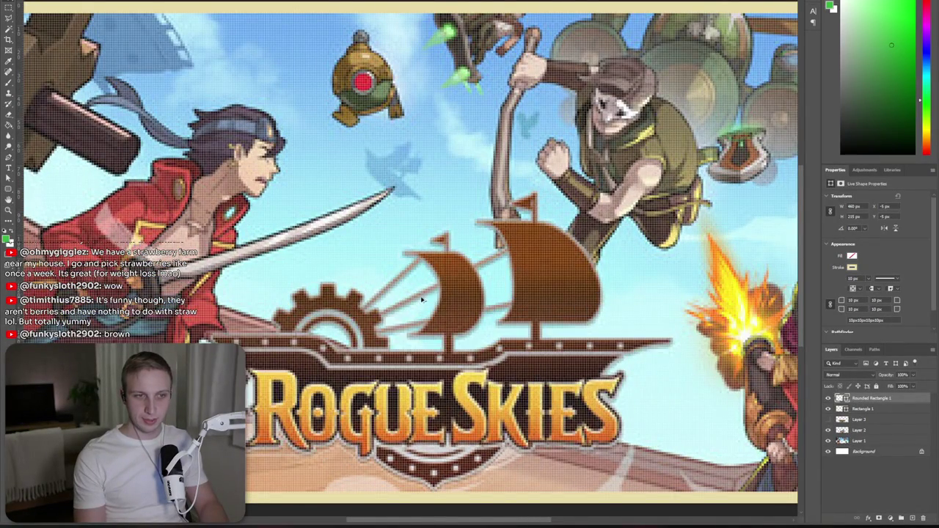
scroll(424, 302, up, 2)
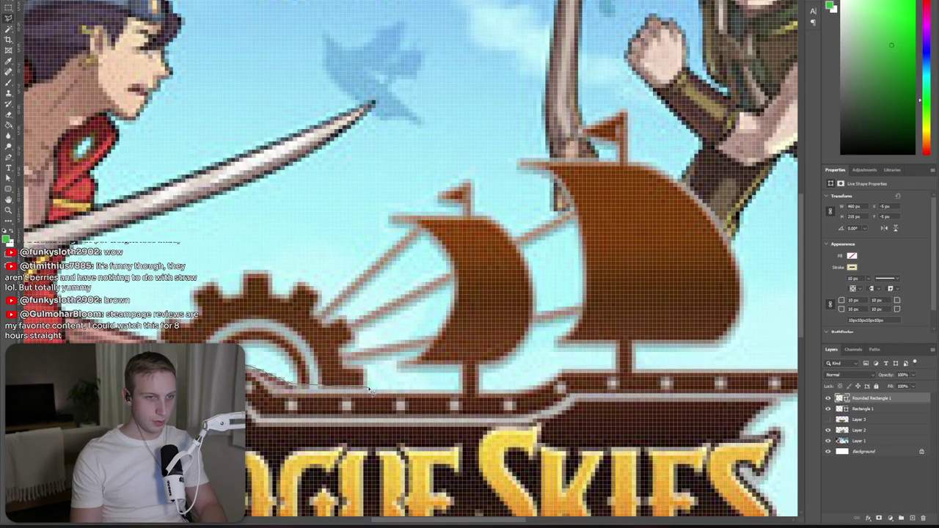
mouse_move(344, 305)
mouse_down()
mouse_move(262, 269)
mouse_move(215, 268)
mouse_move(190, 288)
mouse_up()
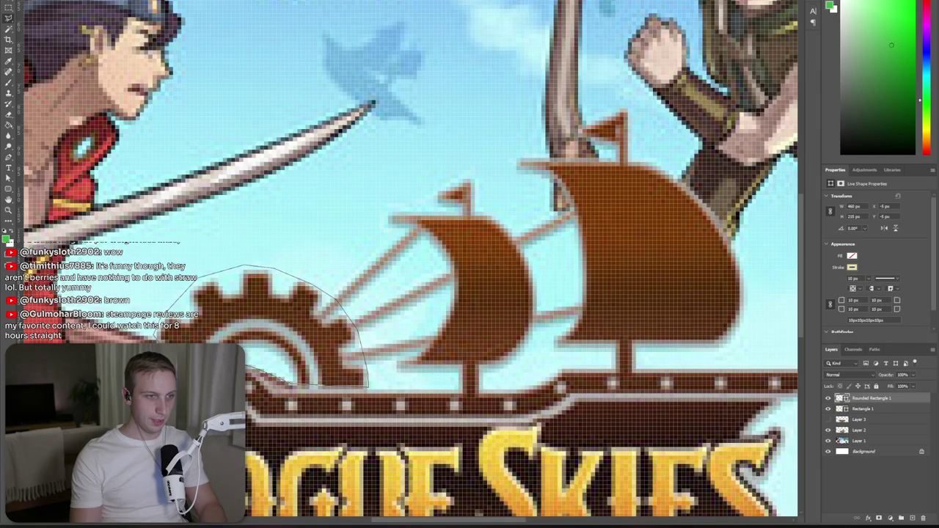
drag(154, 342, 157, 359)
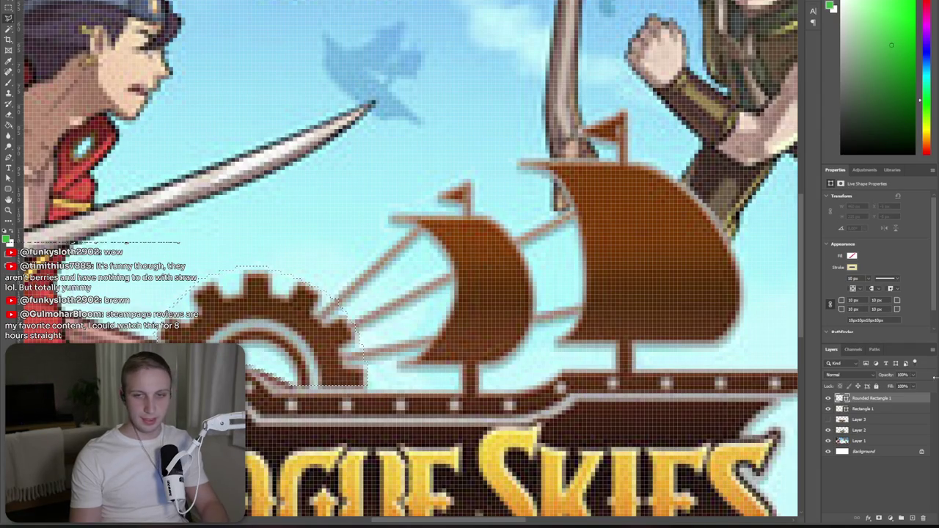
key(alt+Tab)
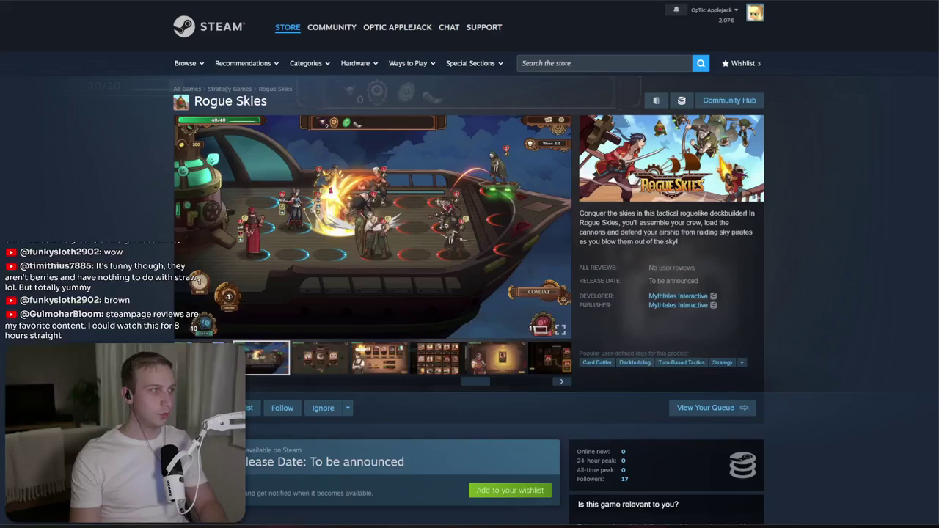
- Search images for 'gear icon' and copy the first plain black gear image
key(ctrl+t)
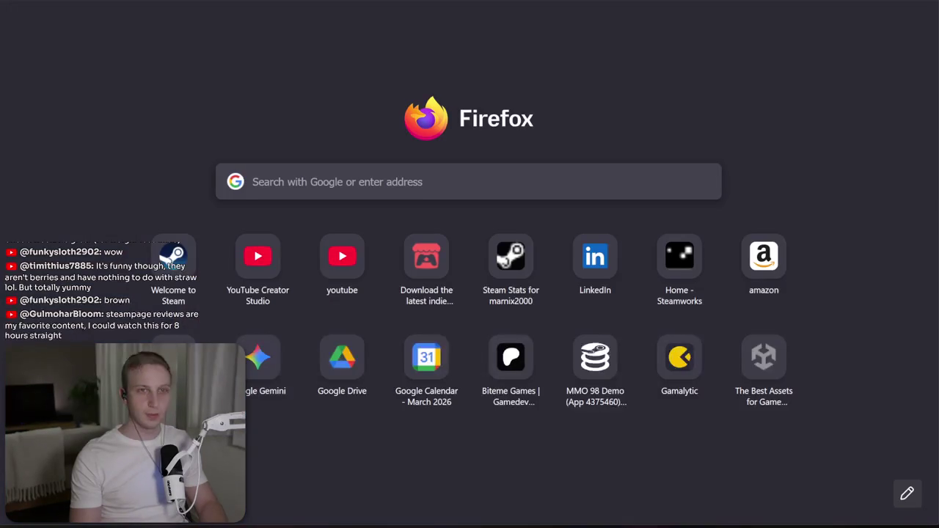
text(gear icon)
key(Return)
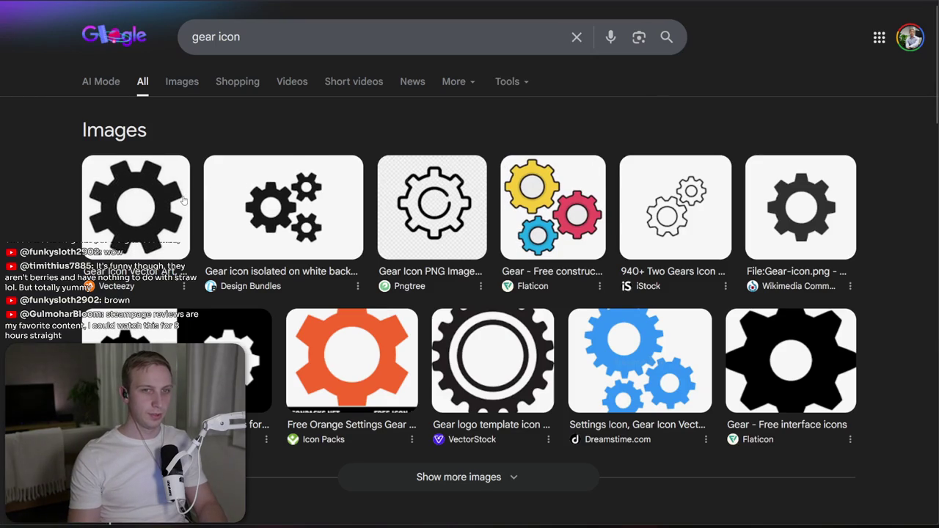
click(183, 199)
right_click(675, 255)
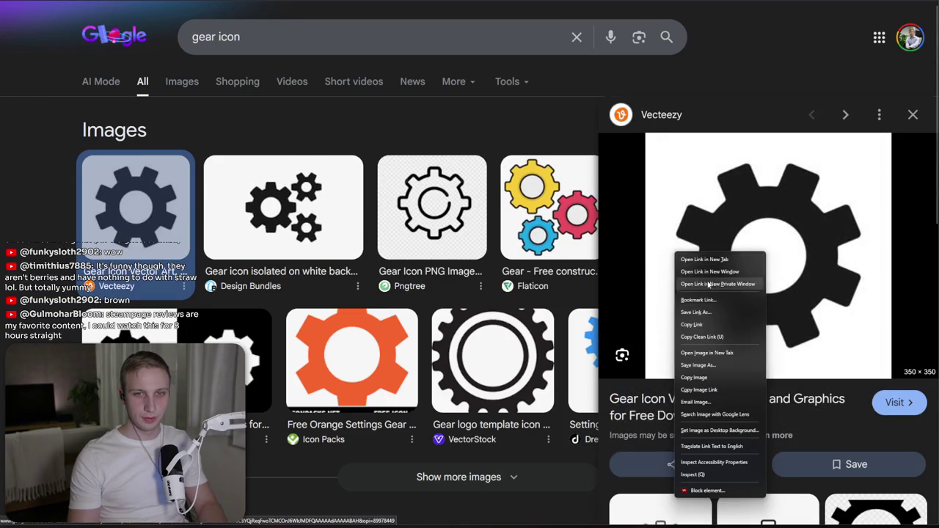
click(697, 378)
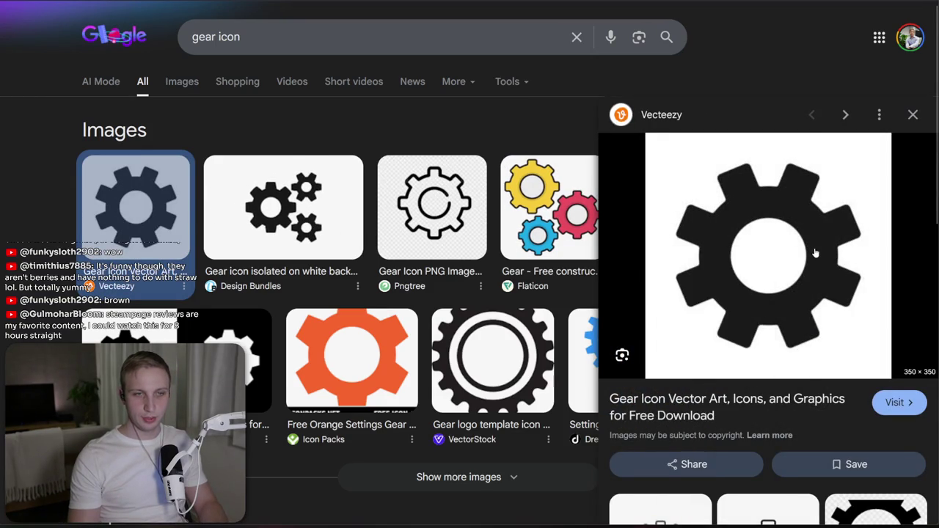
key(alt+Tab)
scroll(630, 221, down, 2)
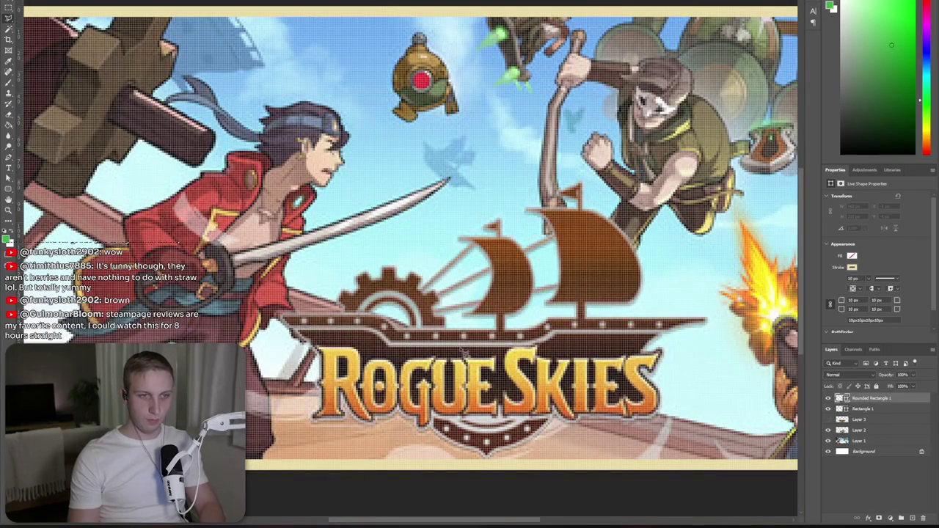
- Show Layer 3 again, paste the copied gear and scale it down
scroll(514, 341, down, 1)
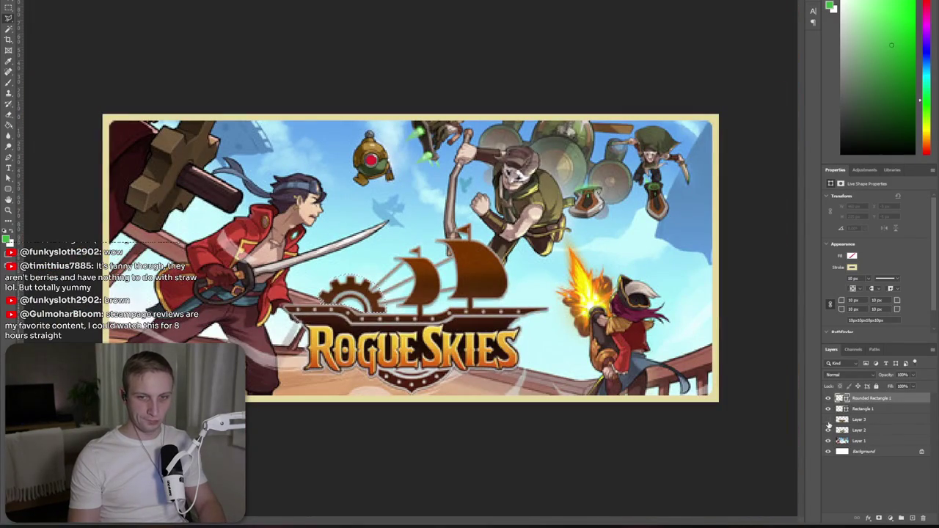
click(828, 420)
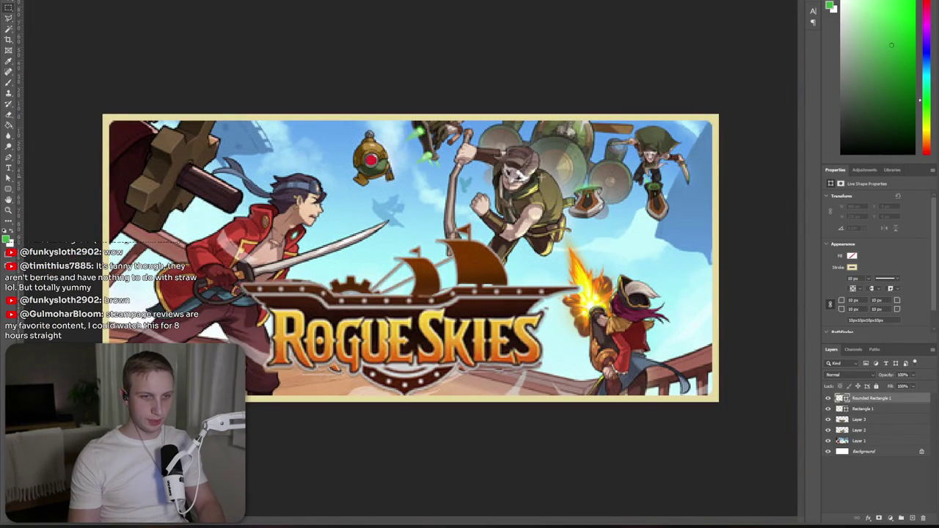
key(ctrl+v)
key(ctrl+t)
drag(411, 110, 411, 389)
mouse_move(474, 336)
mouse_down()
mouse_move(478, 234)
mouse_move(478, 250)
mouse_up()
key(Return)
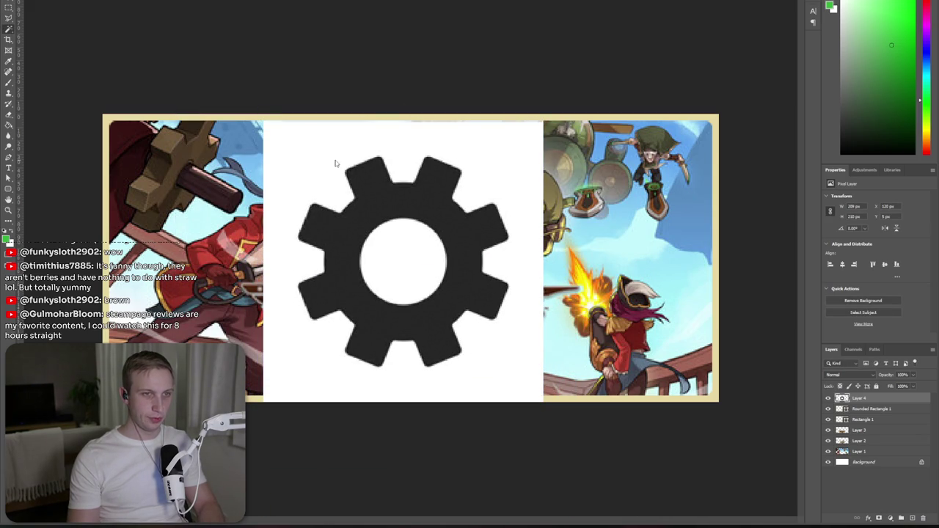
- Delete the gear's white background and centre, then move it to the lower-right corner
click(334, 160)
key(Delete)
click(398, 260)
key(Delete)
key(v)
mouse_move(465, 259)
mouse_down()
mouse_move(303, 331)
mouse_move(218, 292)
mouse_move(775, 361)
mouse_move(758, 380)
mouse_up()
click(851, 400)
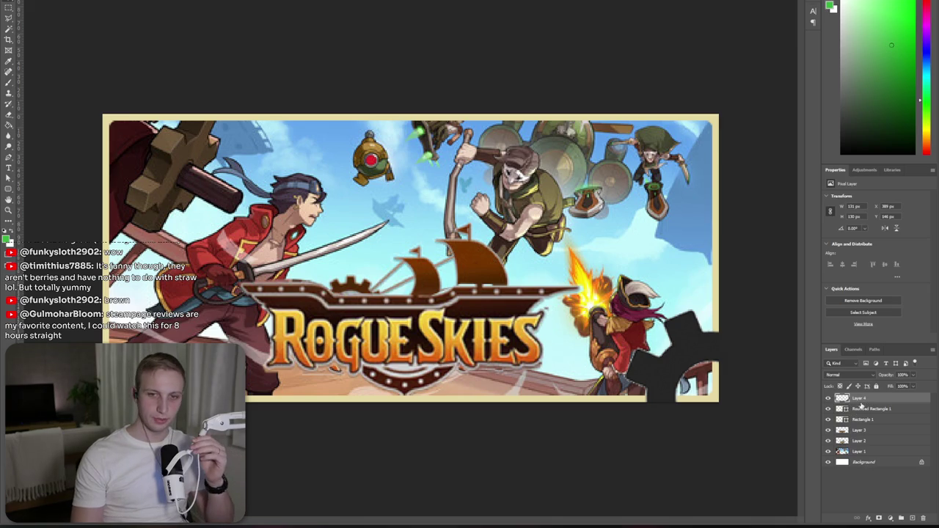
double_click(869, 398)
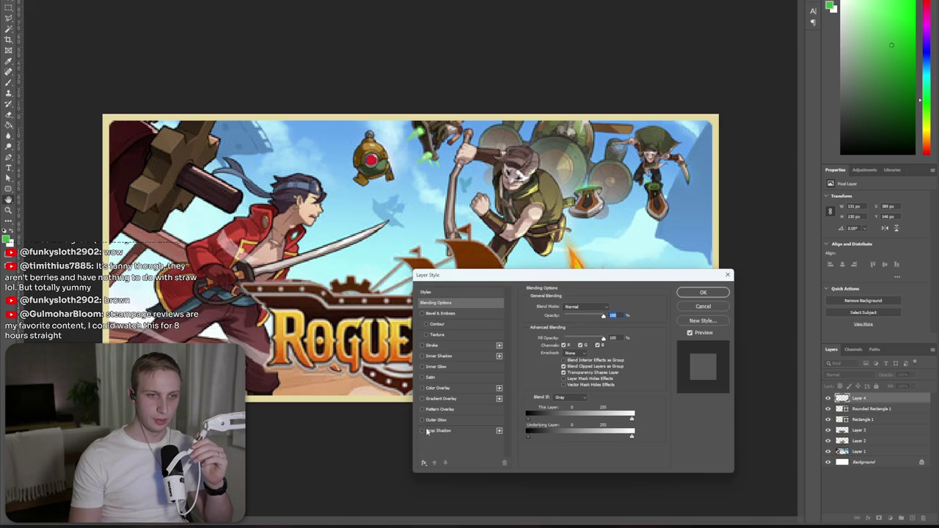
- Give the gear layer a beige Color Overlay with hex e6d89f
click(422, 388)
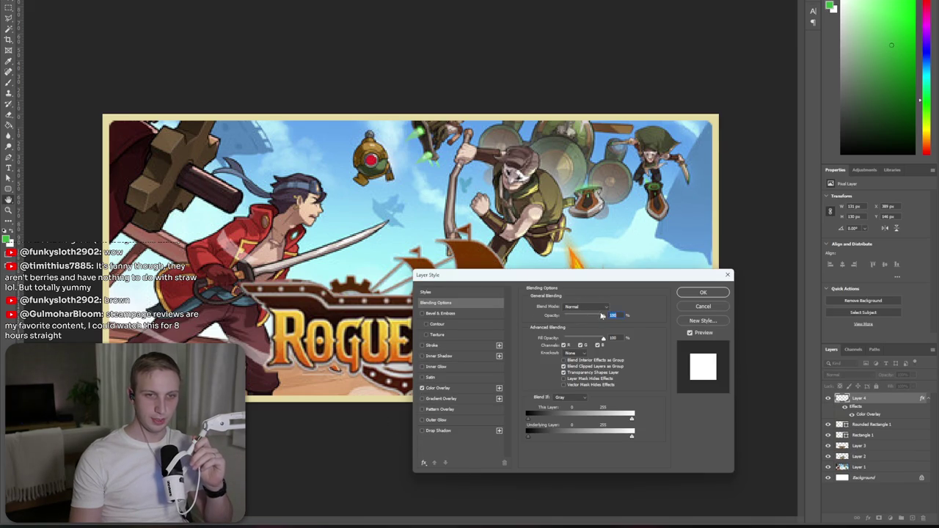
click(440, 389)
click(611, 308)
key(ctrl+v)
click(331, 352)
mouse_move(694, 279)
mouse_down()
mouse_move(369, 279)
mouse_move(388, 278)
mouse_up()
click(397, 292)
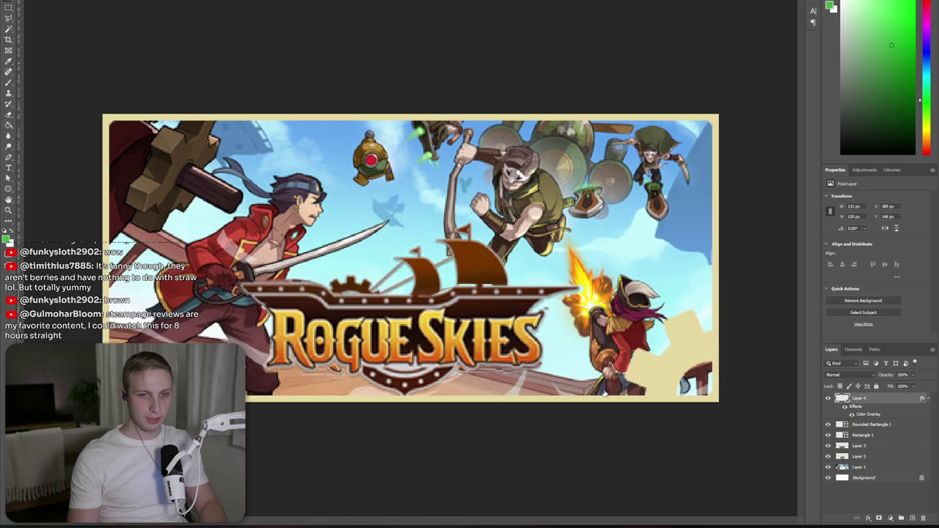
- Add a Drop Shadow to the gear layer
double_click(880, 398)
click(135, 433)
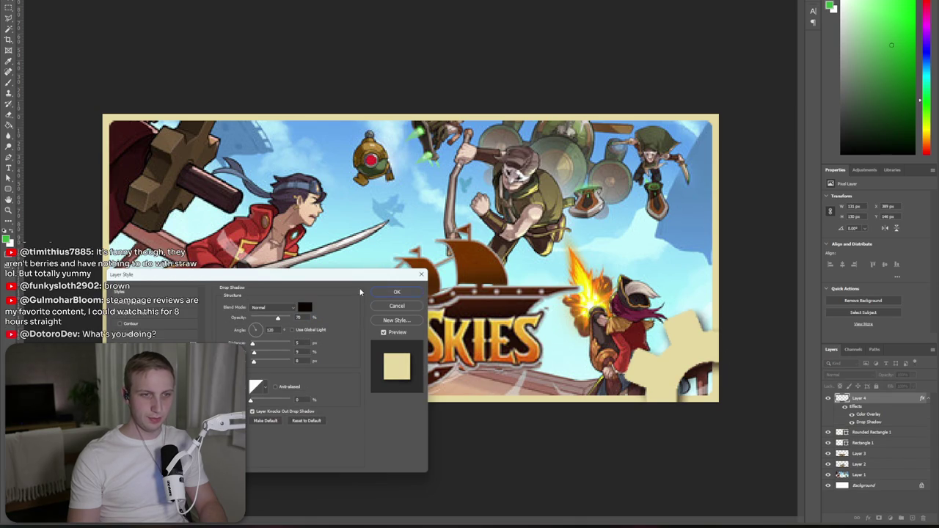
click(396, 292)
key(ctrl+minus)
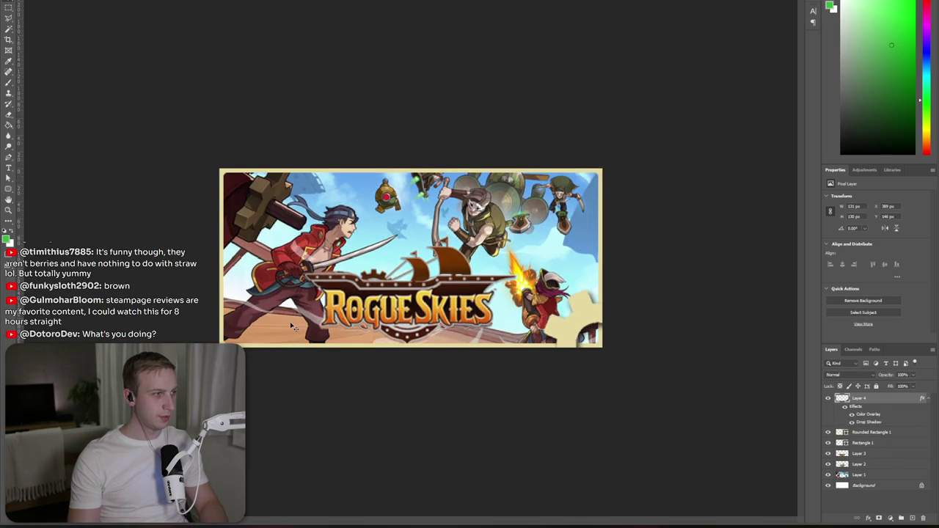
key(ctrl+plus)
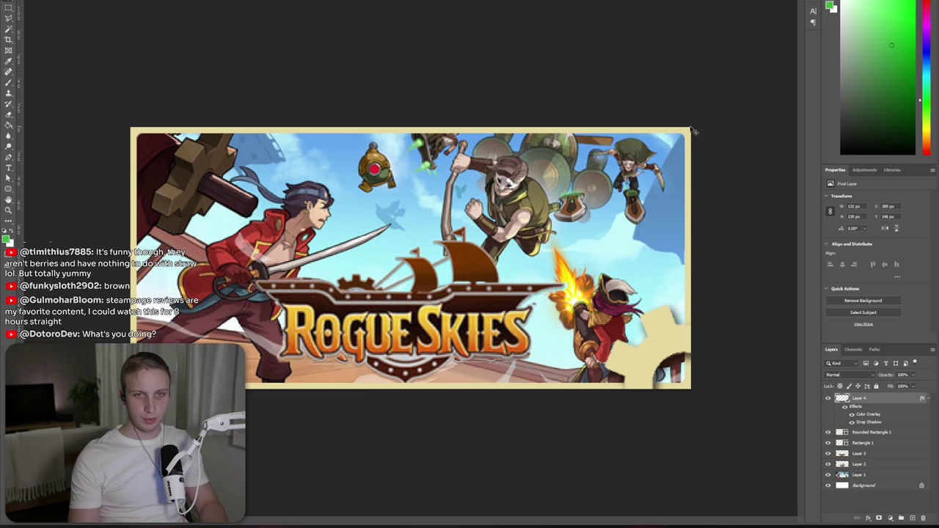
- Merge Rectangle 1 into Rounded Rectangle 1 and keep a drop shadow on the frame
click(870, 432)
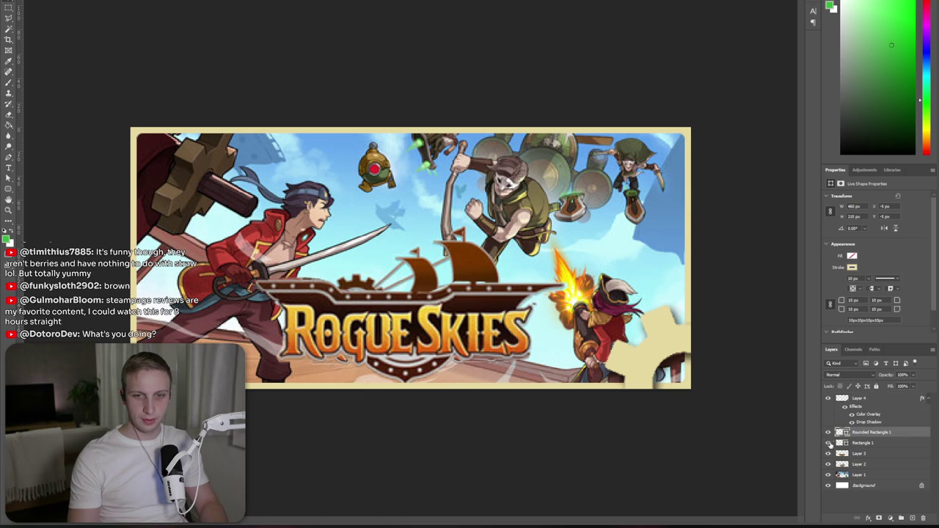
shift+click(903, 443)
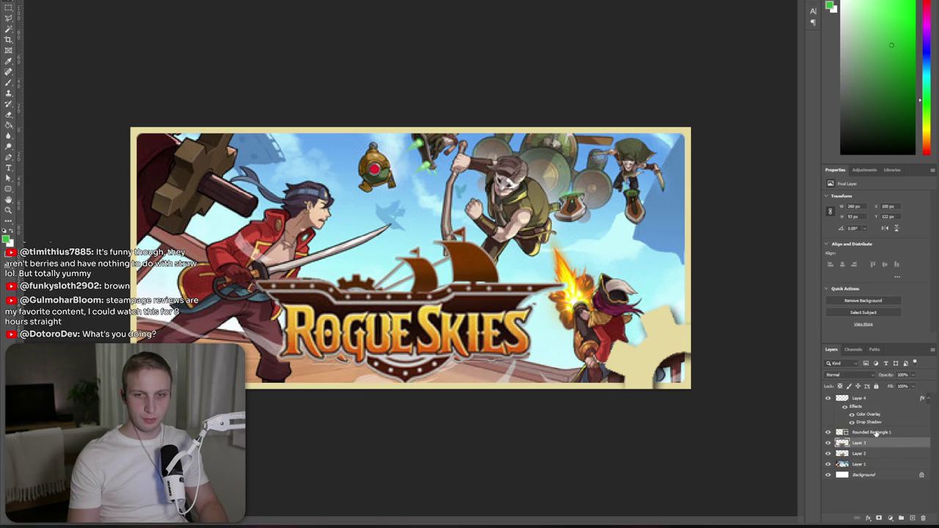
key(ctrl+e)
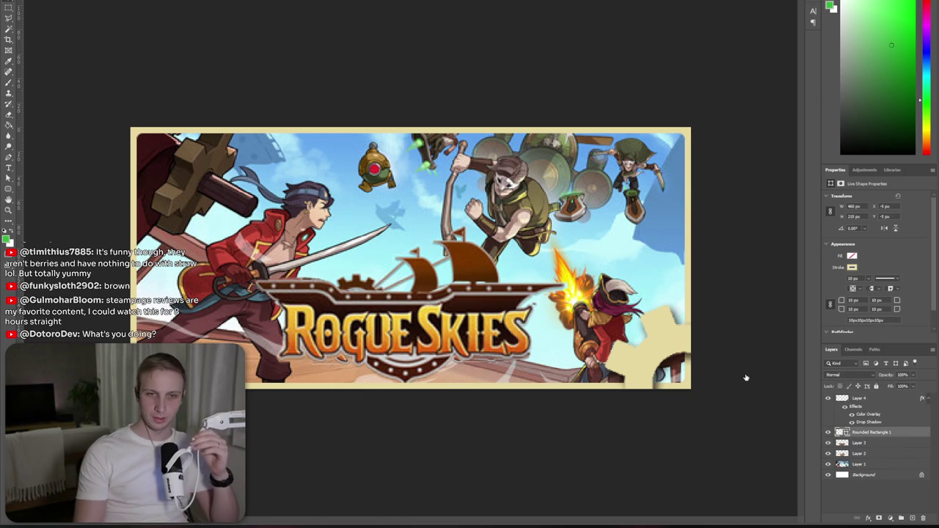
key(ctrl+alt+b)
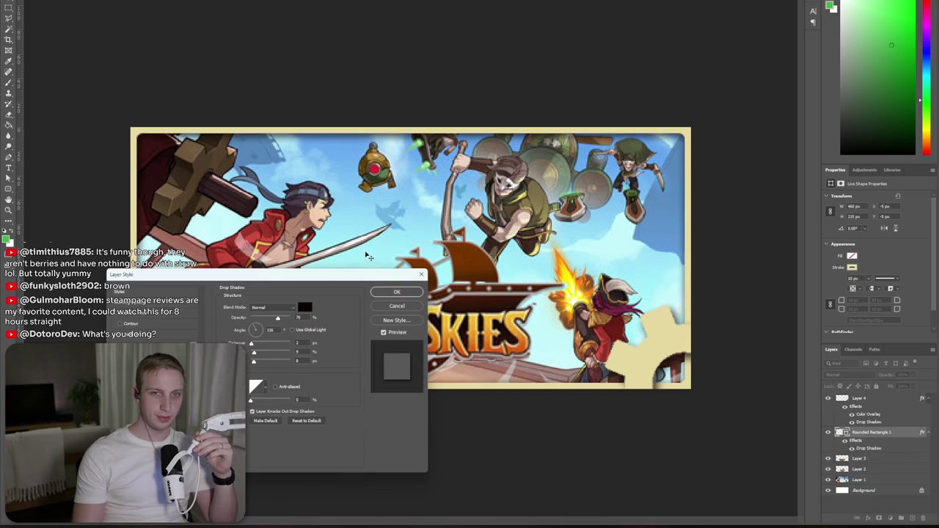
click(396, 292)
- Give the Layer 3 logo a drop shadow with adjusted spread and a 123° angle
click(894, 461)
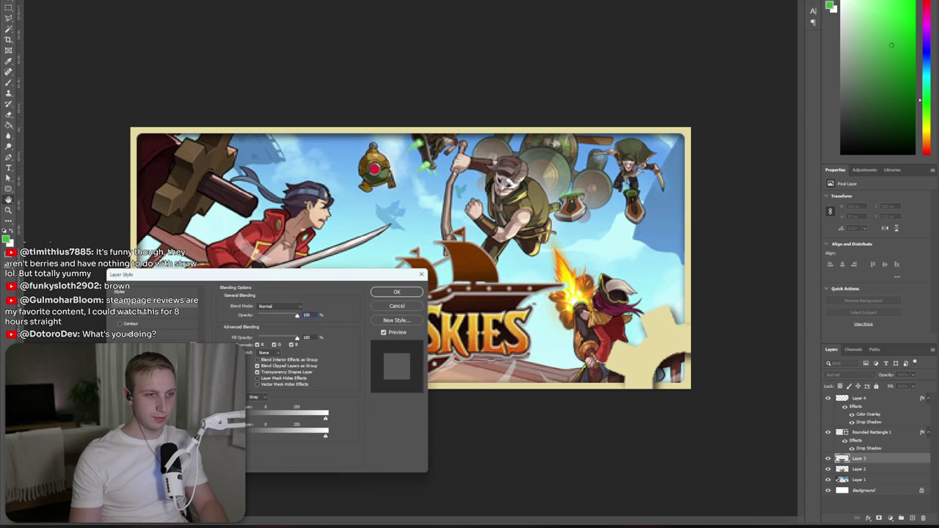
click(129, 429)
drag(472, 364, 481, 369)
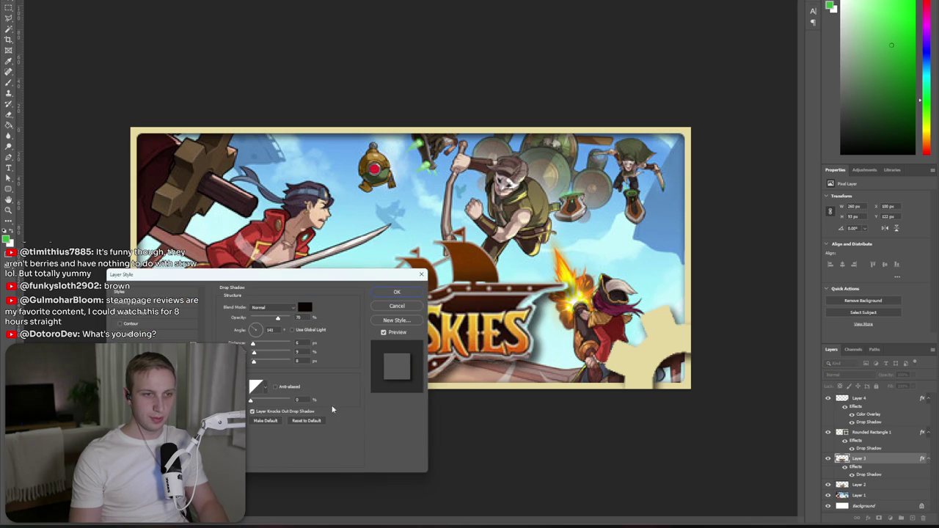
key(ctrl+plus)
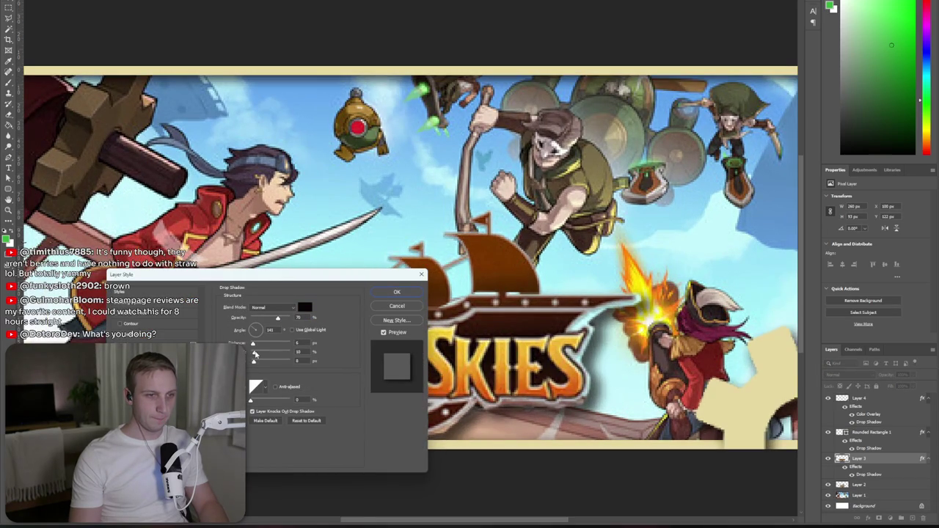
drag(254, 354, 252, 364)
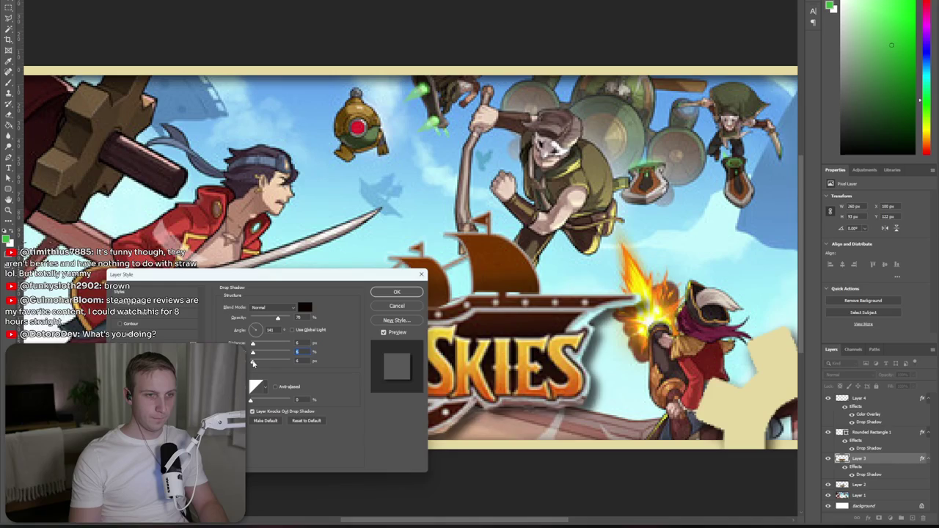
drag(612, 396, 610, 394)
click(413, 293)
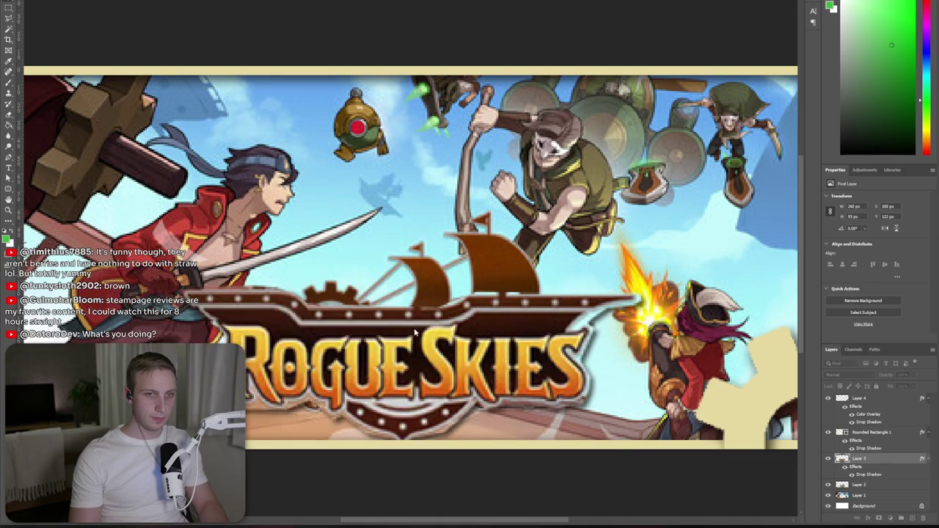
key(ctrl+minus)
key(ctrl+minus)
key(ctrl+plus)
key(ctrl+plus)
- Shrink the gear to about 79 px inside the banner's bottom-right corner
mouse_move(702, 389)
mouse_down()
mouse_move(710, 396)
mouse_move(704, 391)
mouse_up()
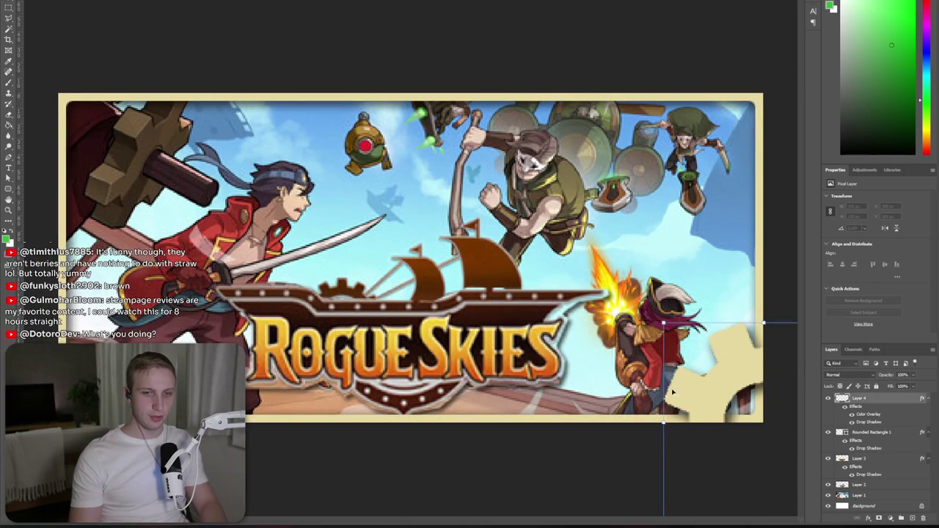
key(ctrl+minus)
key(ctrl+minus)
key(ctrl+t)
mouse_move(610, 409)
mouse_down()
mouse_move(619, 344)
mouse_move(612, 356)
mouse_up()
key(Return)
key(ctrl+plus)
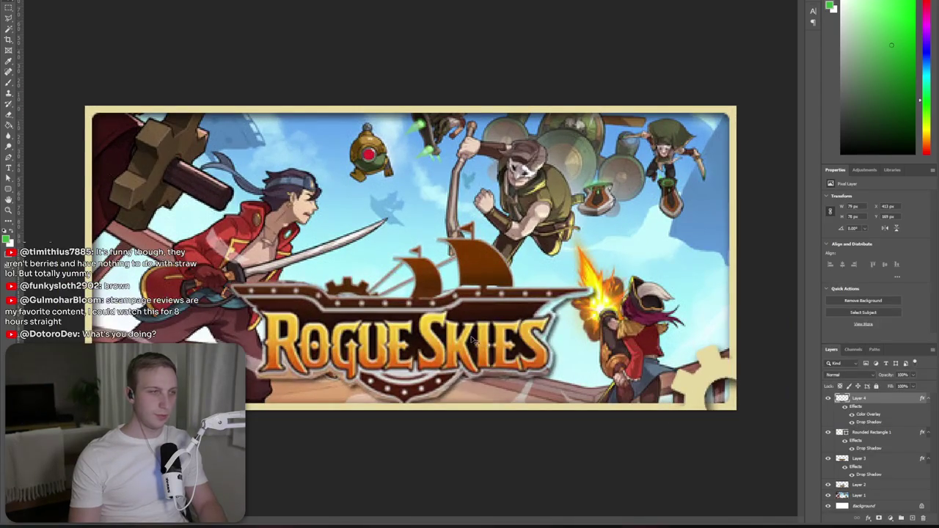
key(ctrl+minus)
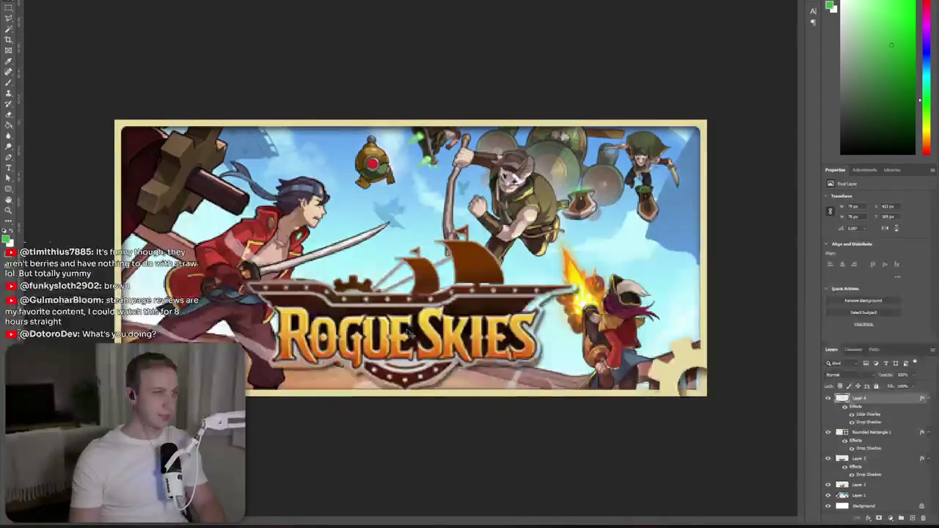
key(alt+Tab)
key(alt+Tab)
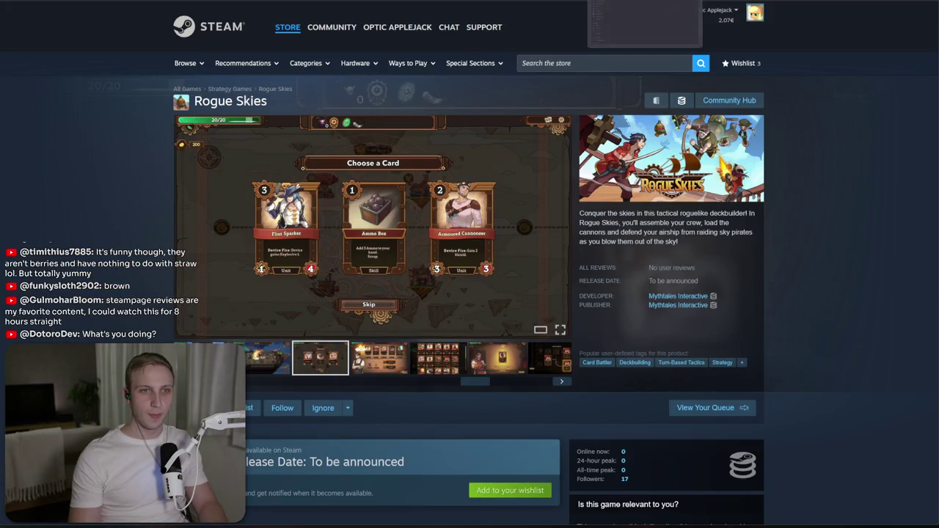
- View the Rogue Skies store screenshots full-size, advance two images, then close the viewer
click(341, 274)
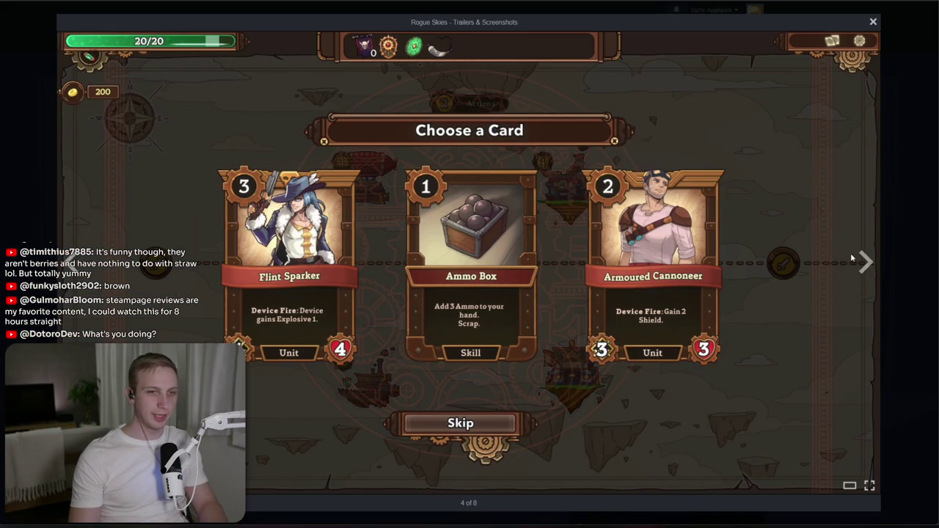
click(866, 262)
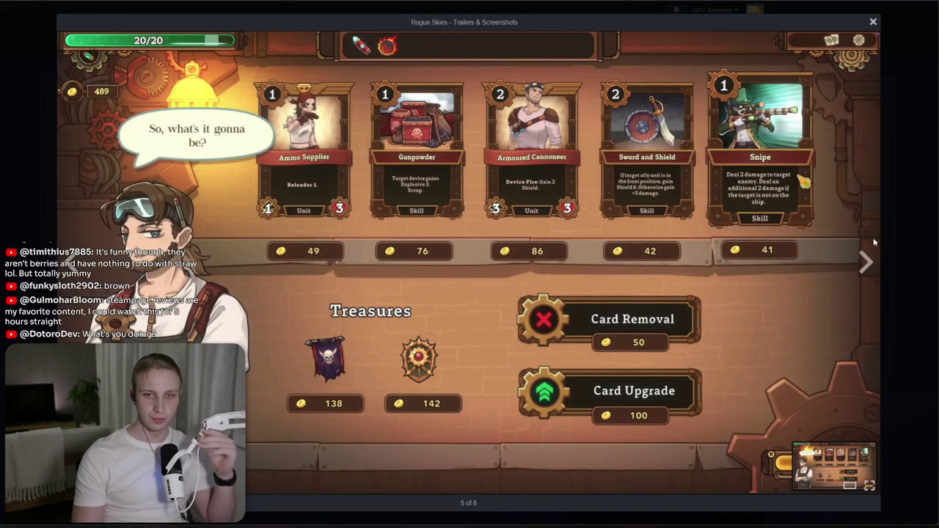
click(866, 261)
key(alt+Tab)
key(alt+Tab)
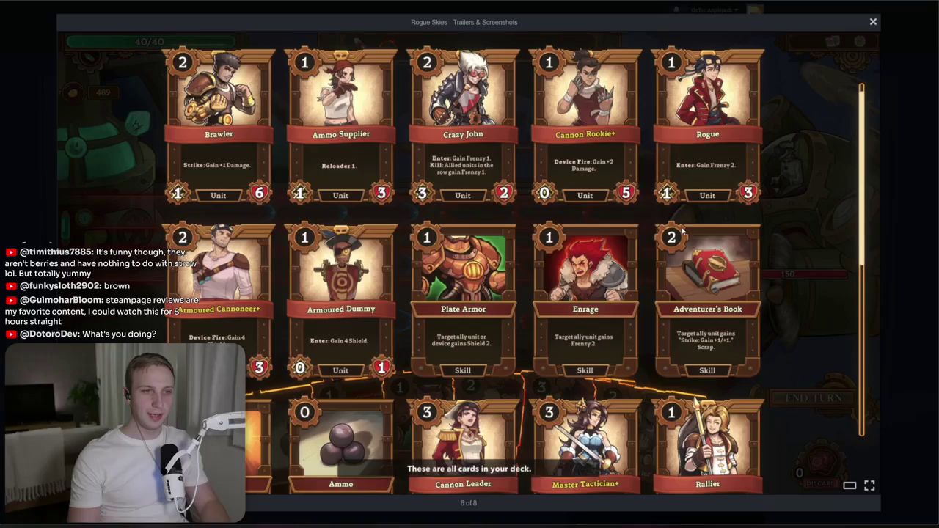
key(alt+Tab)
key(alt+Tab)
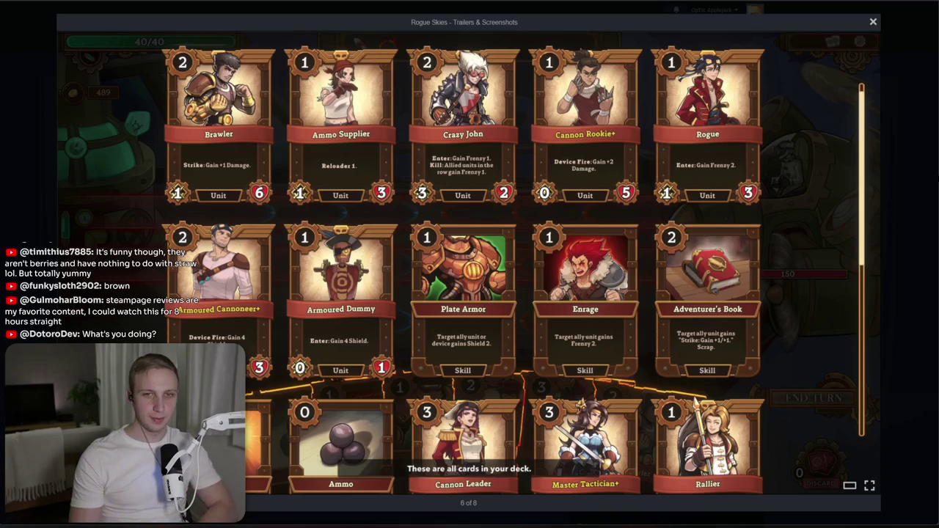
click(873, 23)
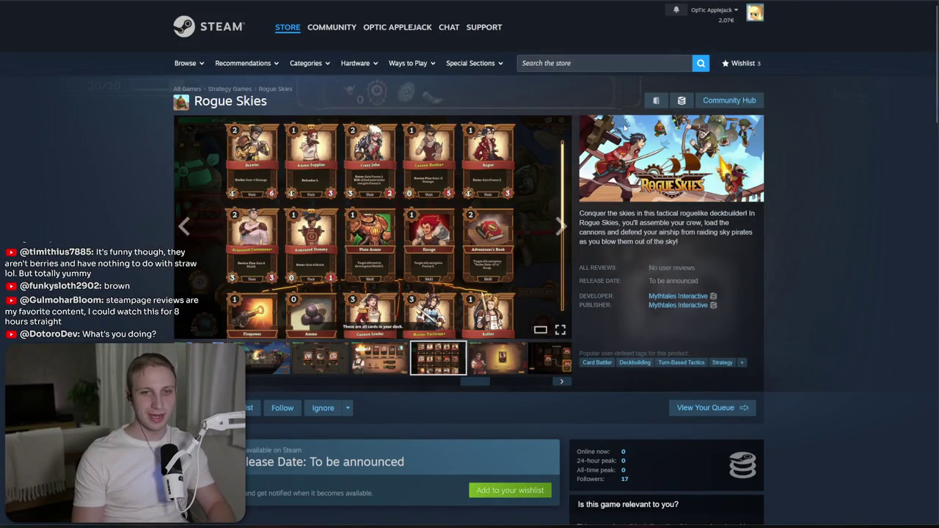
key(alt+Tab)
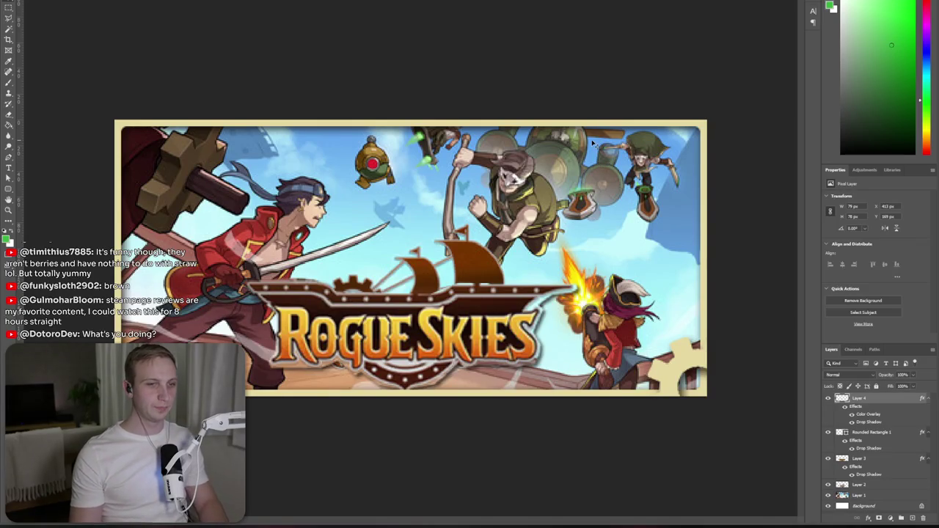
- Nudge the logo slightly, then copy the store's current Rogue Skies capsule image
drag(434, 334, 439, 308)
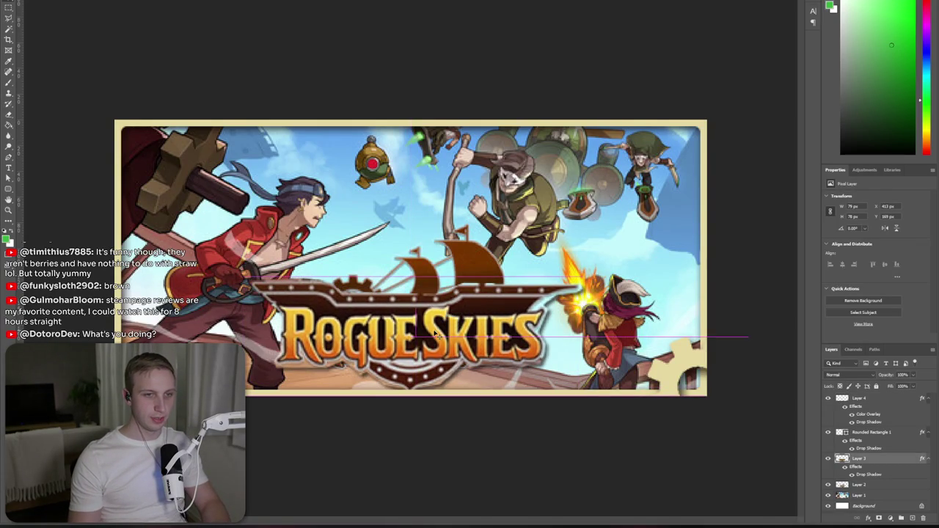
key(ctrl+minus)
key(ctrl+minus)
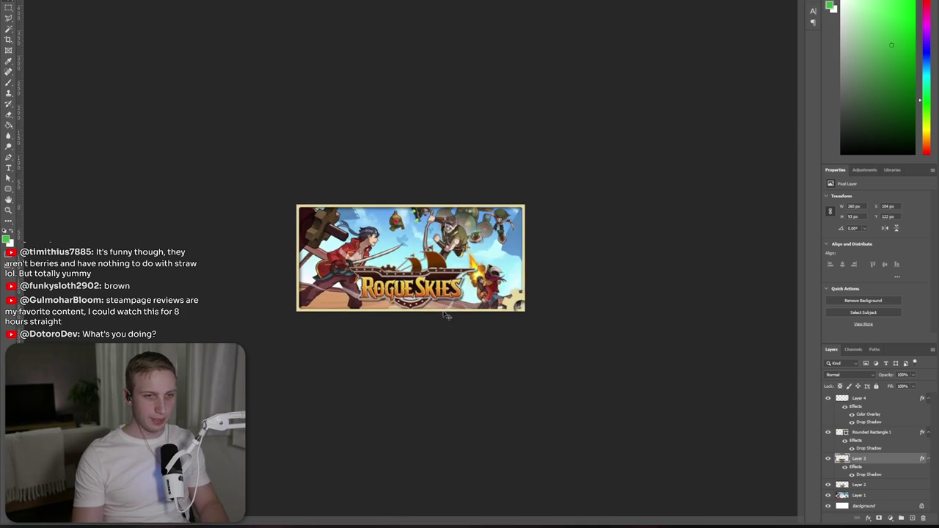
key(alt+Tab)
right_click(711, 140)
key(Escape)
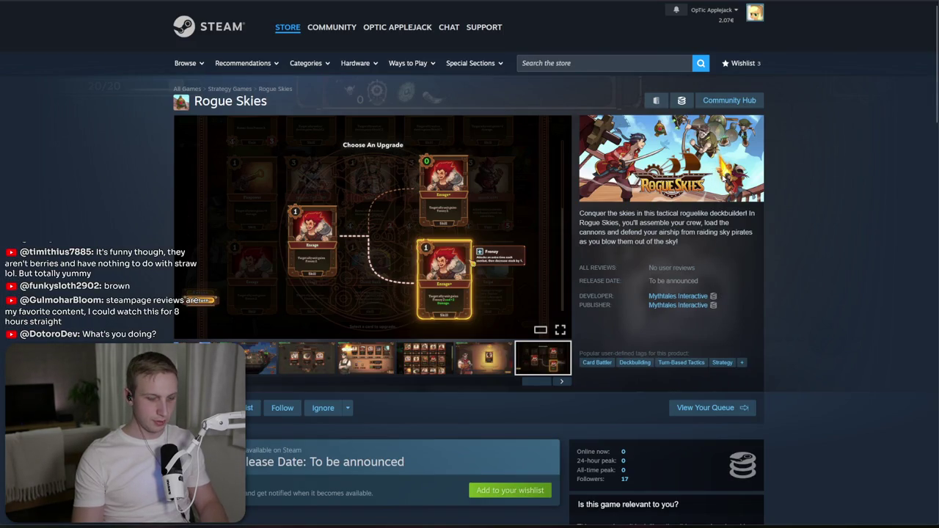
key(alt+Tab)
- Move the pasted capsule layer to the top and toggle it to compare, leaving it hidden
drag(881, 435, 837, 401)
click(829, 398)
click(829, 397)
click(829, 398)
click(829, 398)
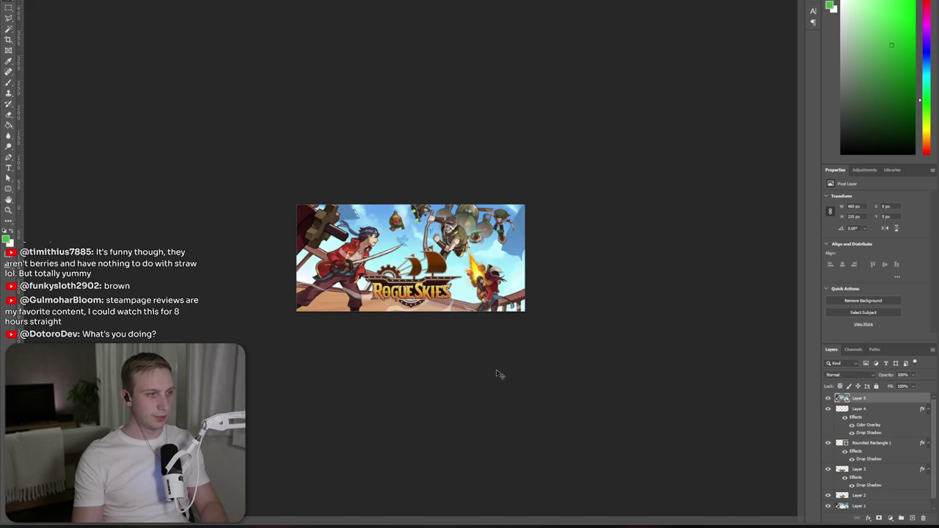
key(ctrl+plus)
click(829, 398)
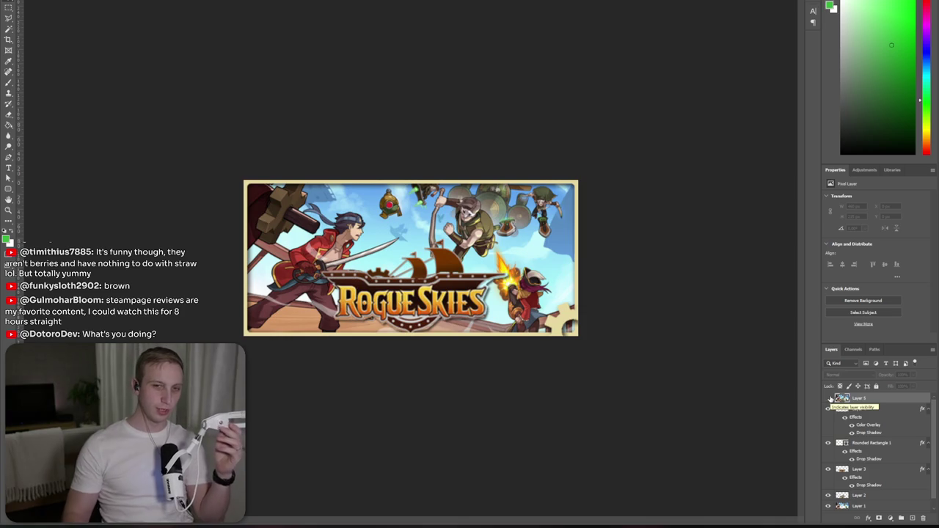
click(829, 397)
click(829, 398)
click(830, 397)
click(830, 398)
click(829, 397)
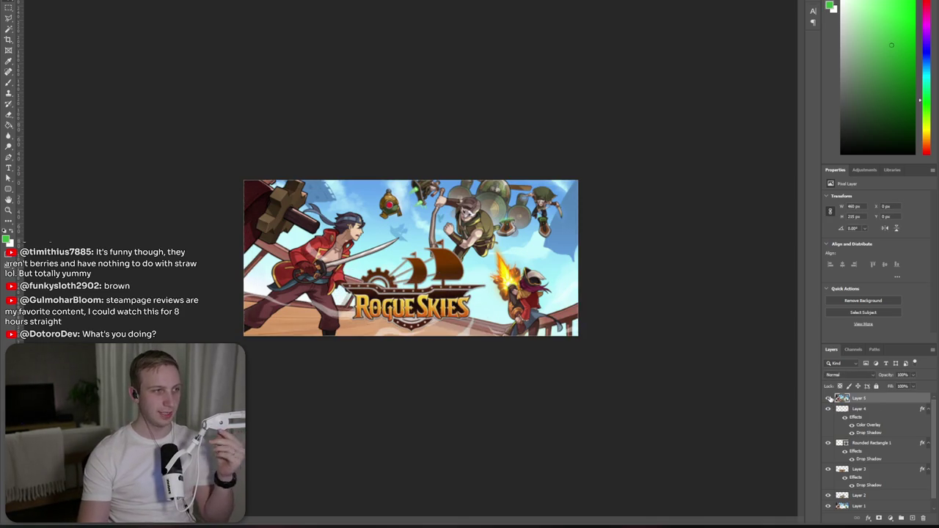
click(830, 397)
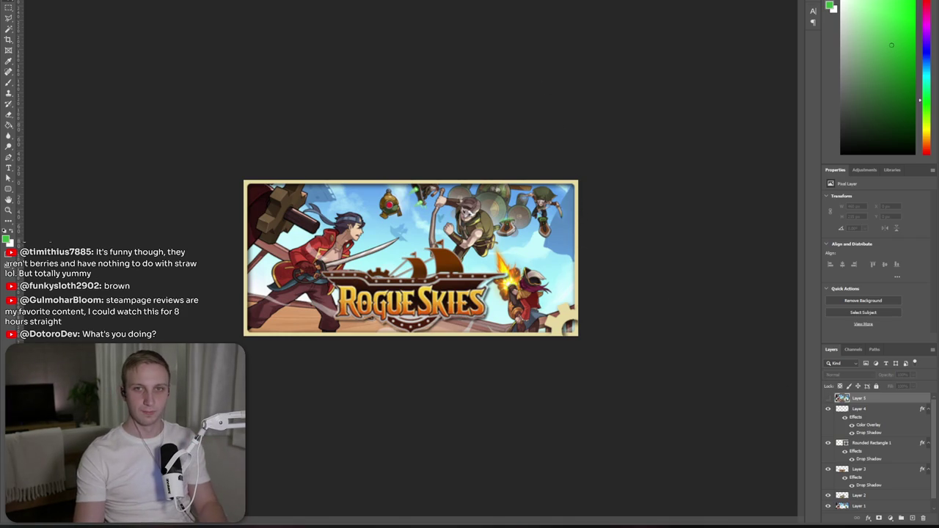
key(alt+Tab)
- Scroll down the store page and highlight parts of the game's description
scroll(582, 272, down, 1)
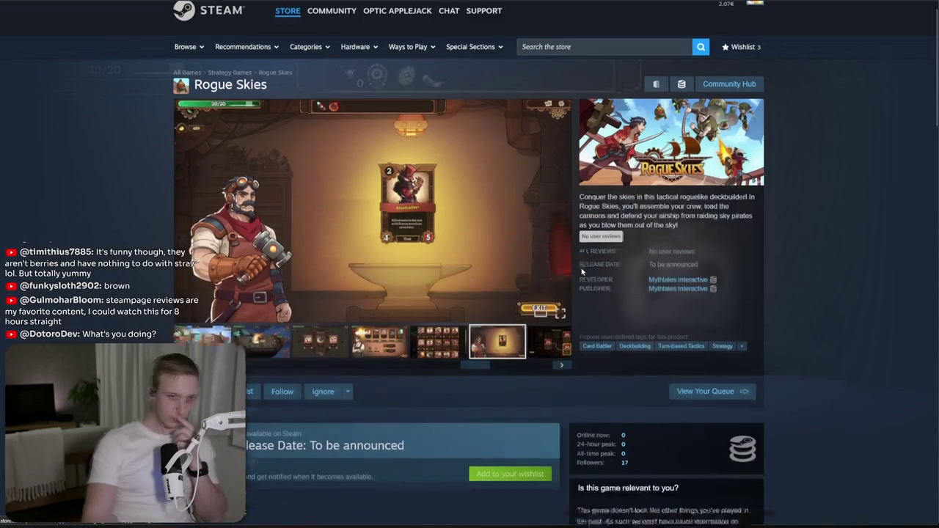
scroll(581, 273, down, 1)
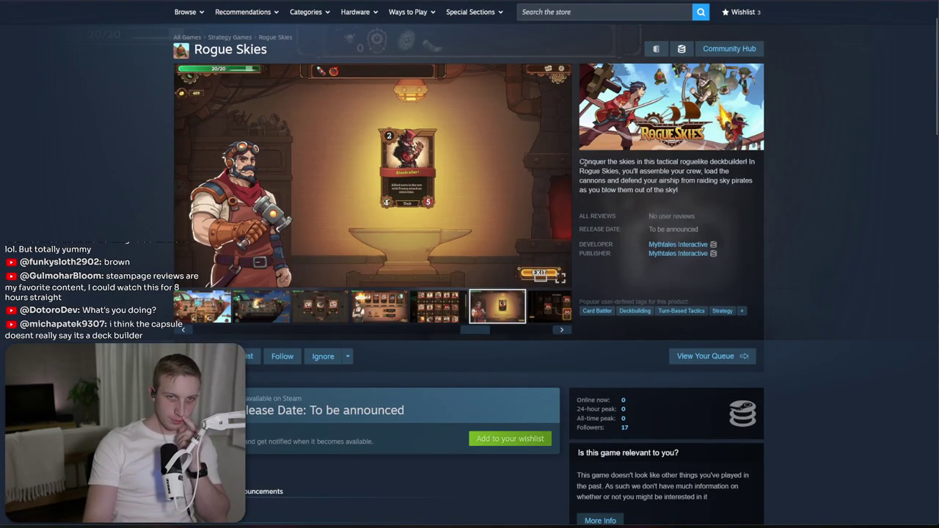
mouse_move(591, 170)
mouse_down()
mouse_move(645, 188)
mouse_move(603, 173)
mouse_move(635, 181)
mouse_up()
triple_click(634, 186)
triple_click(634, 187)
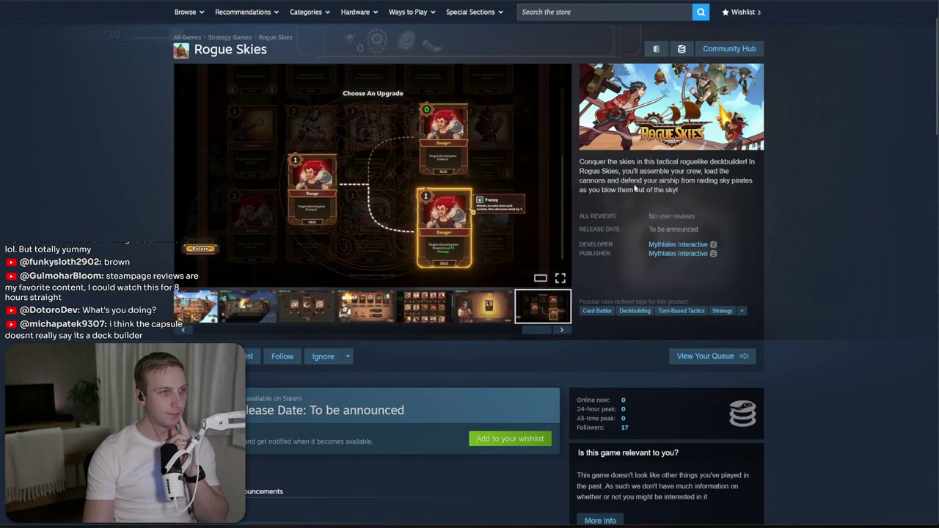
click(635, 189)
drag(756, 167, 679, 189)
click(593, 170)
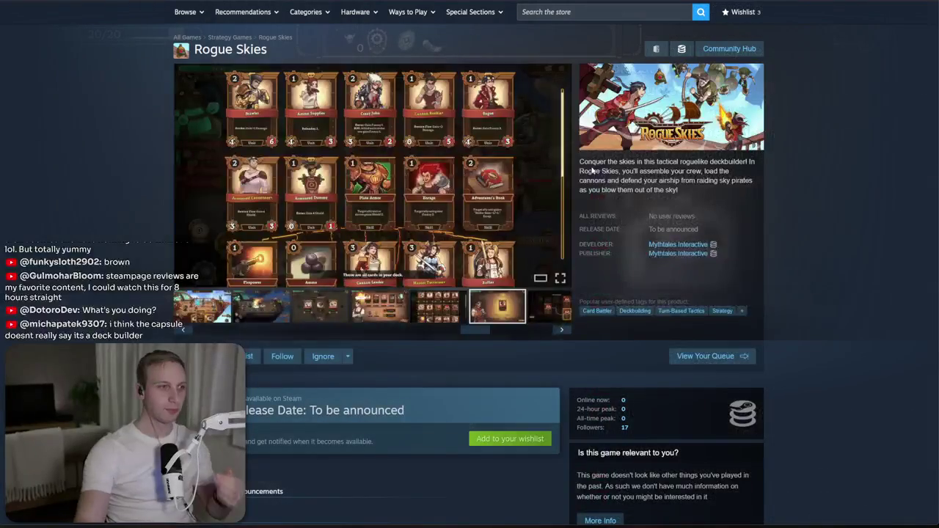
- Read the rest of the store page, then search Google for 'Rogue Skies' in a new tab
scroll(419, 239, down, 3)
scroll(160, 186, down, 2)
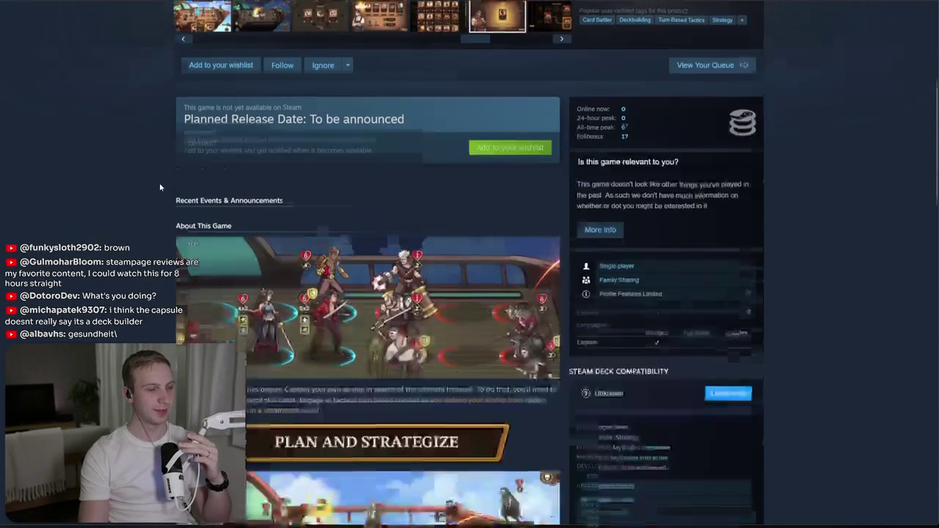
scroll(159, 183, down, 1)
scroll(160, 187, down, 4)
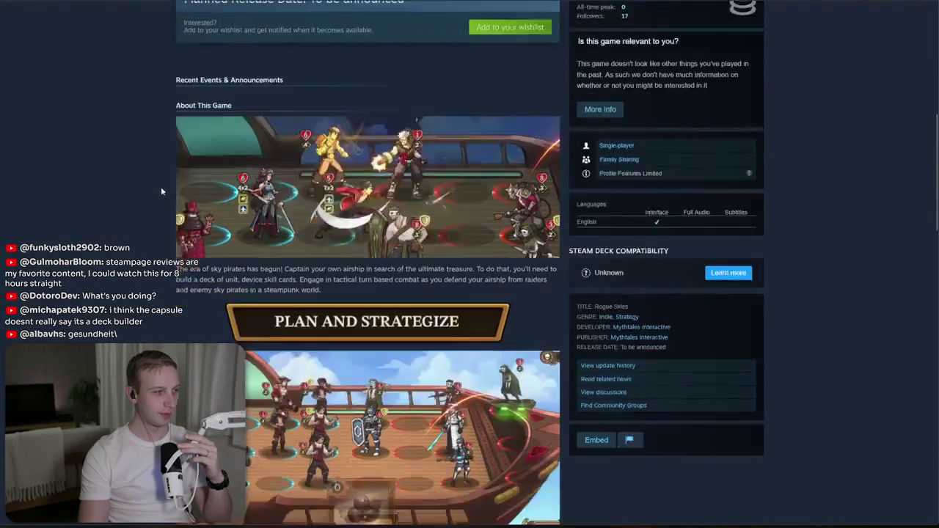
scroll(160, 188, down, 2)
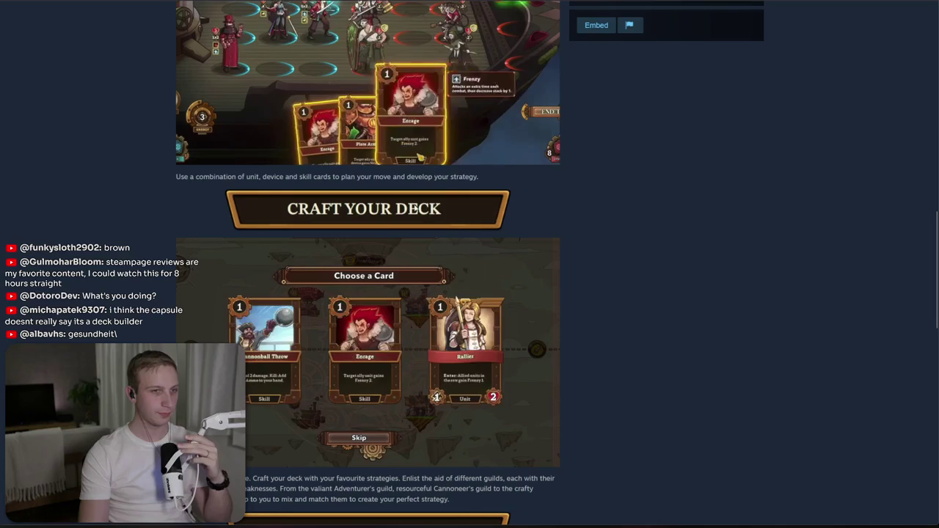
scroll(329, 203, up, 3)
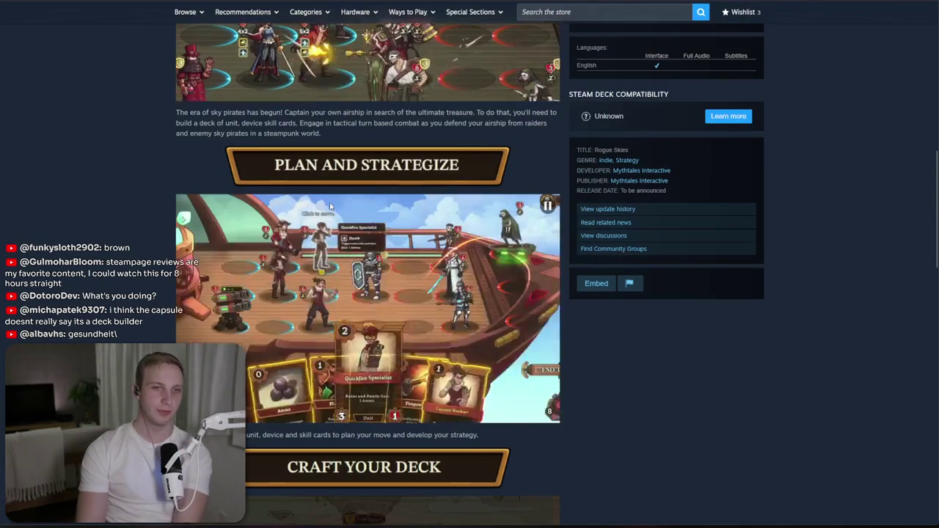
scroll(329, 202, up, 7)
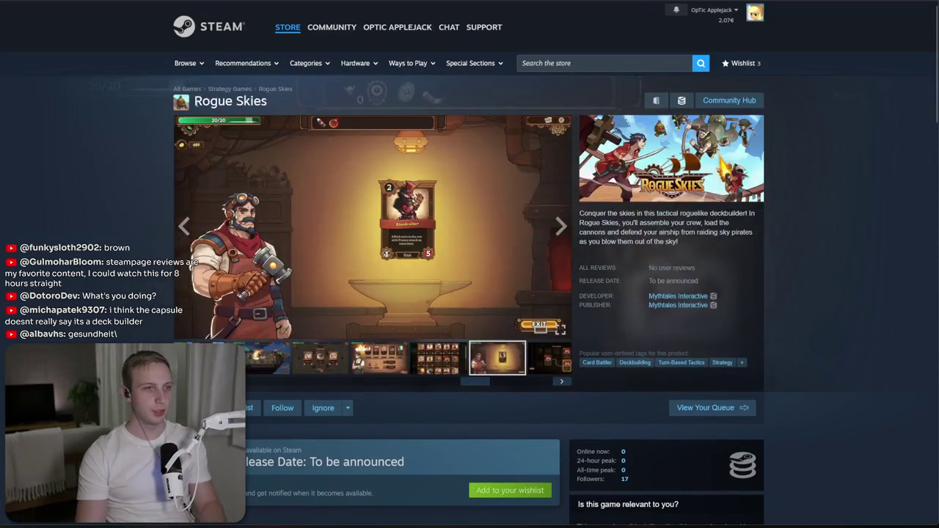
triple_click(309, 101)
key(ctrl+c)
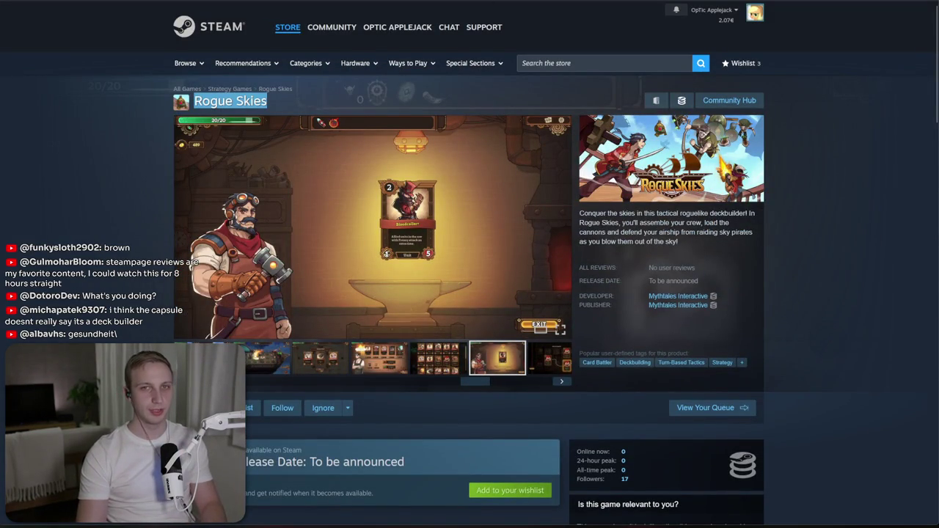
key(ctrl+t)
key(ctrl+v)
key(Return)
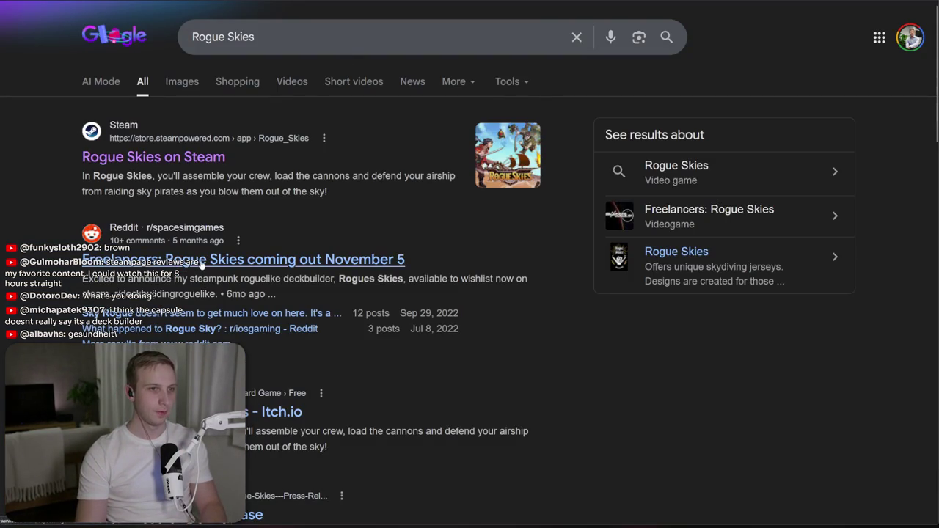
- Highlight the Reddit result's snippet text in the Google results, then clear it
mouse_move(195, 276)
mouse_down()
mouse_move(345, 315)
mouse_move(276, 295)
mouse_up()
click(319, 287)
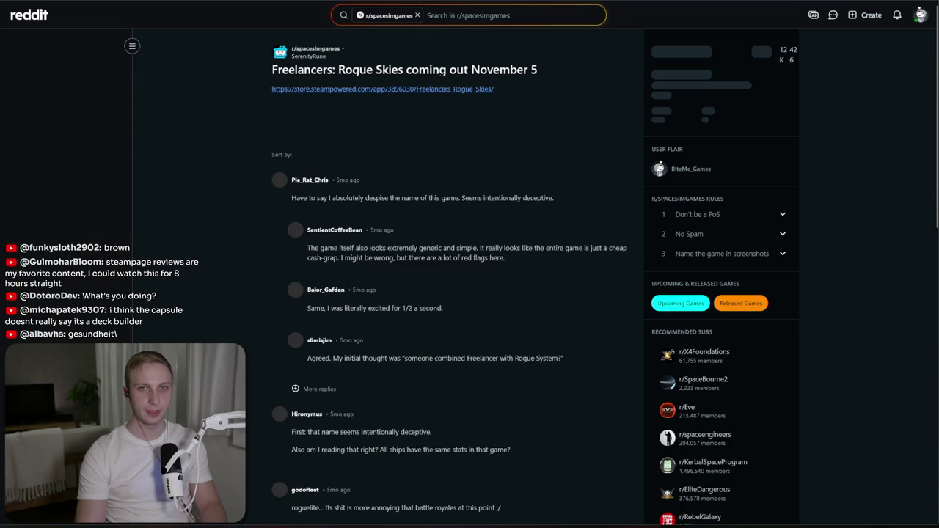
- Check the Freelancers: Rogue Skies Steam page, a screenshot and its SteamDB user reviews, then return to Reddit
click(422, 89)
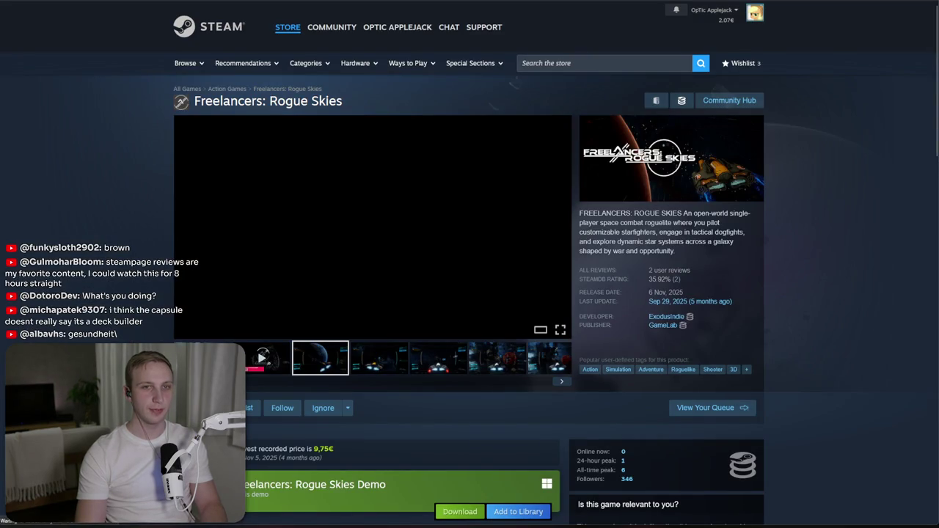
click(464, 352)
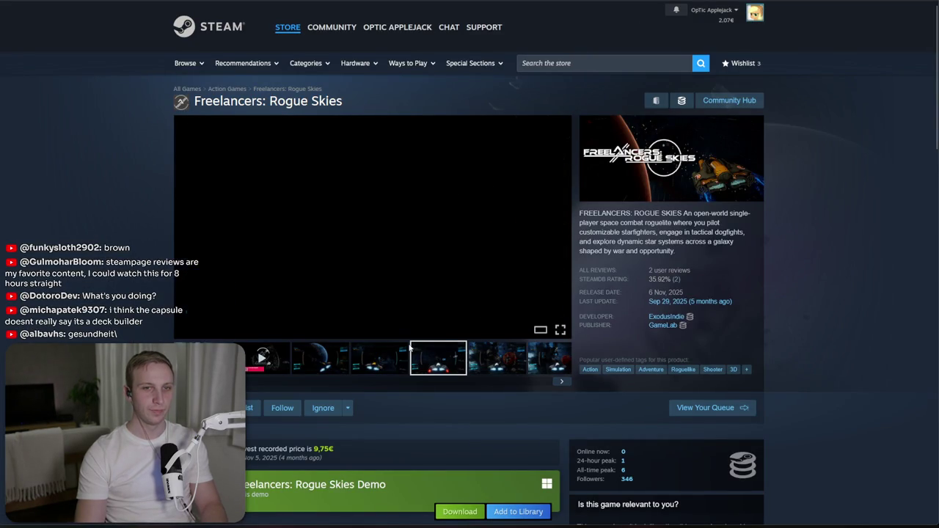
click(662, 280)
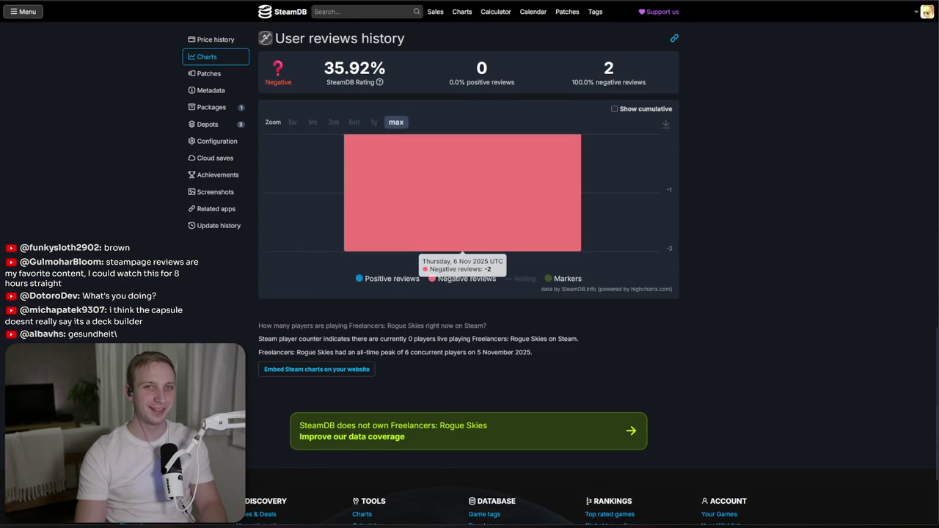
key(ctrl+Tab)
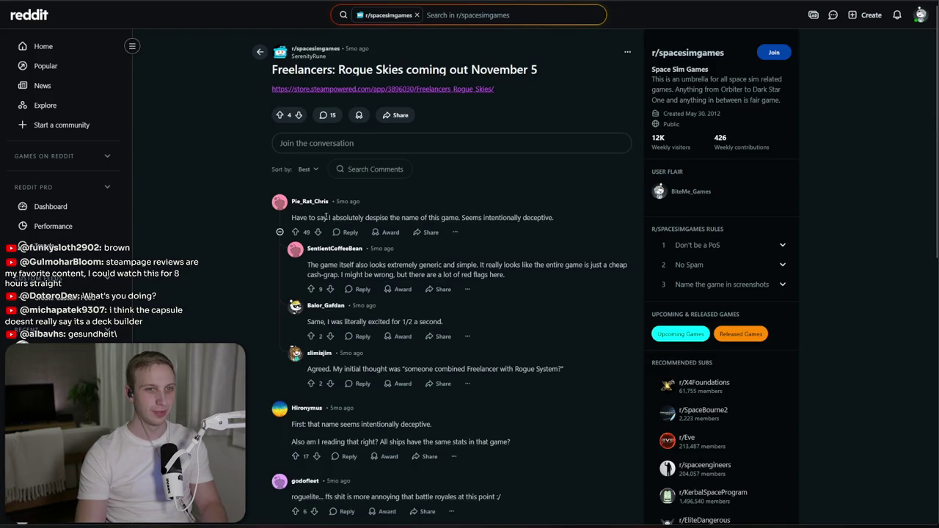
- Read the first comments in the Reddit thread about the game
drag(321, 218, 506, 217)
drag(292, 218, 544, 214)
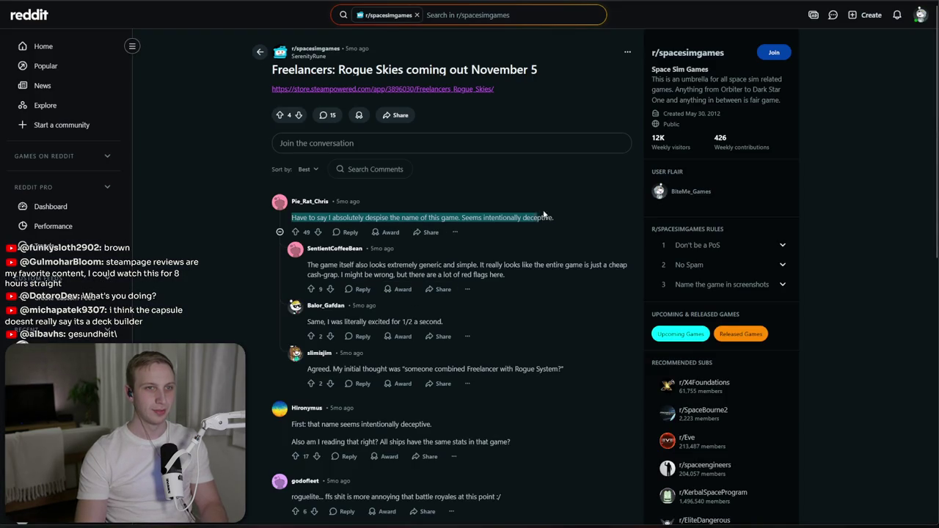
click(589, 213)
drag(305, 218, 453, 220)
click(452, 224)
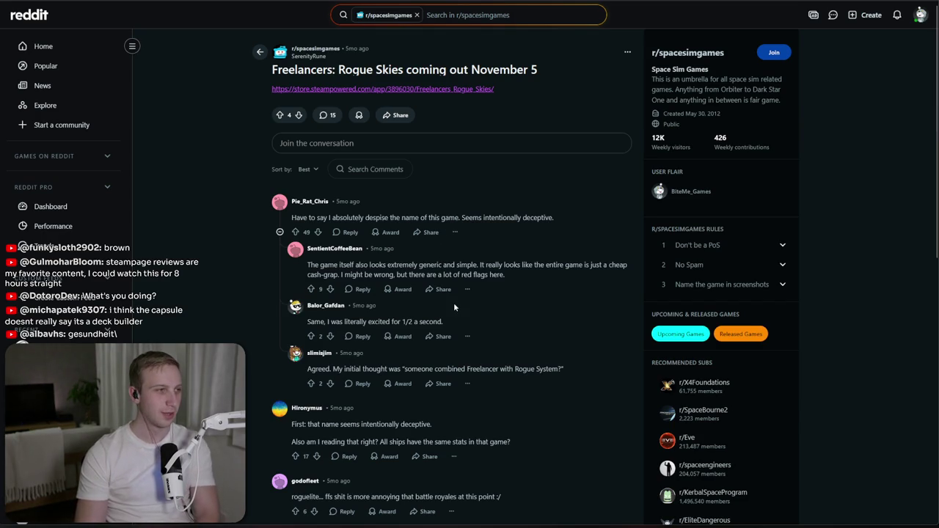
triple_click(539, 371)
click(539, 370)
- Scroll further down the thread, reading the roguelite complaint and later comments
scroll(458, 339, down, 1)
scroll(456, 335, down, 3)
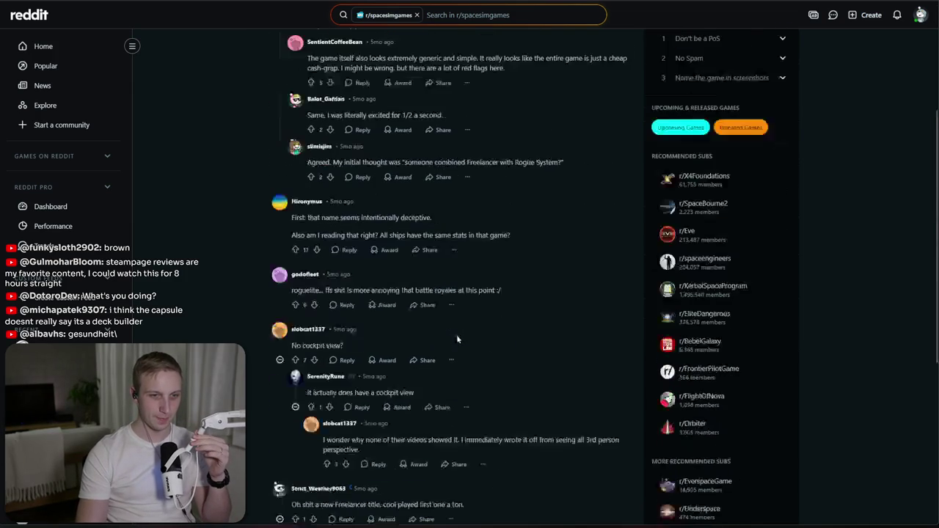
triple_click(525, 292)
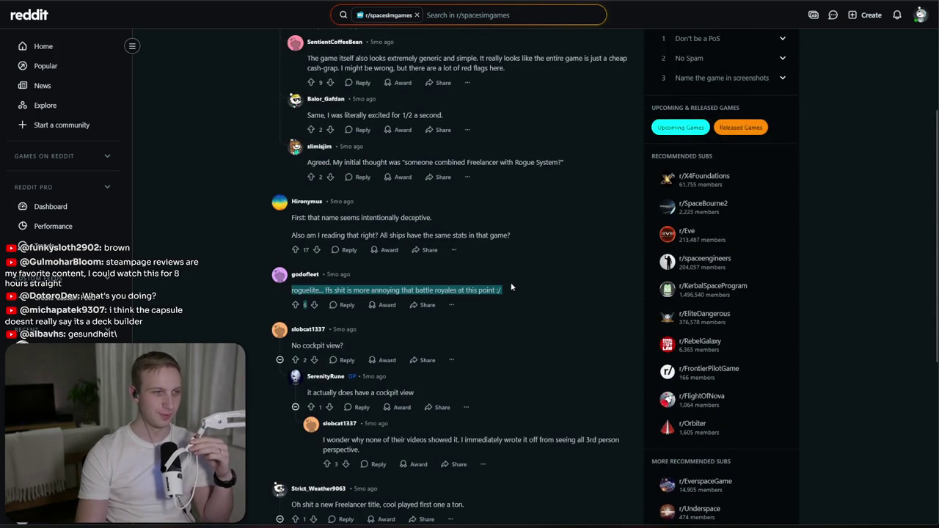
scroll(511, 287, down, 2)
click(481, 396)
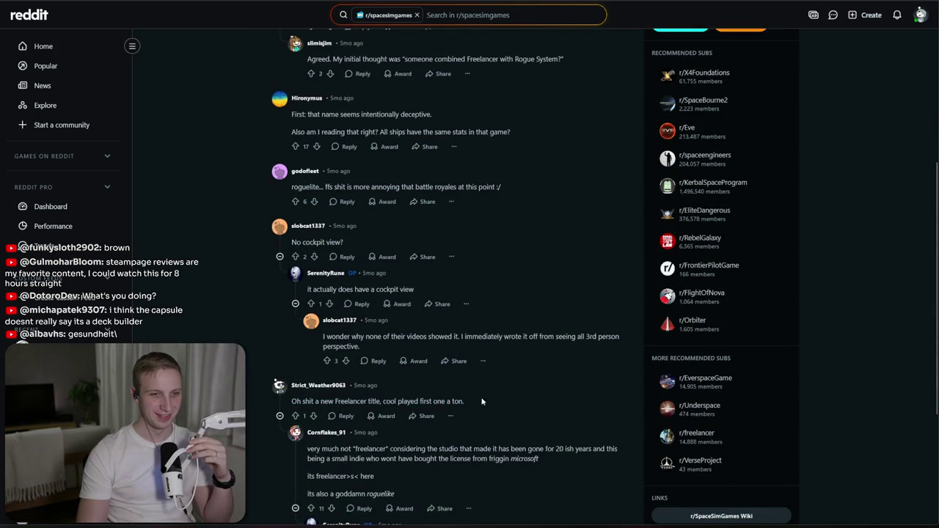
scroll(384, 285, down, 2)
mouse_move(448, 345)
mouse_down()
mouse_move(441, 365)
mouse_move(452, 379)
mouse_move(460, 345)
mouse_up()
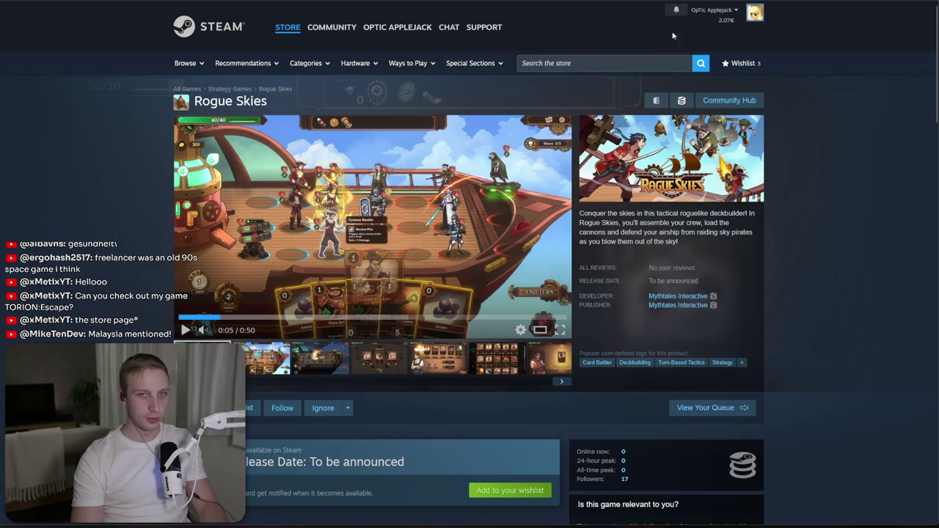
- Search the Steam store for 'on' and open the TORION:Escape result
click(639, 64)
text(on)
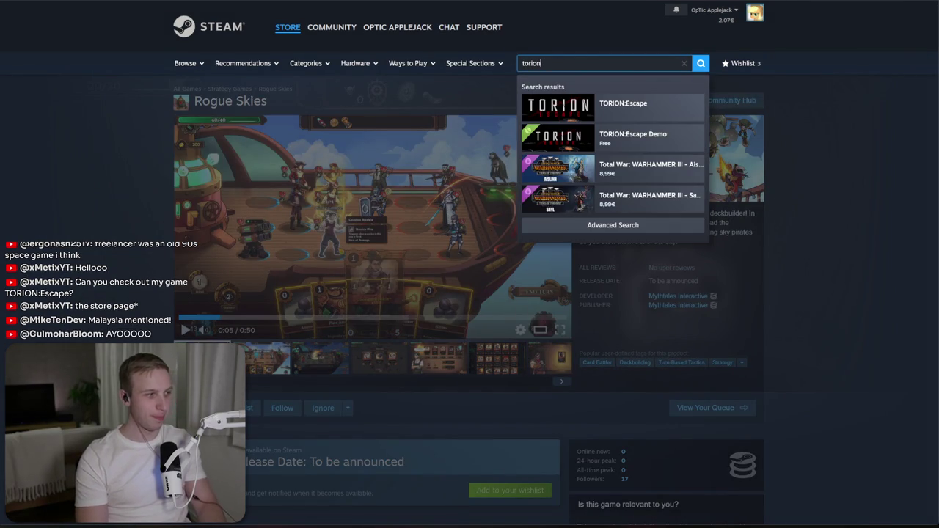
key(Down)
key(Return)
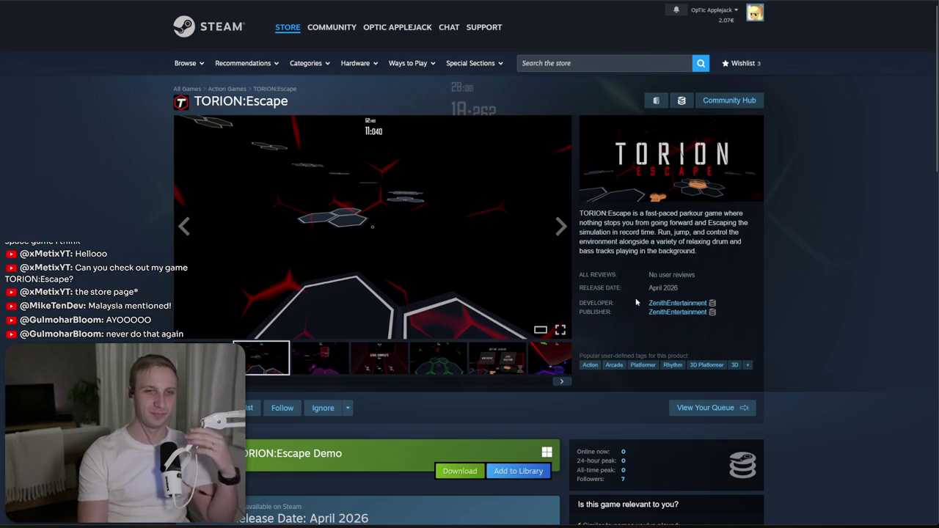
- Enlarge and close the current TORION:Escape screenshot while reading the game description
drag(576, 218, 689, 358)
click(589, 220)
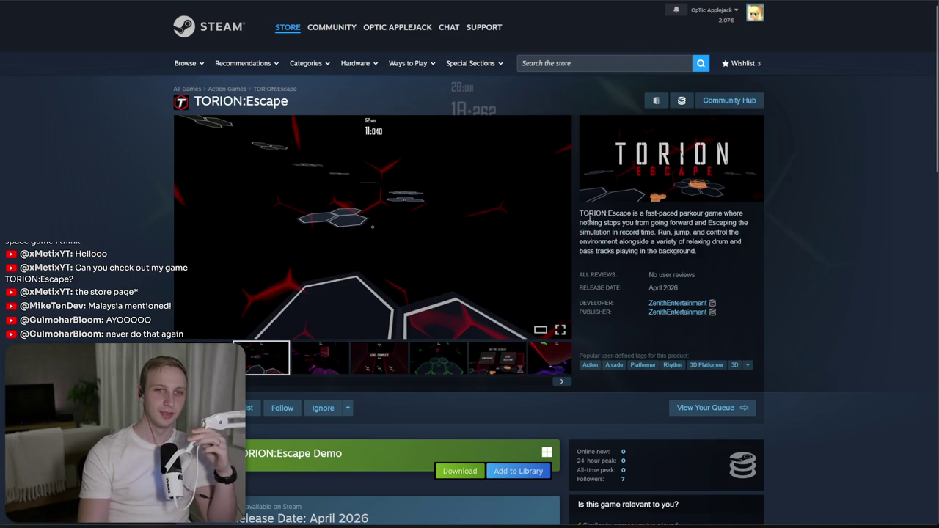
click(452, 250)
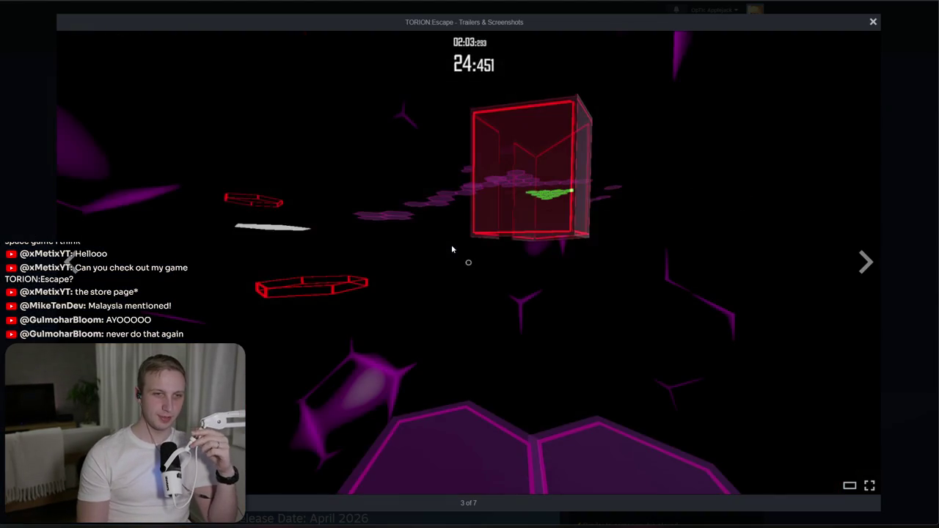
click(452, 250)
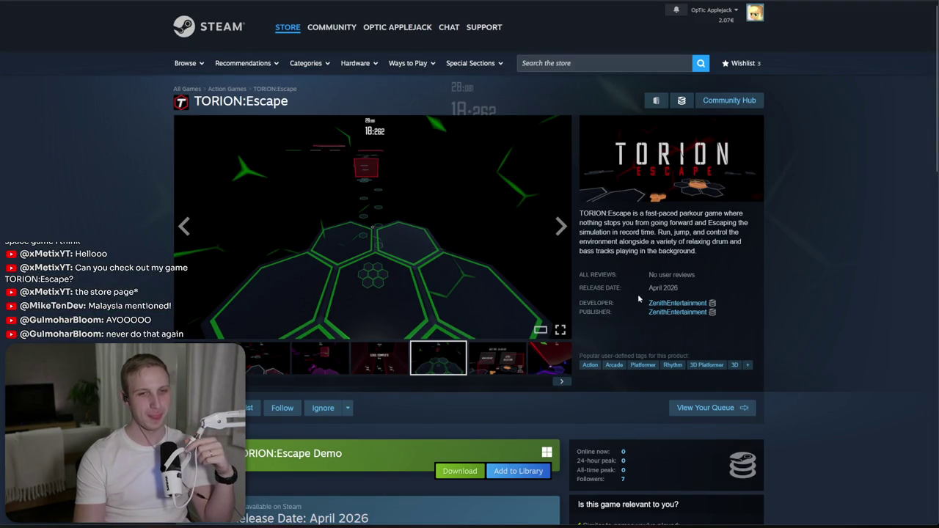
mouse_move(678, 213)
mouse_down()
mouse_move(741, 244)
mouse_move(676, 214)
mouse_move(671, 233)
mouse_move(596, 264)
mouse_move(585, 218)
mouse_move(587, 250)
mouse_up()
click(597, 264)
click(585, 227)
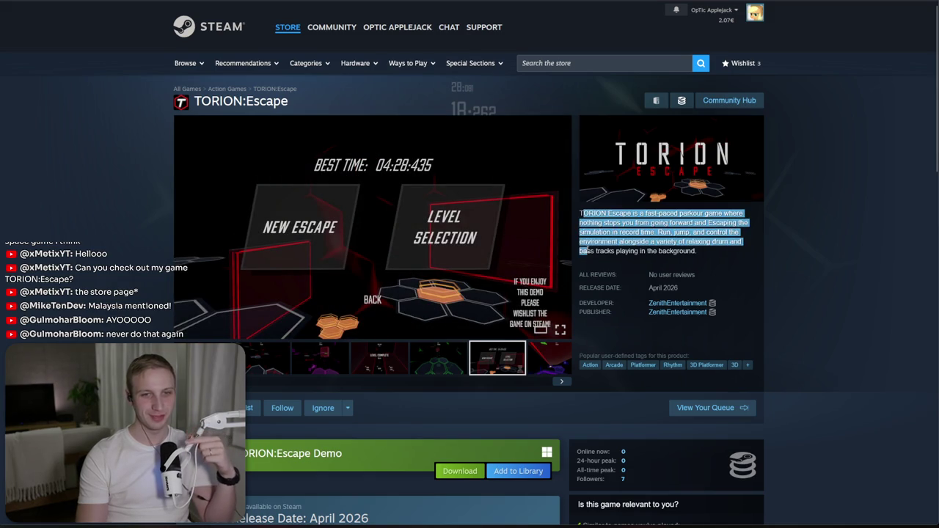
click(588, 250)
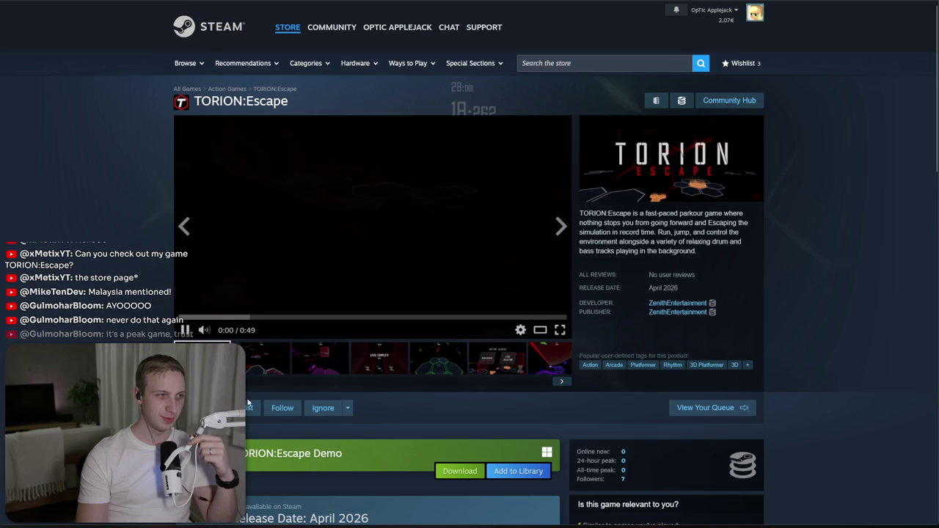
- Watch the TORION:Escape trailer and pause it at 0:26
scroll(227, 328, down, 1)
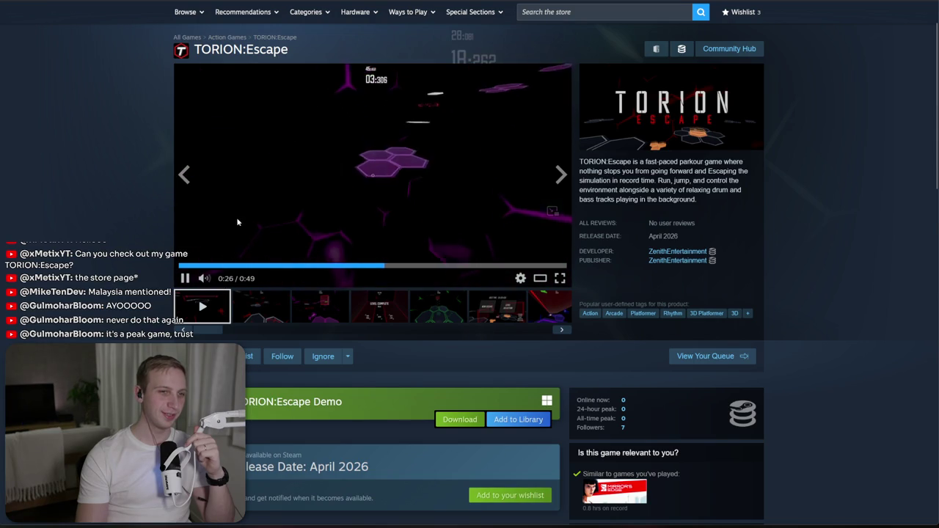
click(237, 253)
scroll(409, 326, down, 5)
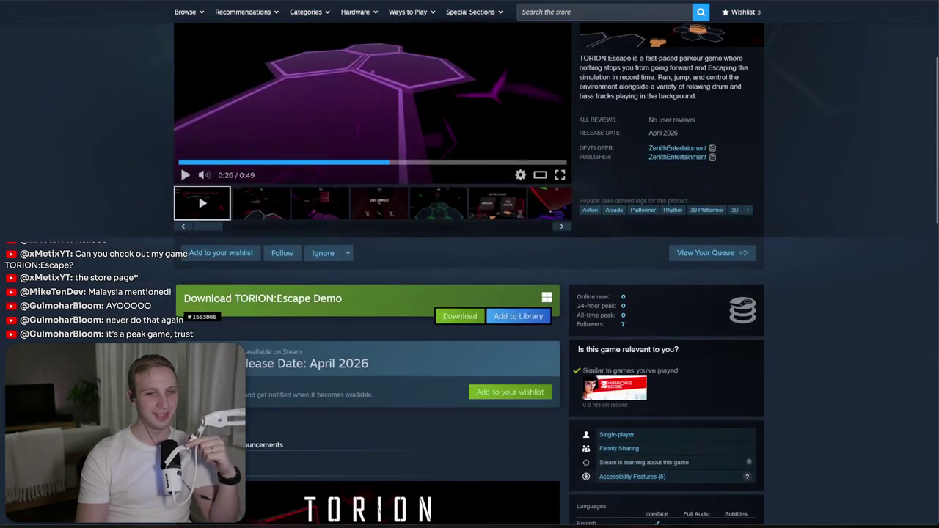
- Expand the full About This Game text and read through it, including the controls
scroll(409, 326, down, 4)
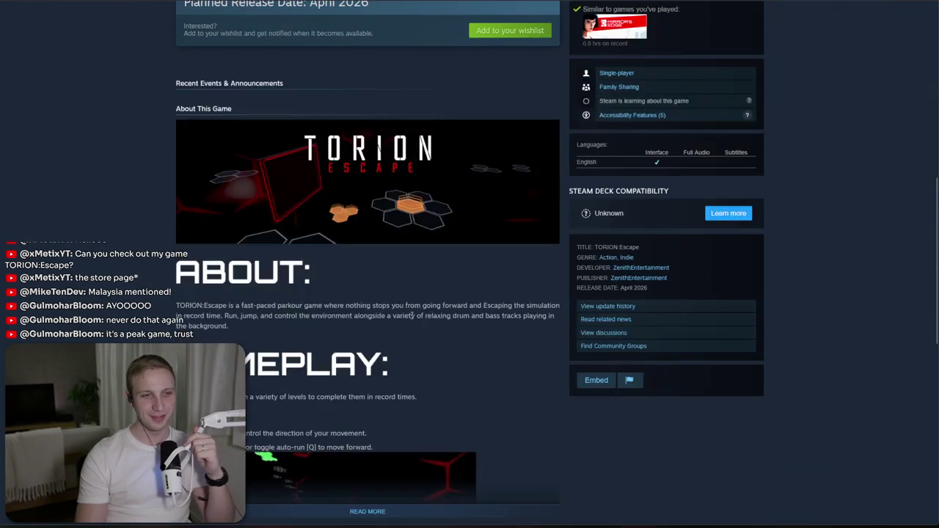
click(371, 511)
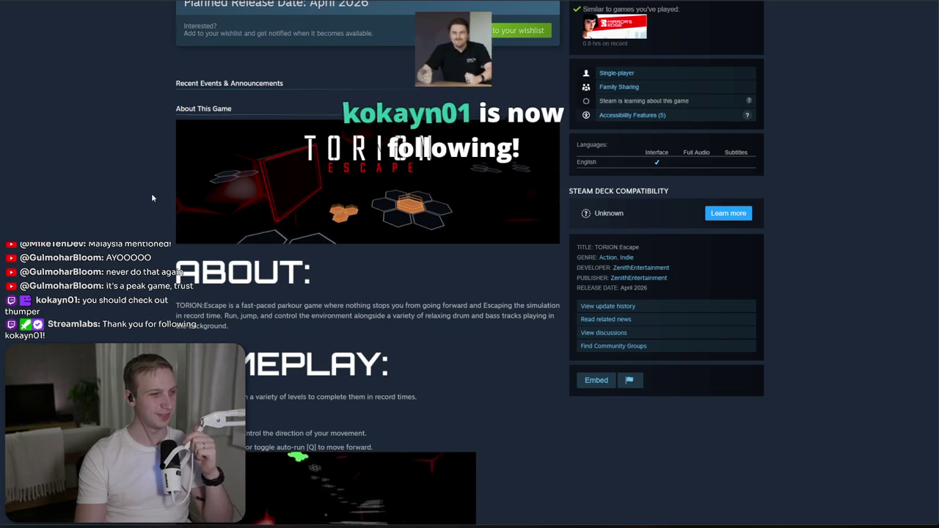
scroll(151, 193, down, 5)
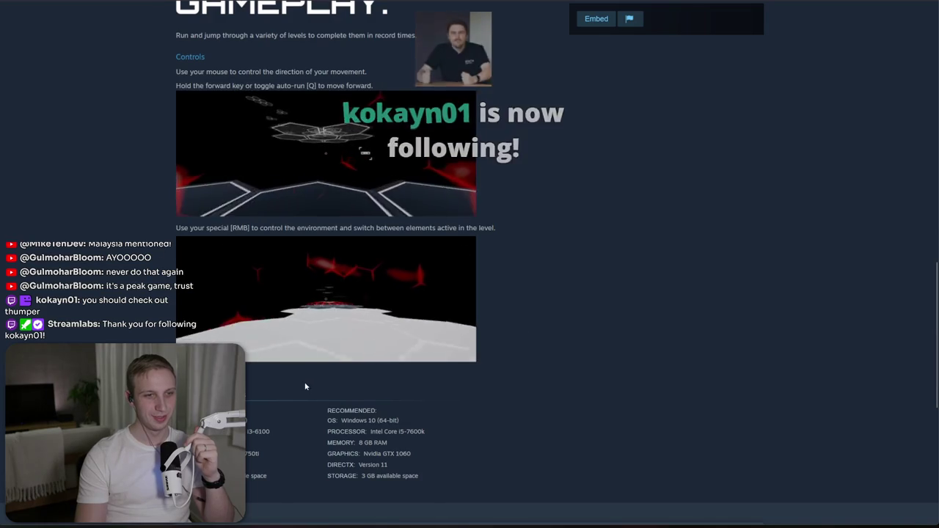
scroll(352, 231, up, 1)
scroll(351, 230, up, 3)
scroll(358, 389, down, 1)
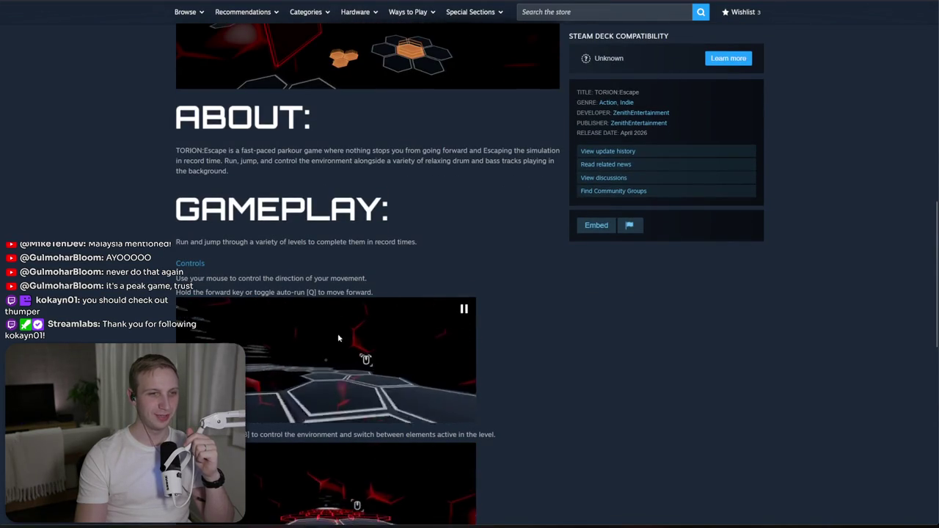
mouse_move(330, 263)
mouse_down()
mouse_move(464, 297)
mouse_move(367, 241)
mouse_up()
scroll(221, 331, down, 2)
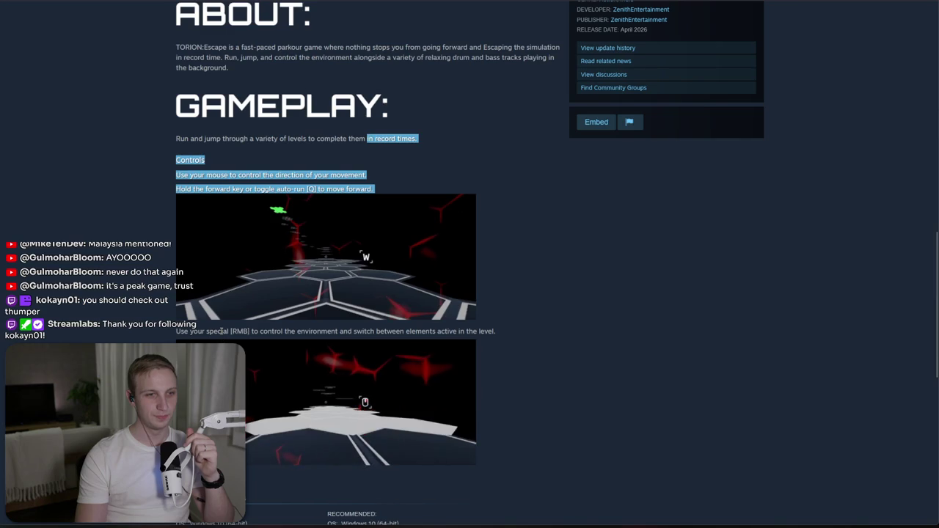
scroll(220, 331, down, 4)
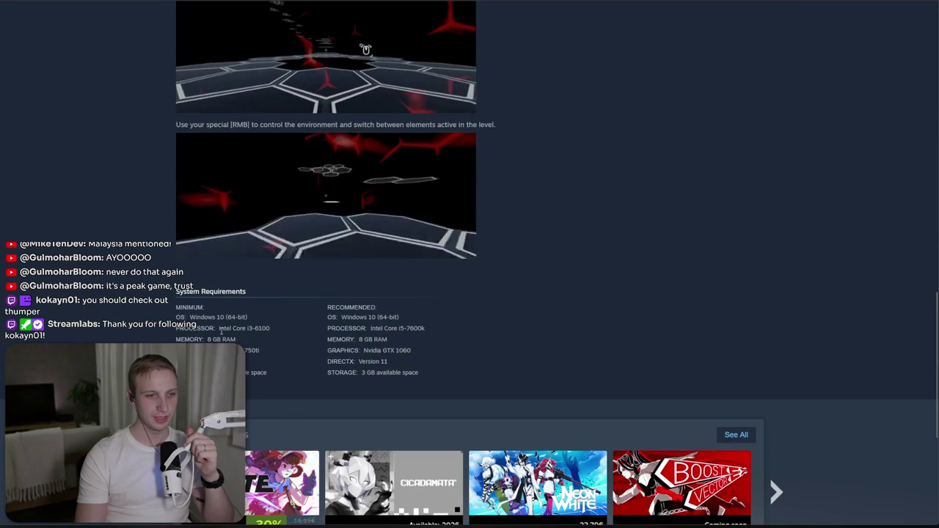
scroll(221, 330, up, 3)
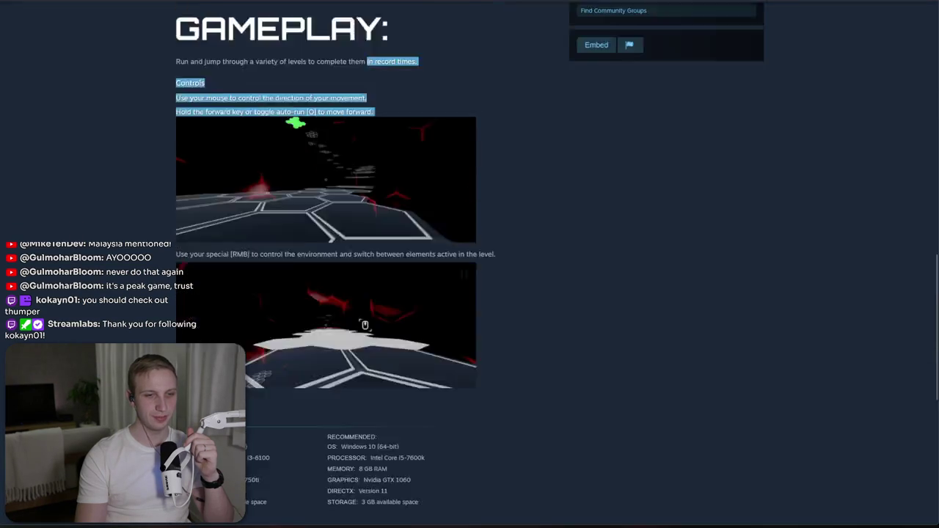
scroll(378, 198, up, 8)
triple_click(402, 351)
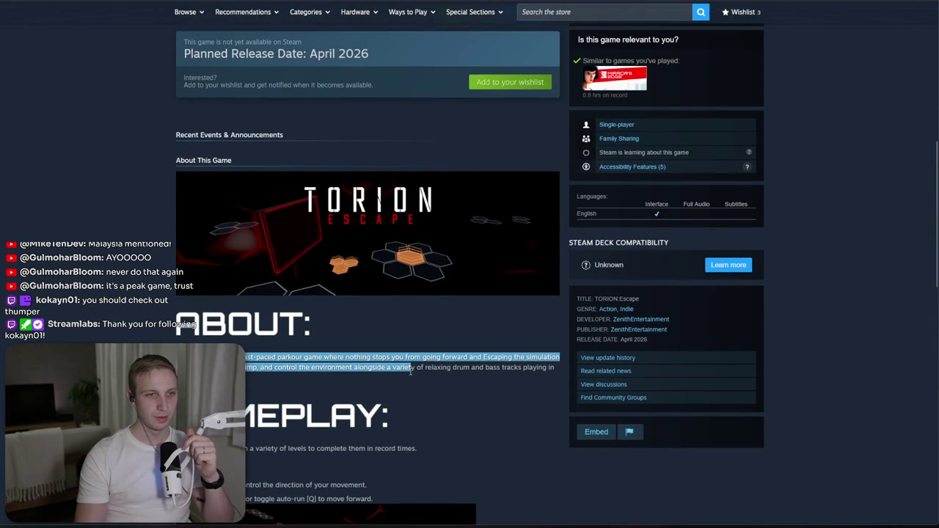
click(409, 338)
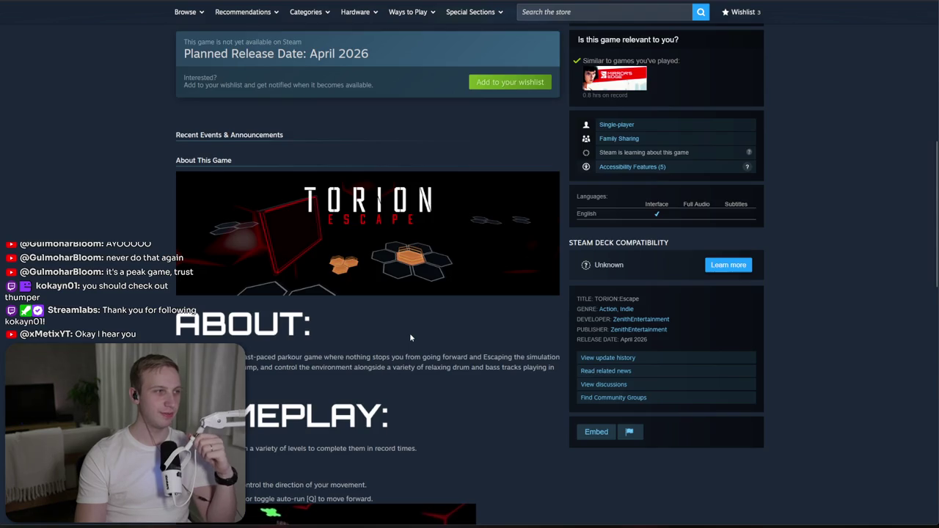
- Step through the fourth and fifth screenshots to the main-menu screenshot with New Escape and Level Selection
scroll(409, 334, up, 9)
click(377, 322)
click(439, 315)
click(487, 314)
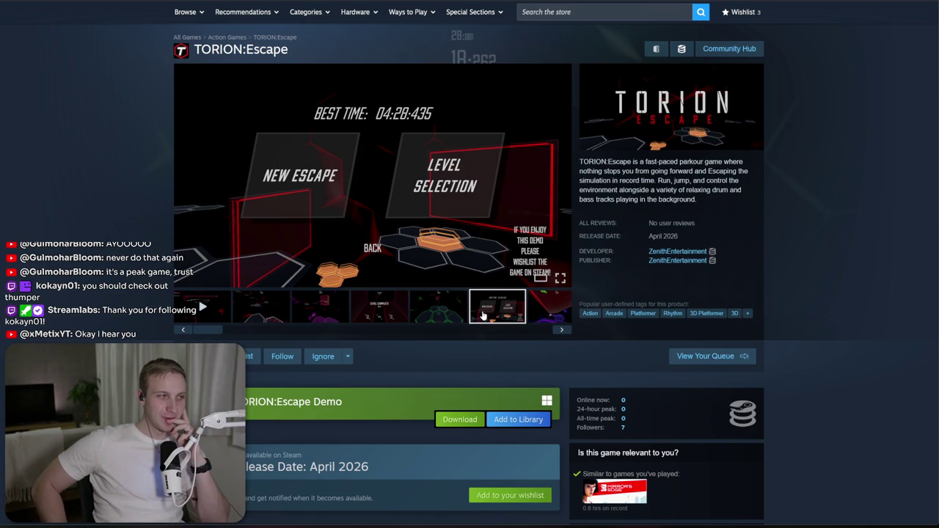
scroll(483, 315, down, 15)
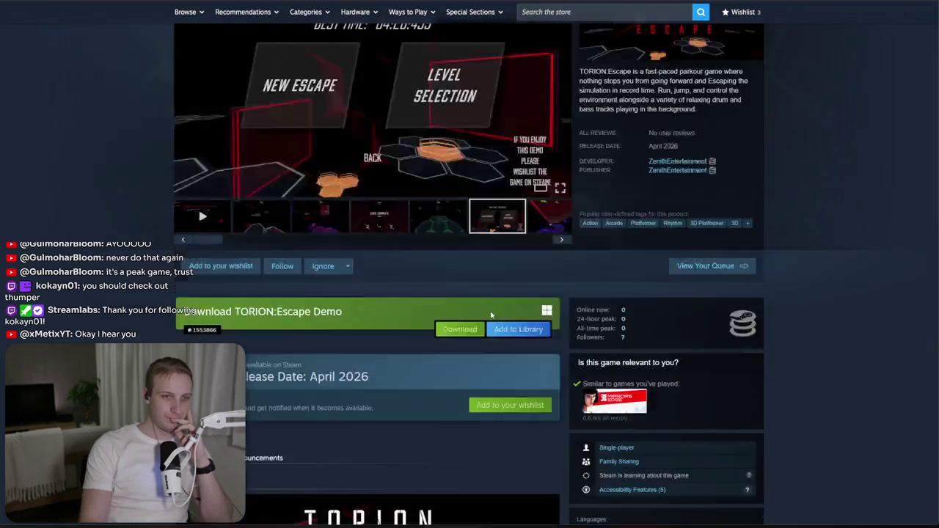